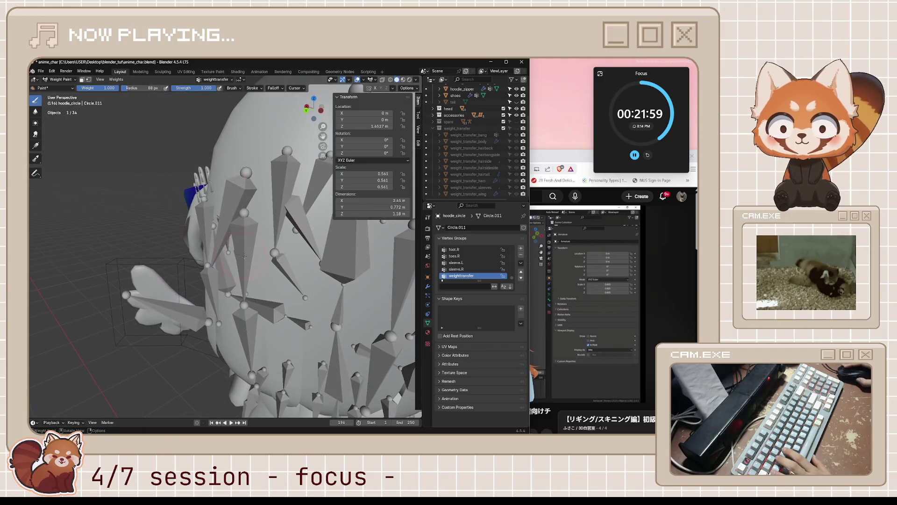
Step: Save anime_char.blend and scroll the Vertex Groups list to make sleeve.L active
scroll(304, 244, "down", 5)
key("ctrl+s")
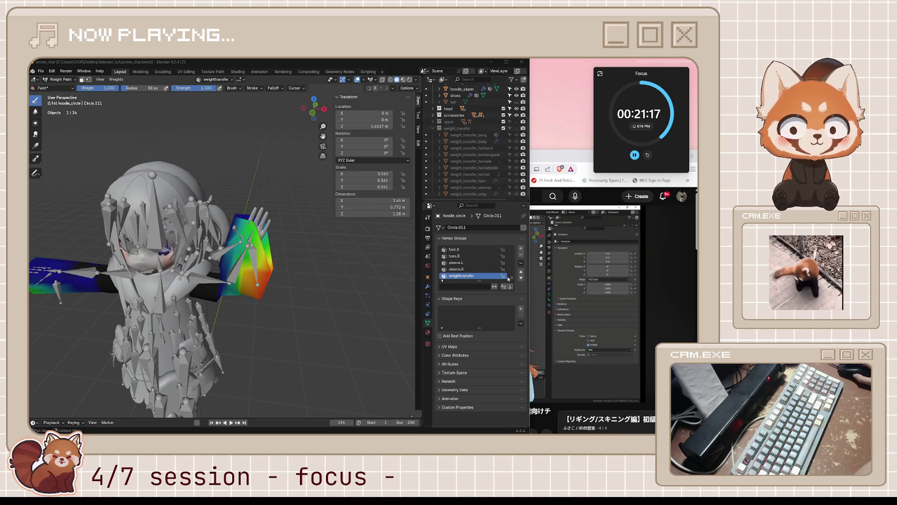
scroll(476, 276, "up", 2, "ctrl")
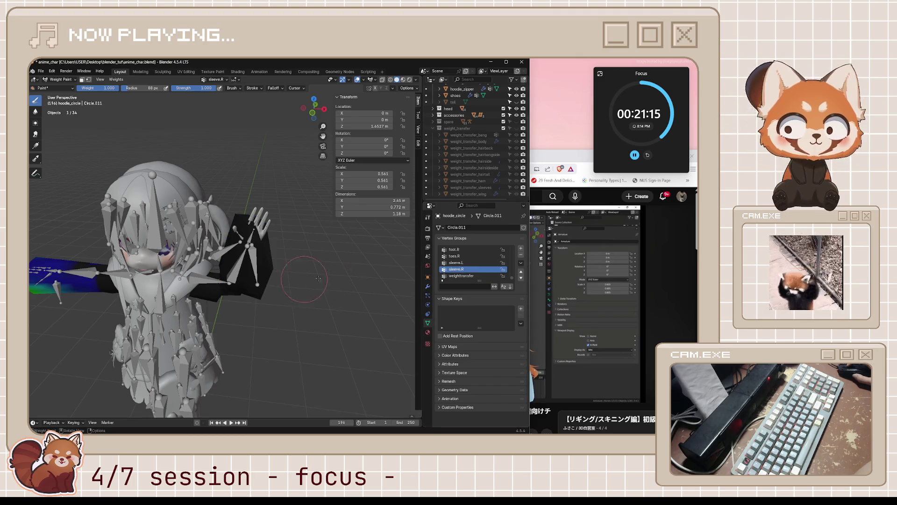
Step: Make weighttransfer the active vertex group, orbit to the front, and select weight_transfer_sleeves
left_click(472, 275)
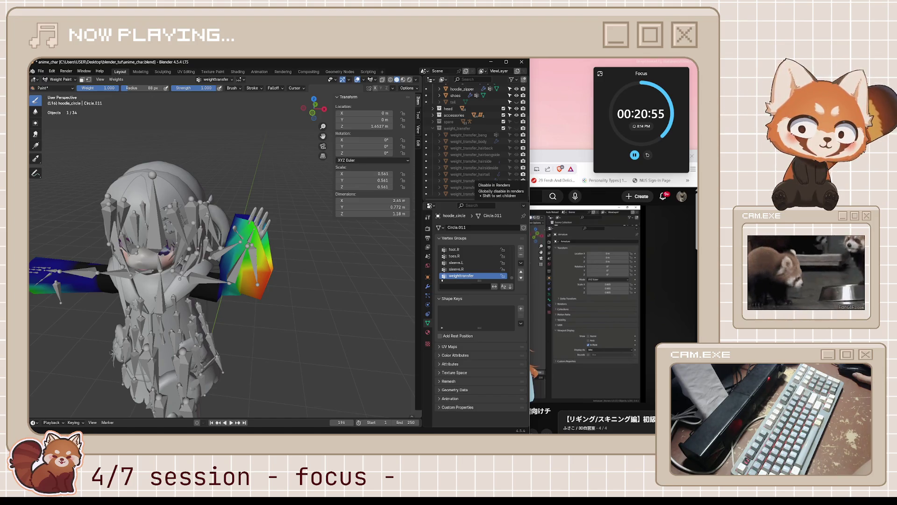
middle_click_drag(299, 311, 332, 280)
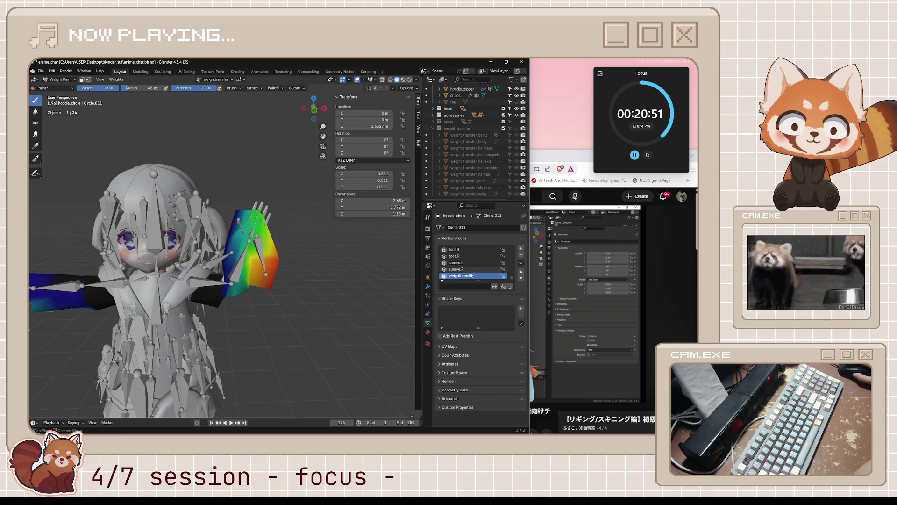
left_click(469, 187)
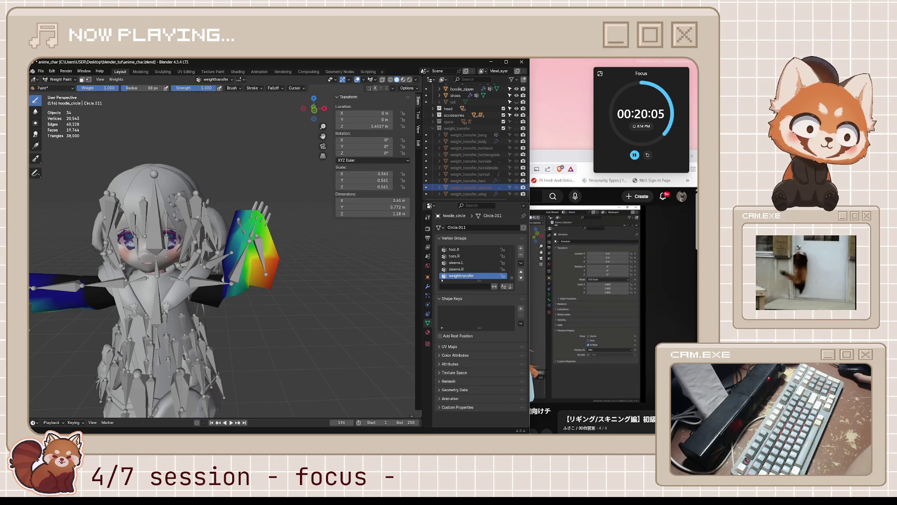
middle_click_drag(327, 274, 345, 271)
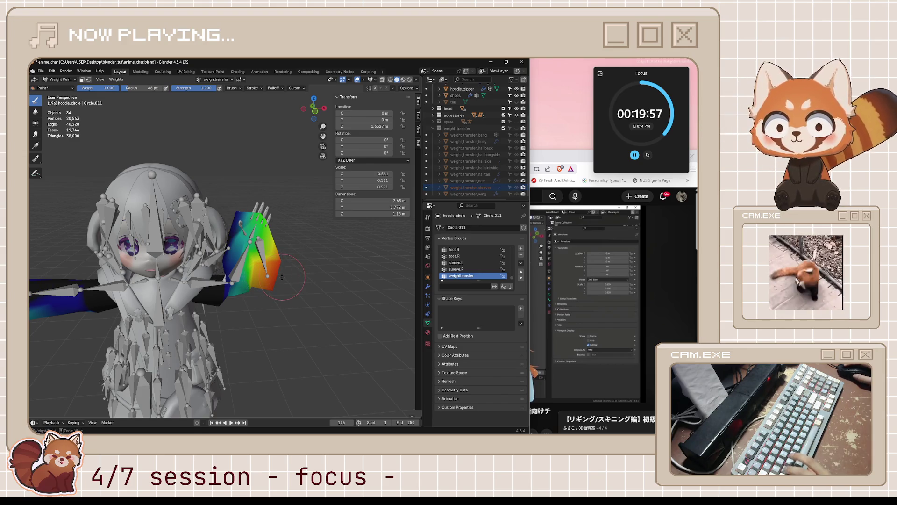
Step: Compare the sleeve.L and weighttransfer weights, then reselect weight_transfer_sleeves
left_click(297, 271, "ctrl")
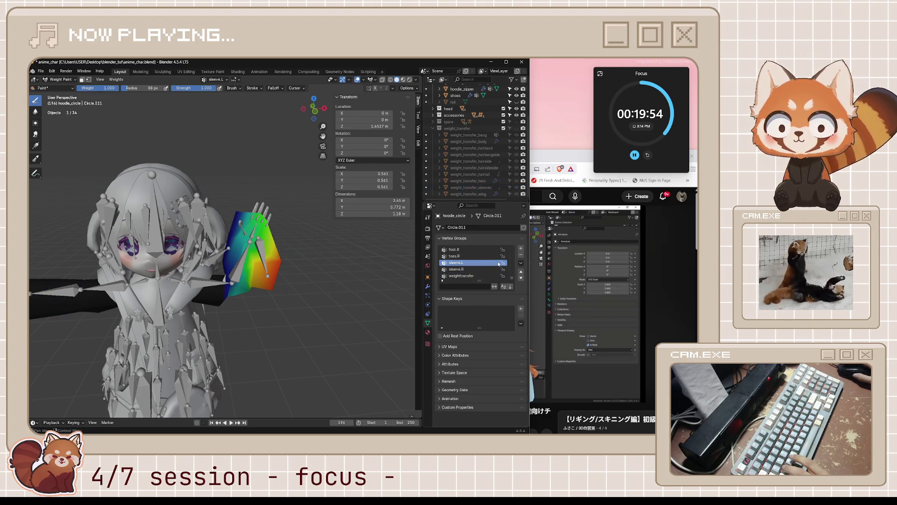
left_click(254, 267, "ctrl")
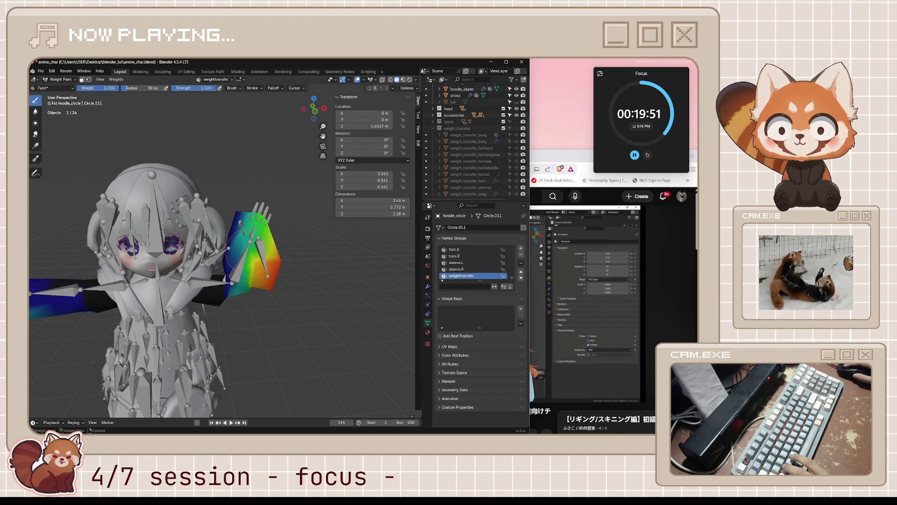
scroll(468, 156, "up", 5)
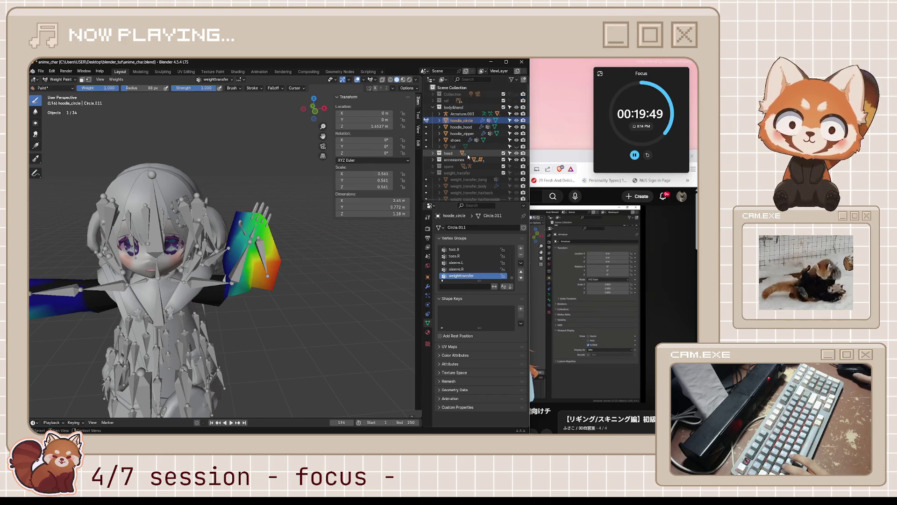
scroll(468, 156, "down", 5)
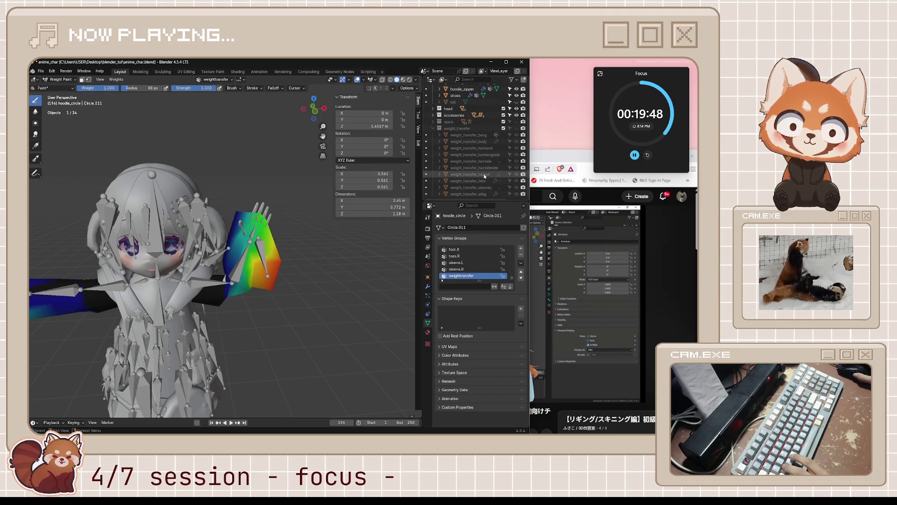
left_click(469, 187)
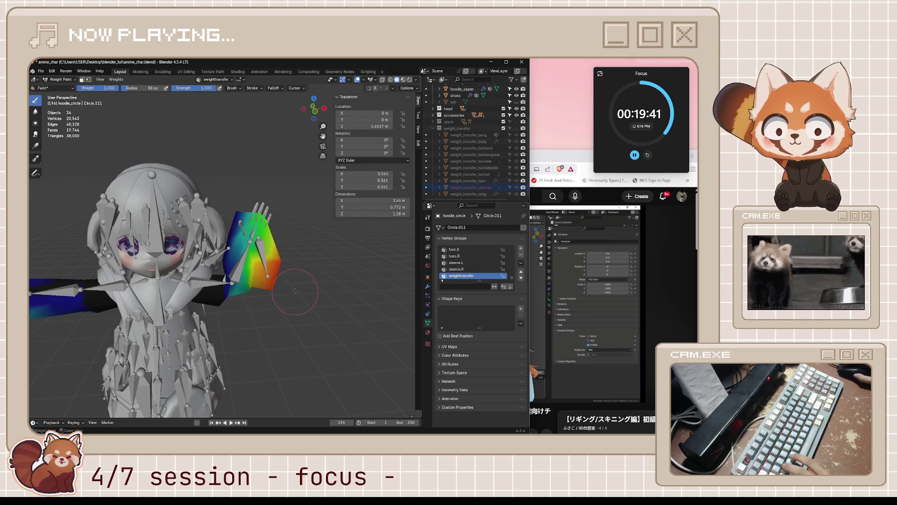
Step: Check the mesh in wireframe and then solid shading, and switch to Object Mode
middle_click_drag(302, 262, 290, 286)
key("shift+z")
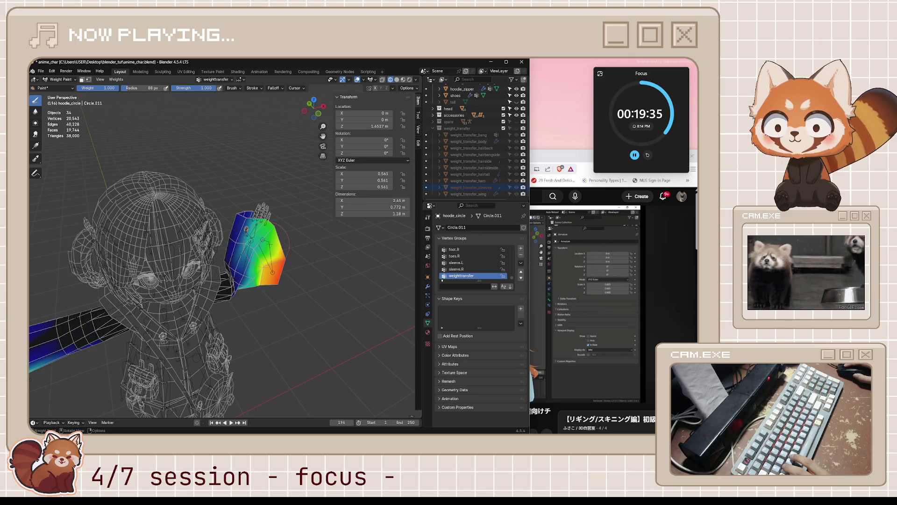
middle_click_drag(342, 277, 321, 271)
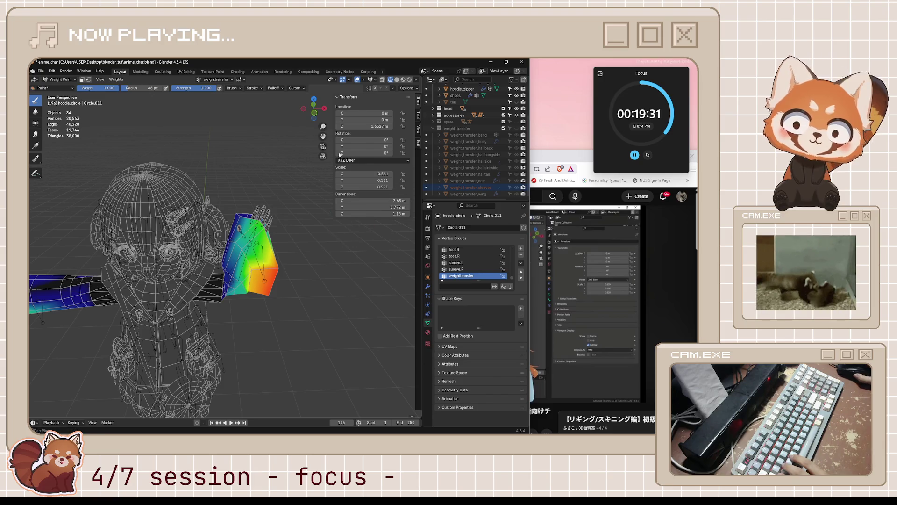
left_click(396, 79)
middle_click_drag(269, 252, 277, 249)
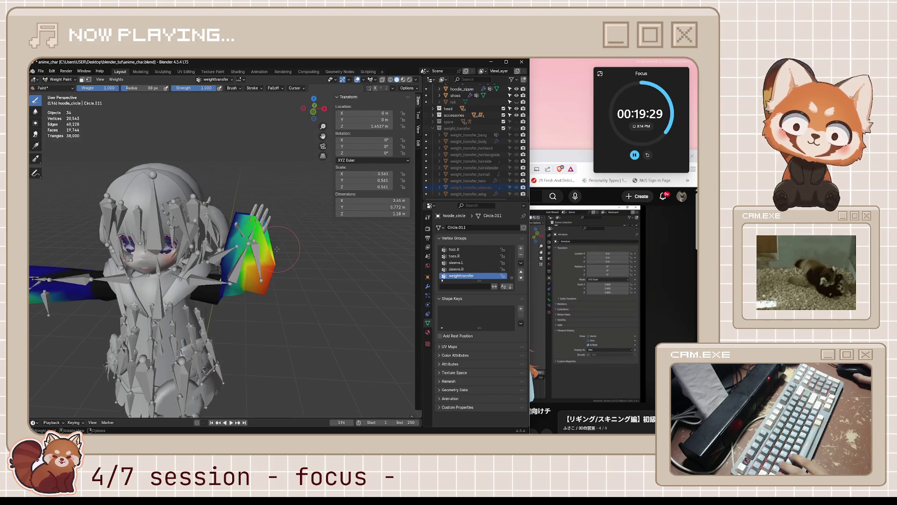
key("ctrl+Tab")
left_click(257, 258)
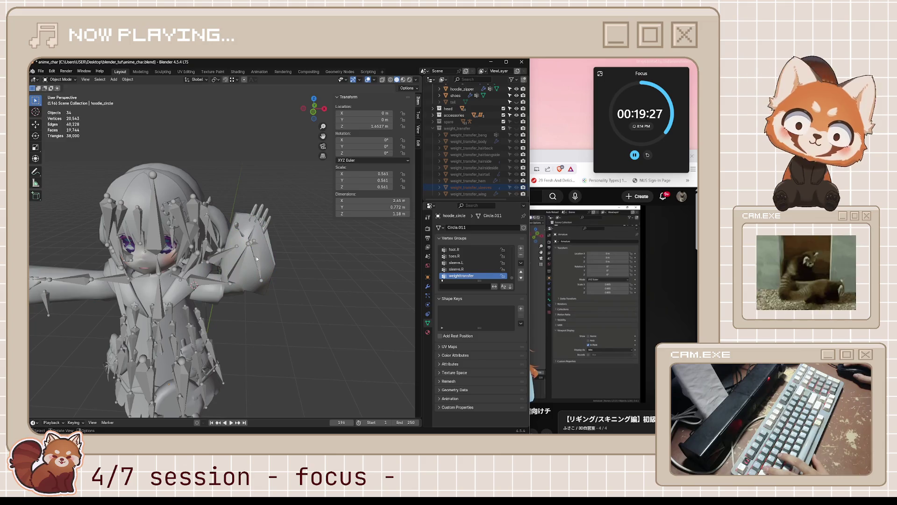
Step: In Pose Mode, apply the armature's current pose as its rest pose and save
key("ctrl+Tab")
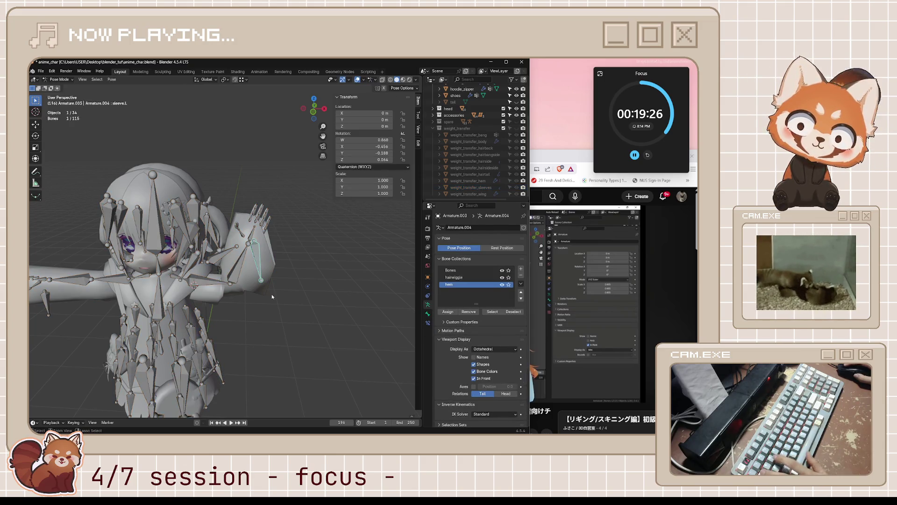
key("ctrl+a")
left_click(272, 295)
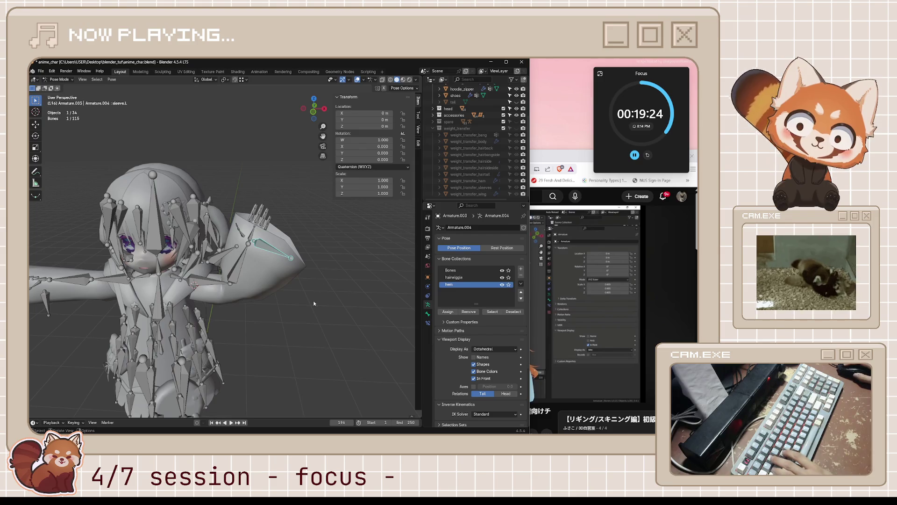
middle_click_drag(313, 302, 289, 294)
key("ctrl+s")
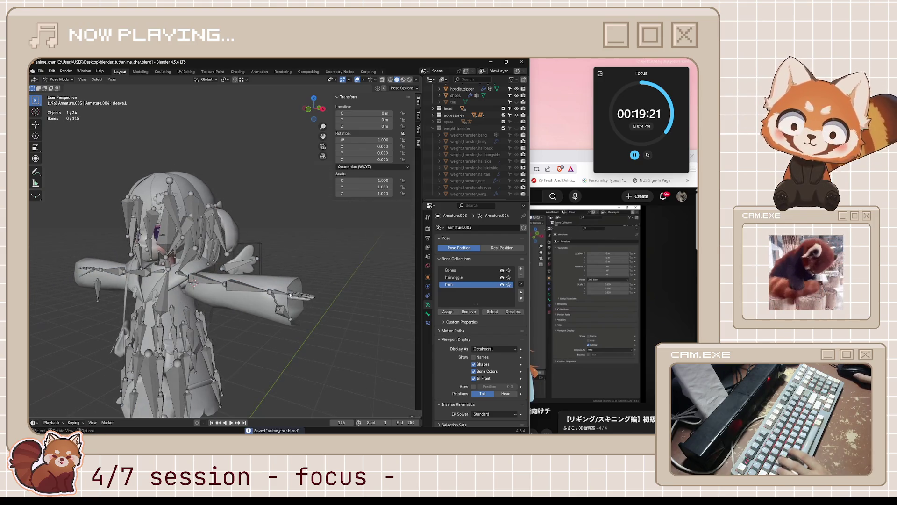
Step: Return to Object Mode, select hoodie_circle, and put it in Weight Paint mode
key("Tab")
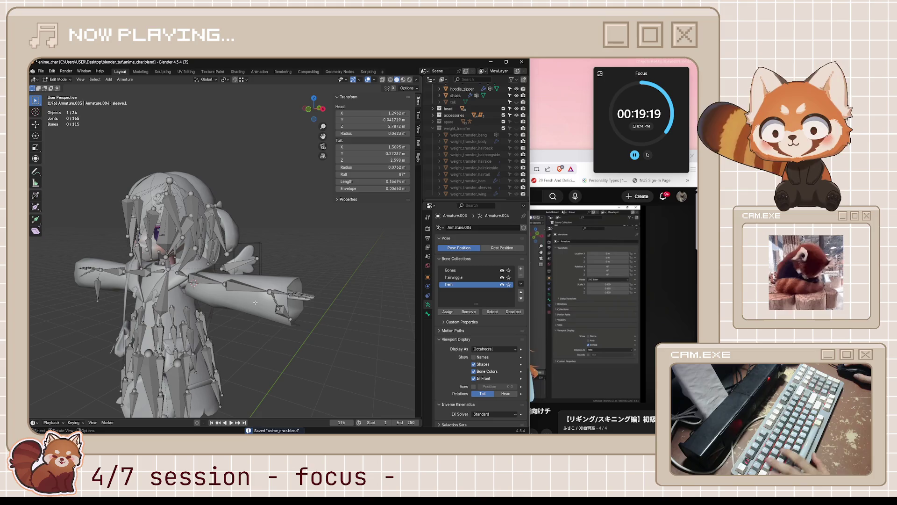
key("Tab")
left_click(265, 303)
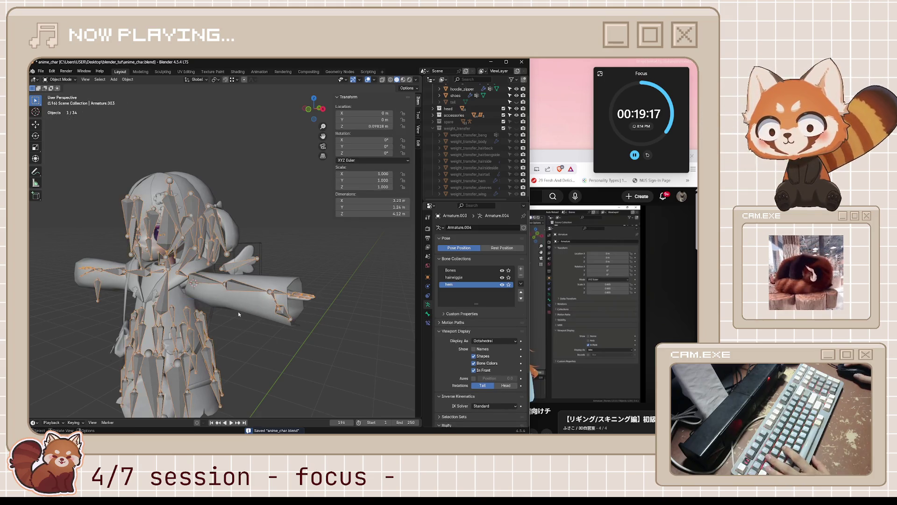
key("ctrl+Tab")
left_click(220, 278)
mouse_move(219, 278)
middle_mouse_down()
mouse_move(383, 257)
mouse_move(355, 275)
middle_mouse_up()
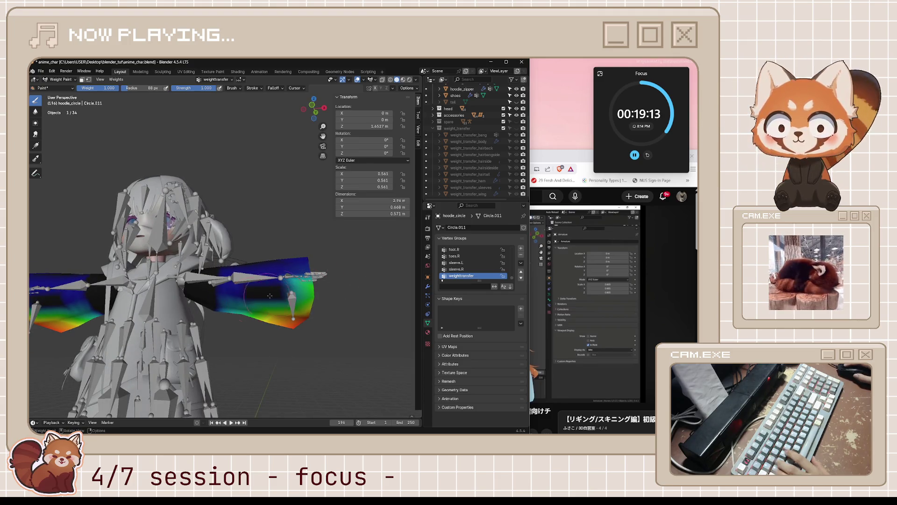
Step: Paint down the weights along the right sleeve's upper edge
middle_click_drag(360, 286, 356, 295)
scroll(488, 153, "up", 5)
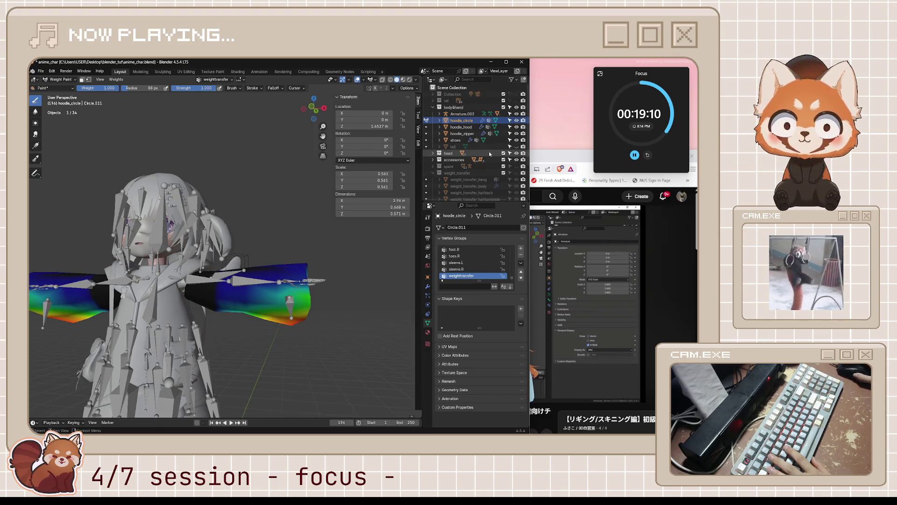
scroll(490, 154, "down", 5)
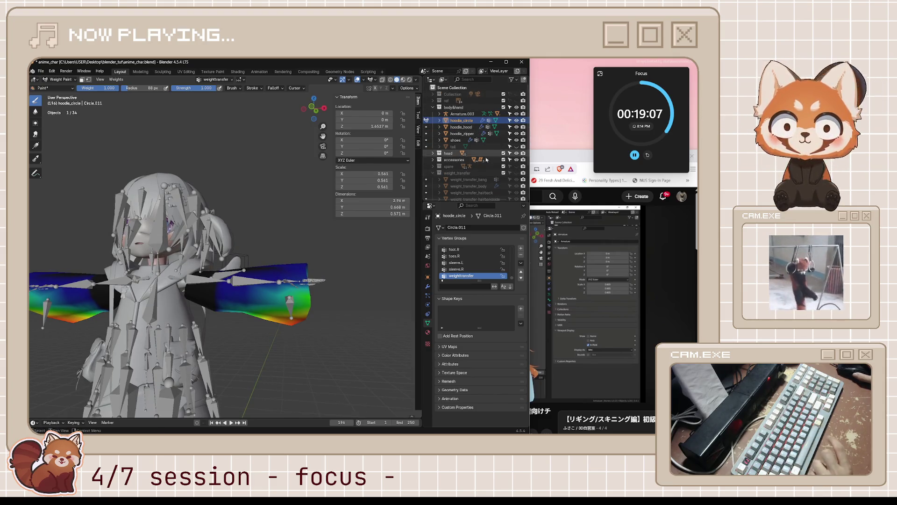
middle_click_drag(320, 297, 310, 294)
mouse_move(309, 292)
left_mouse_down()
mouse_move(283, 257)
mouse_move(270, 273)
left_mouse_up()
mouse_move(271, 272)
middle_mouse_down()
mouse_move(196, 292)
mouse_move(240, 276)
mouse_move(221, 278)
mouse_move(226, 256)
middle_mouse_up()
mouse_move(268, 295)
middle_mouse_down()
mouse_move(322, 271)
mouse_move(178, 280)
middle_mouse_up()
Step: Save anime_char.blend and switch back to Object Mode
key("ctrl+s")
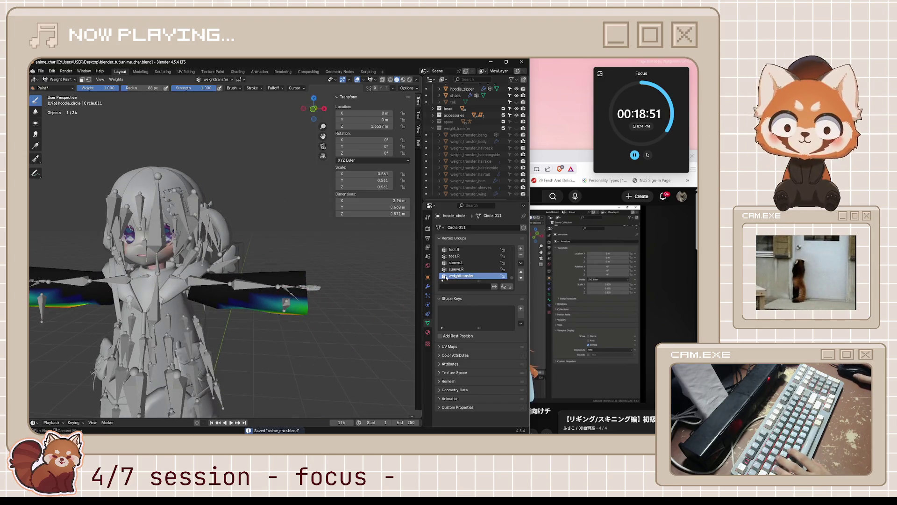
scroll(494, 136, "up", 3)
scroll(495, 135, "down", 3)
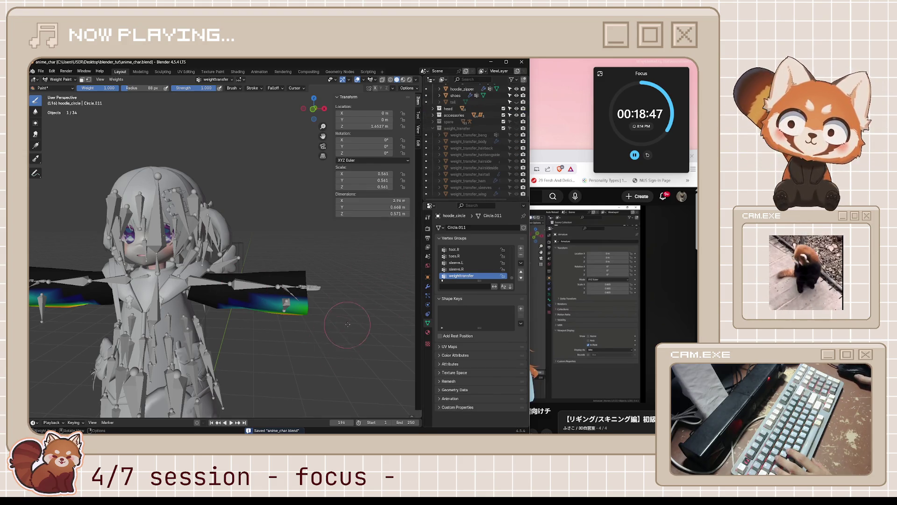
middle_click_drag(327, 314, 339, 317)
left_click(325, 325)
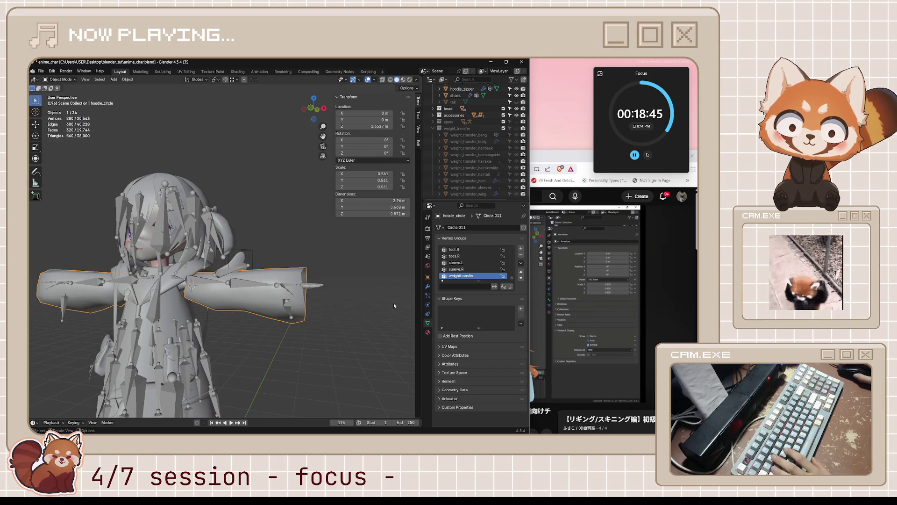
Step: Make the armature active and enter Pose Mode, cancelling a trial move of sleeve.L
left_click(304, 322)
key("ctrl+Tab")
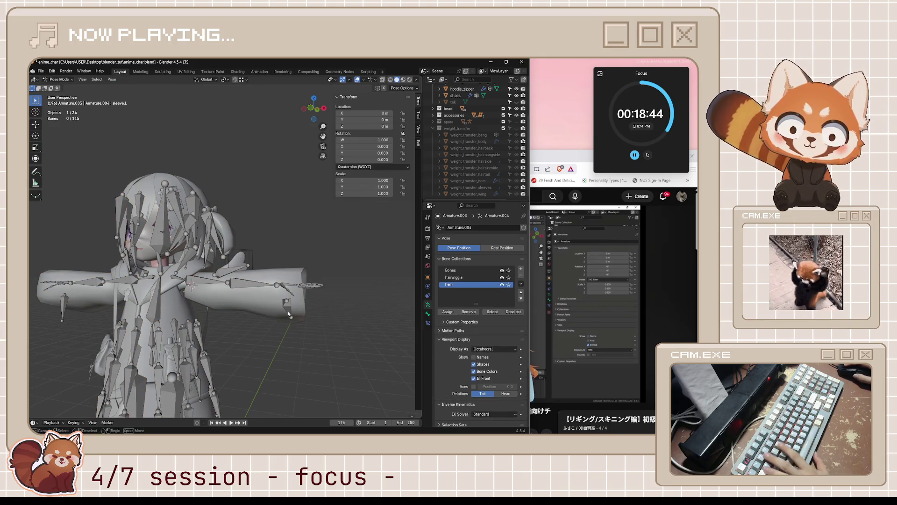
key("g")
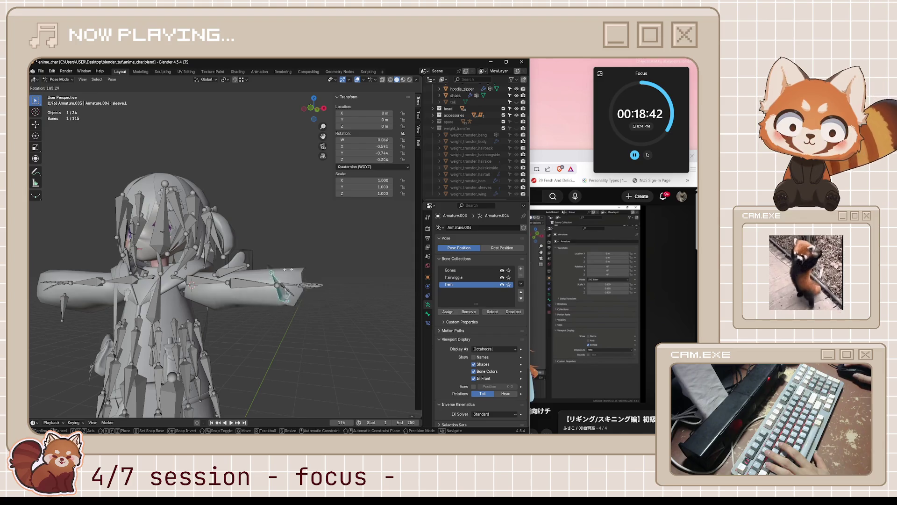
key("Escape")
mouse_move(268, 293)
middle_mouse_down()
mouse_move(304, 318)
mouse_move(230, 308)
middle_mouse_up()
Step: Rotate the lower_arm.L bone about X (about -74°), then Z and Y
left_click(235, 294)
key("r")
key("x")
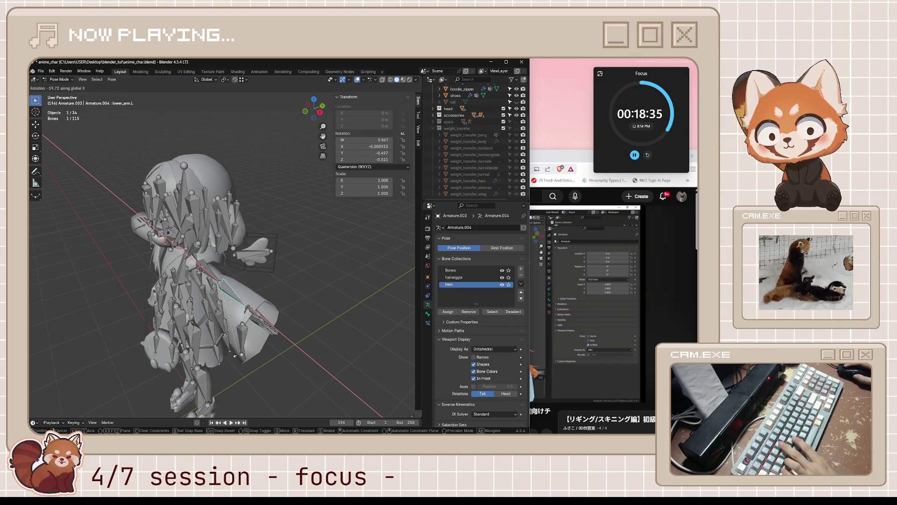
left_click(223, 346)
key("r")
key("z")
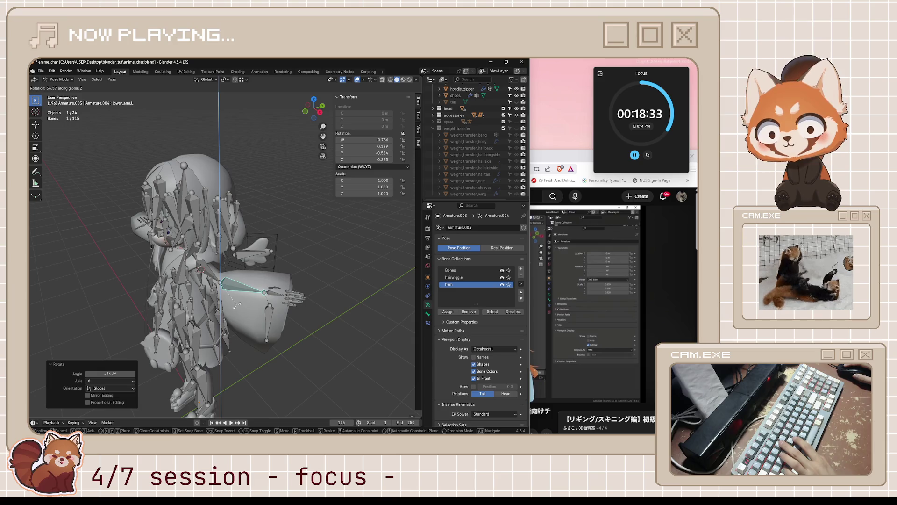
key("y")
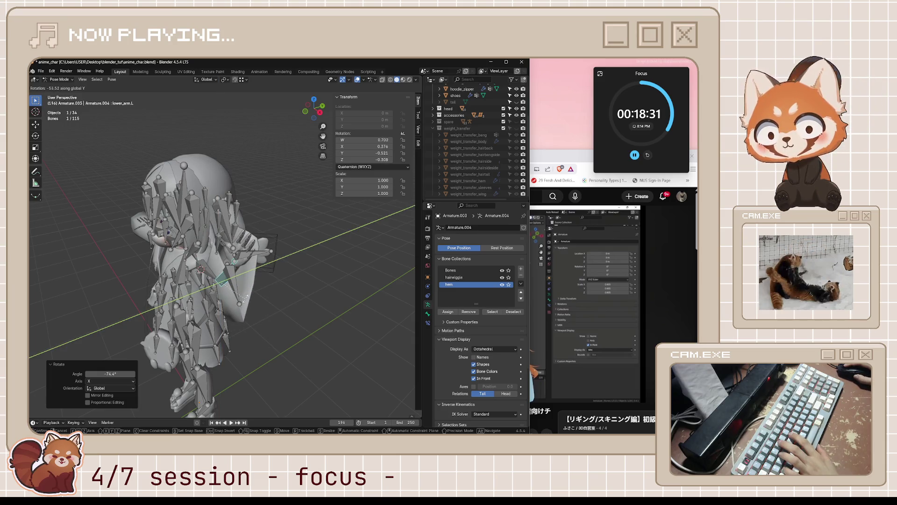
left_click(248, 241)
middle_click_drag(248, 241, 293, 256)
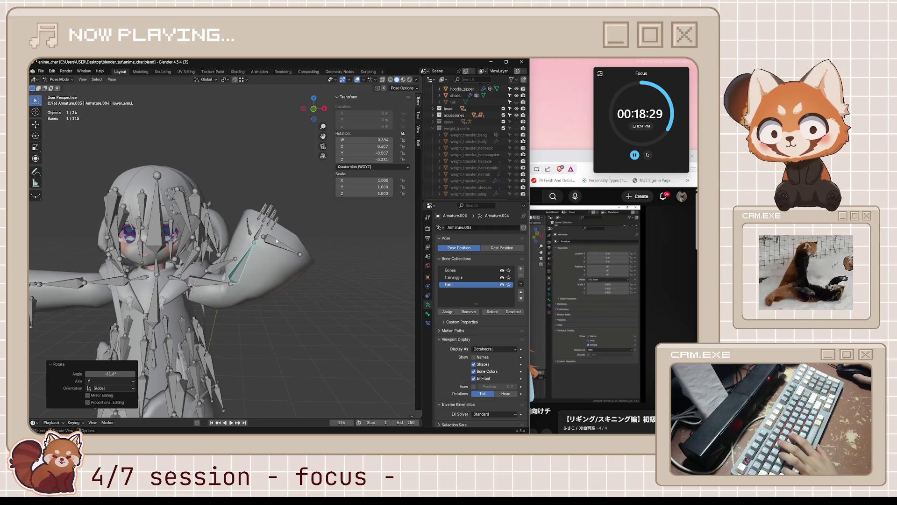
Step: Rotate the sleeve.L bone about Z and then 56.1° about Y
left_click(276, 246)
key("r")
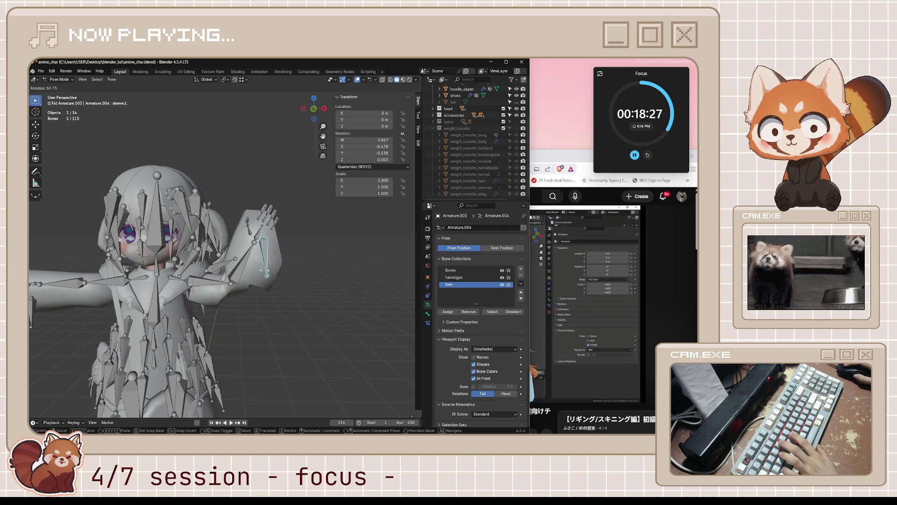
right_click(252, 274)
middle_click_drag(252, 273, 249, 275)
mouse_move(236, 323)
middle_mouse_down()
mouse_move(219, 338)
mouse_move(252, 351)
middle_mouse_up()
key("r")
key("z")
left_click(220, 342)
key("r")
key("y")
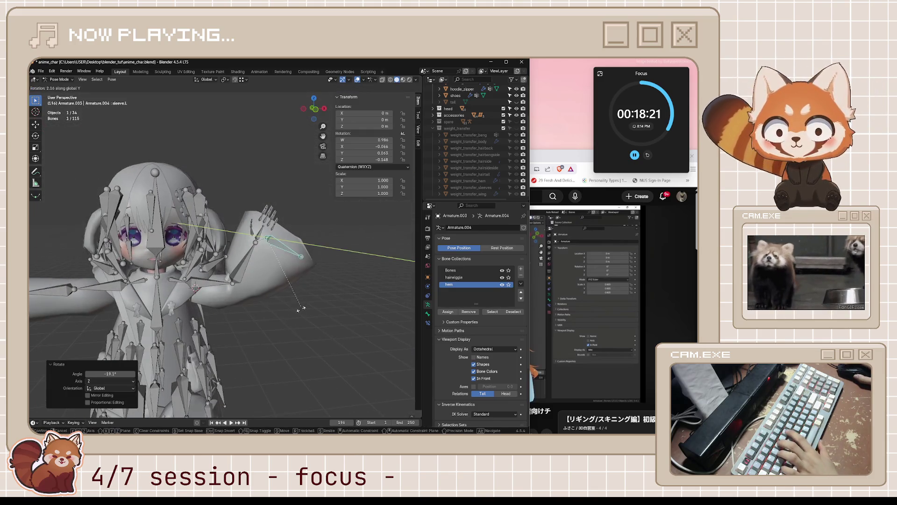
left_click(231, 300)
mouse_move(230, 299)
middle_mouse_down()
mouse_move(231, 278)
mouse_move(311, 278)
mouse_move(326, 258)
mouse_move(295, 253)
mouse_move(345, 258)
mouse_move(342, 283)
mouse_move(286, 281)
mouse_move(362, 162)
middle_mouse_up()
Step: Check the bent sleeve in wireframe and solid shading with overlays hidden
left_click(390, 79)
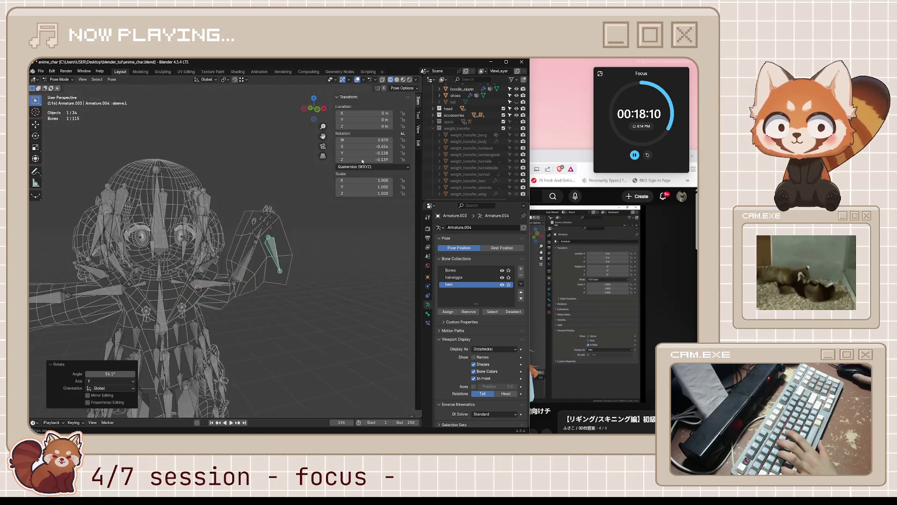
left_click(397, 80)
left_click(357, 79)
mouse_move(275, 299)
middle_mouse_down()
mouse_move(281, 312)
mouse_move(291, 295)
mouse_move(258, 284)
mouse_move(303, 299)
mouse_move(276, 286)
middle_mouse_up()
scroll(282, 312, "down", 3)
scroll(275, 311, "up", 3)
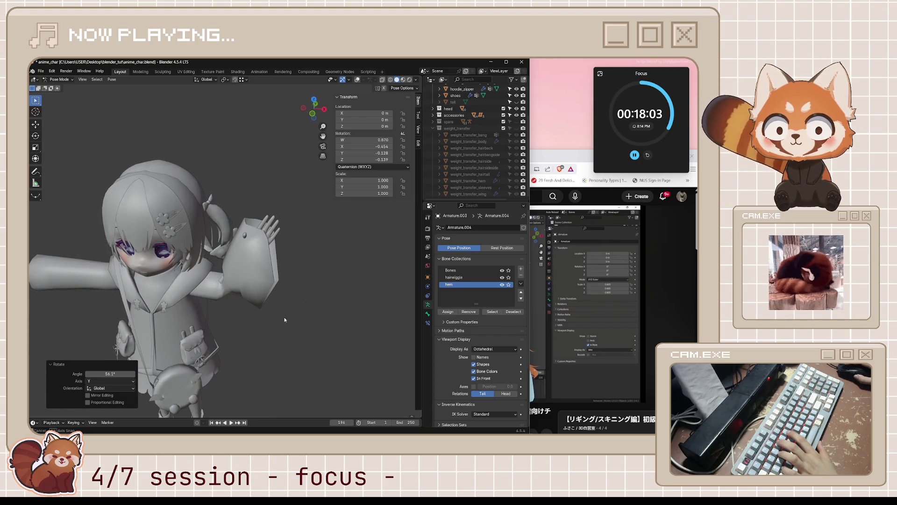
Step: Toggle the overlays and try, then cancel, free trackball rotations of the sleeve bone
left_click(357, 79)
left_click(356, 80)
key("r")
key("r")
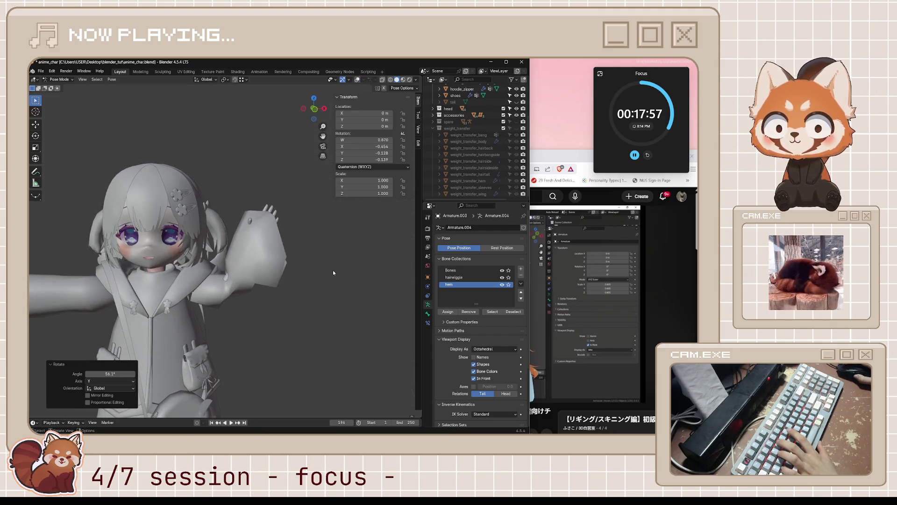
middle_click_drag(334, 270, 341, 286)
key("Escape")
key("r")
key("r")
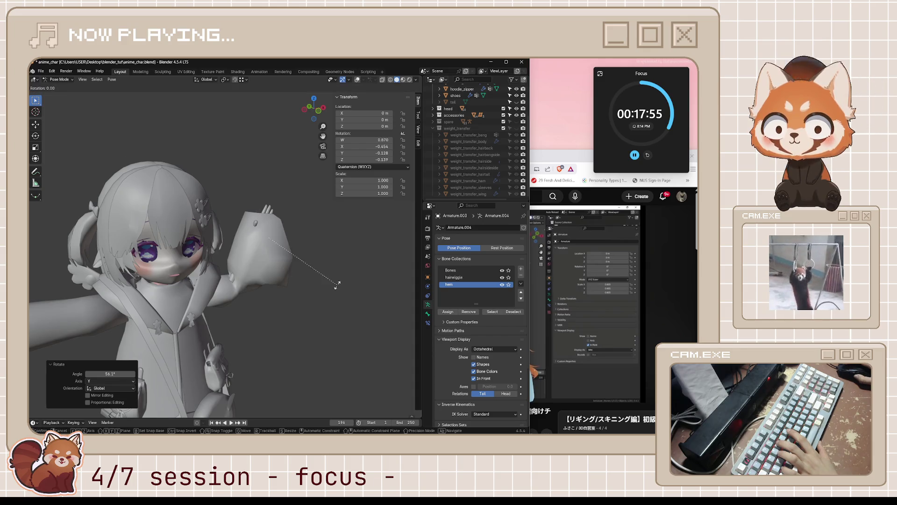
key("Escape")
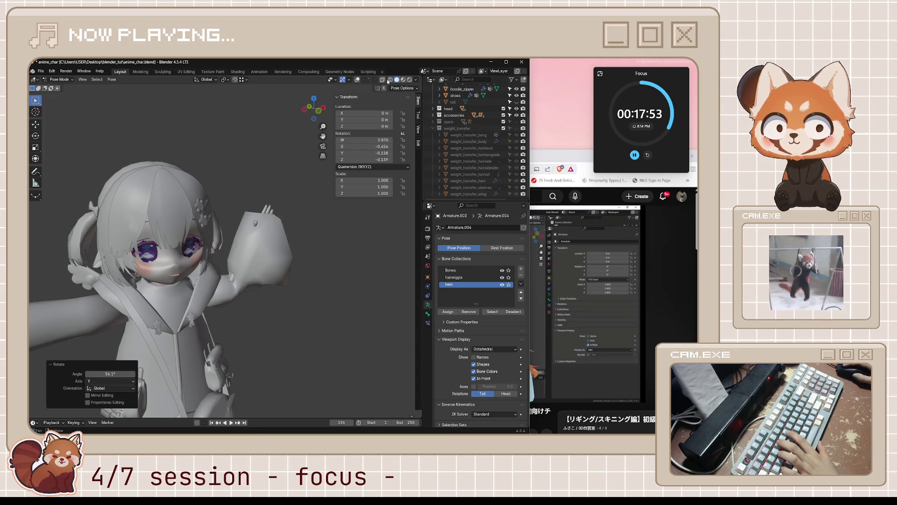
Step: Inspect the pose in wireframe and solid shading, then leave Pose Mode with overlays shown
left_click(391, 80)
middle_click_drag(344, 210, 307, 277)
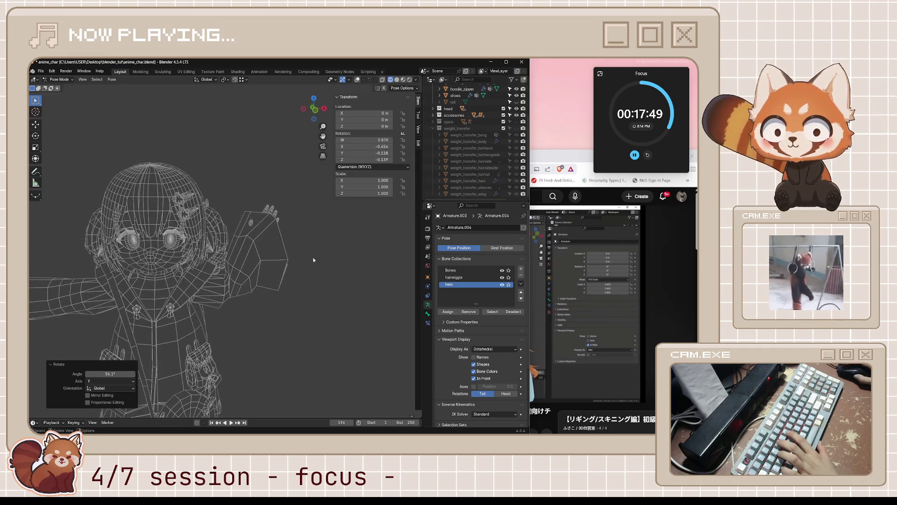
key("shift+z")
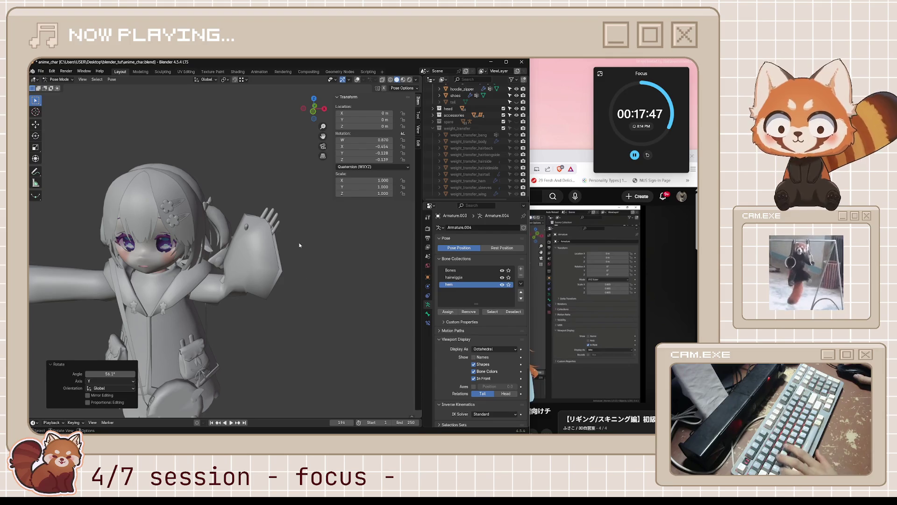
key("ctrl+Tab")
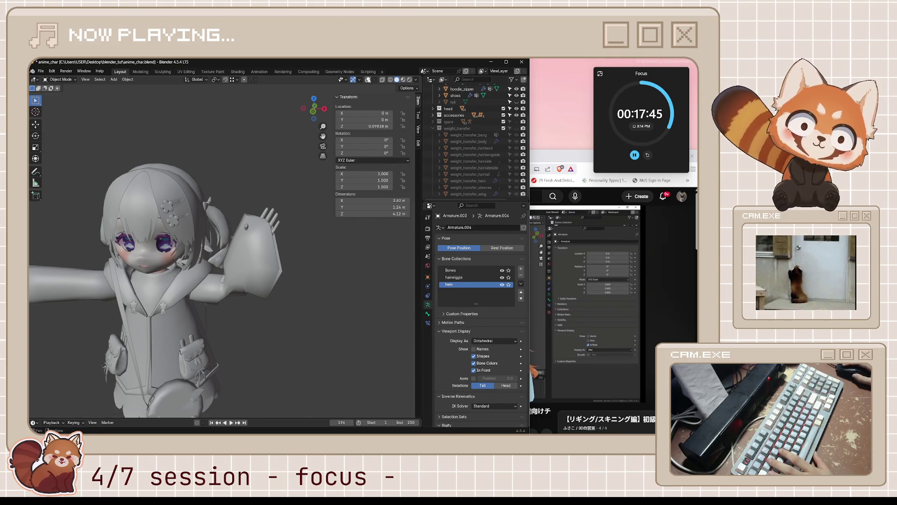
left_click(368, 80)
Step: Select the armature, enter Pose Mode, and rotate the left lower-arm bone
left_click(274, 256)
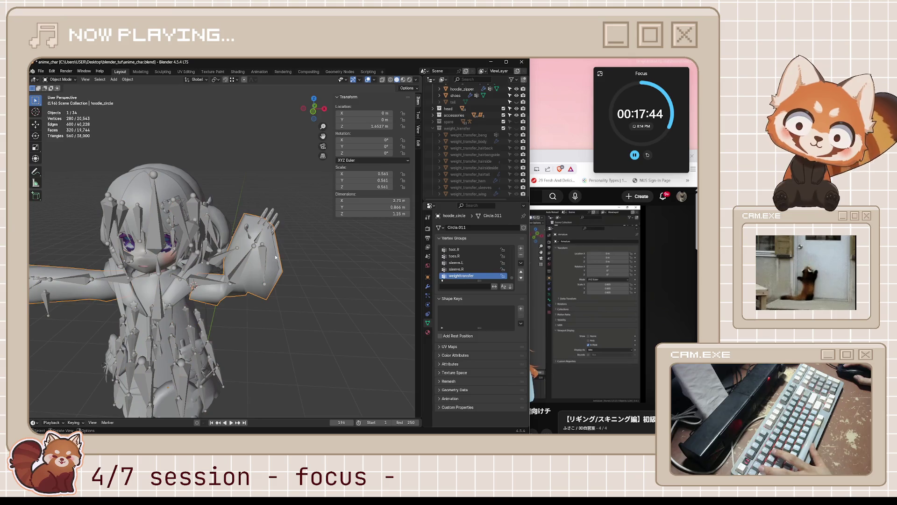
left_click(263, 254)
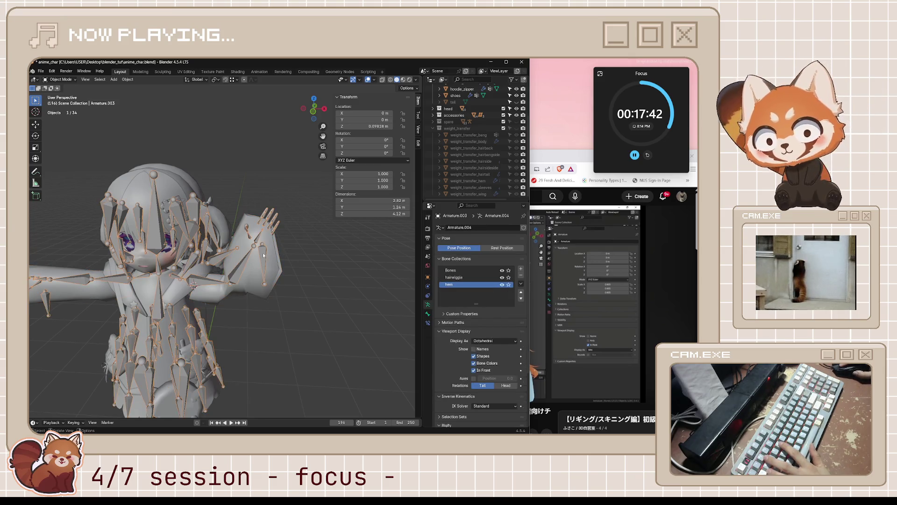
key("ctrl+Tab")
left_click(248, 259)
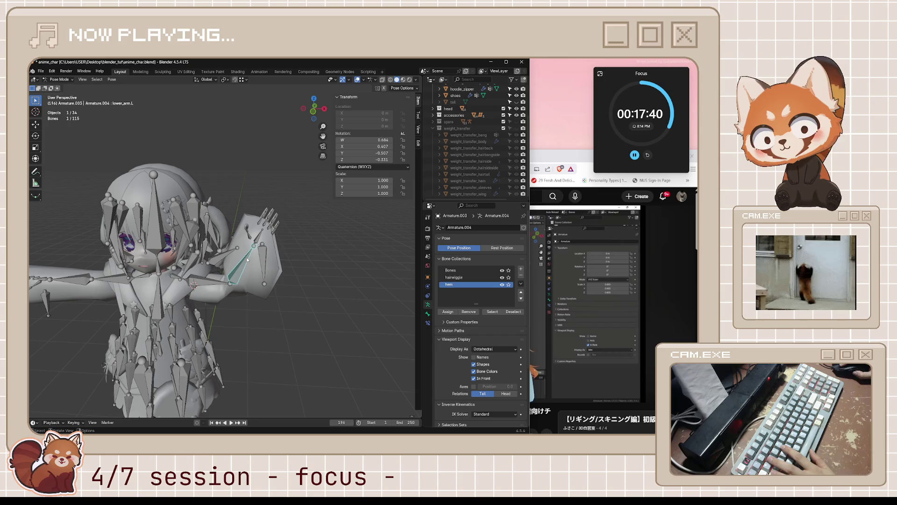
key("r")
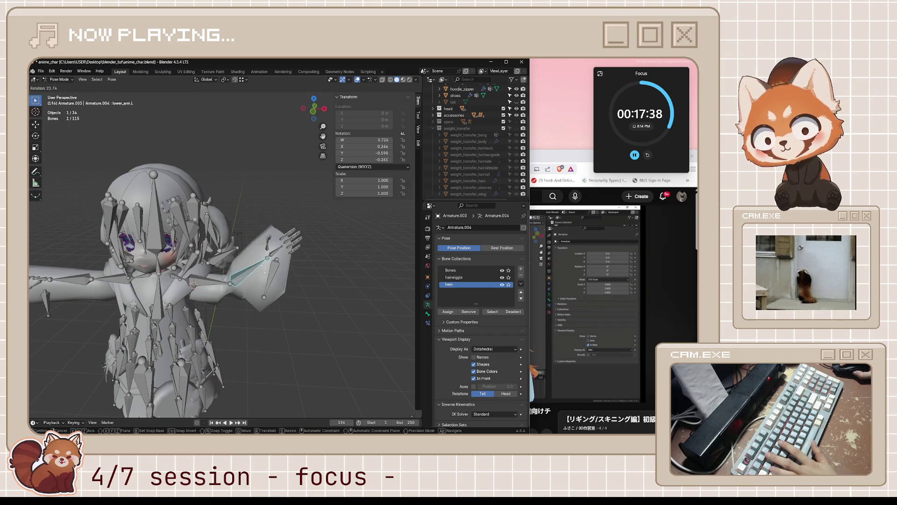
left_click(263, 269)
Step: Clear all bone rotations and locations back to rest, then select hoodie_circle in Object Mode
key("a")
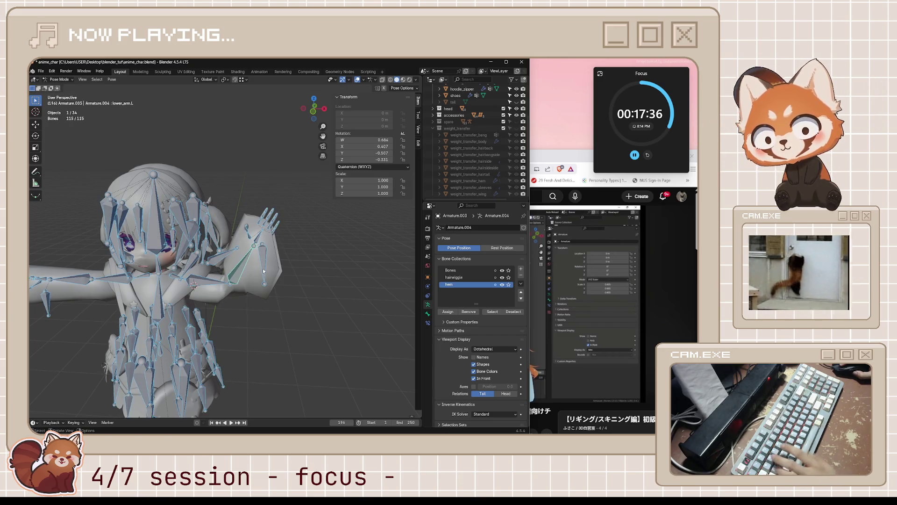
key("alt+r")
key("alt+g")
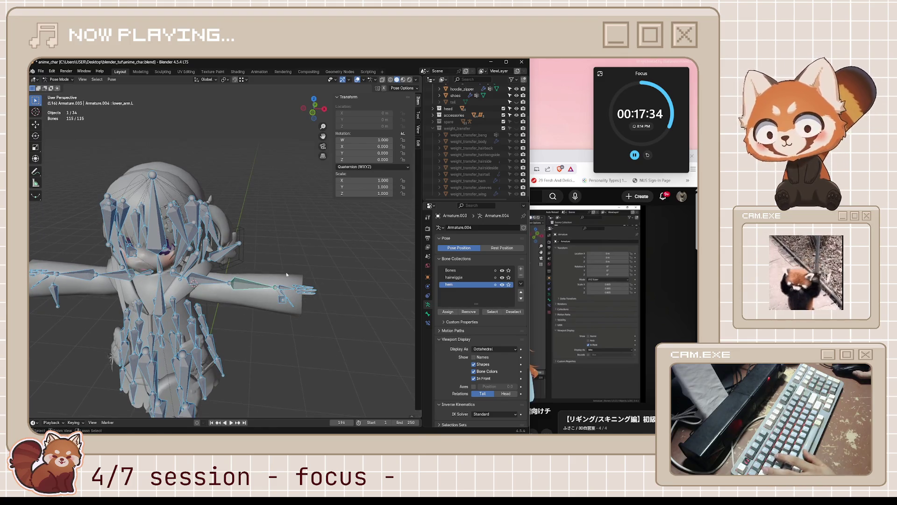
key("ctrl+Tab")
left_click(287, 273)
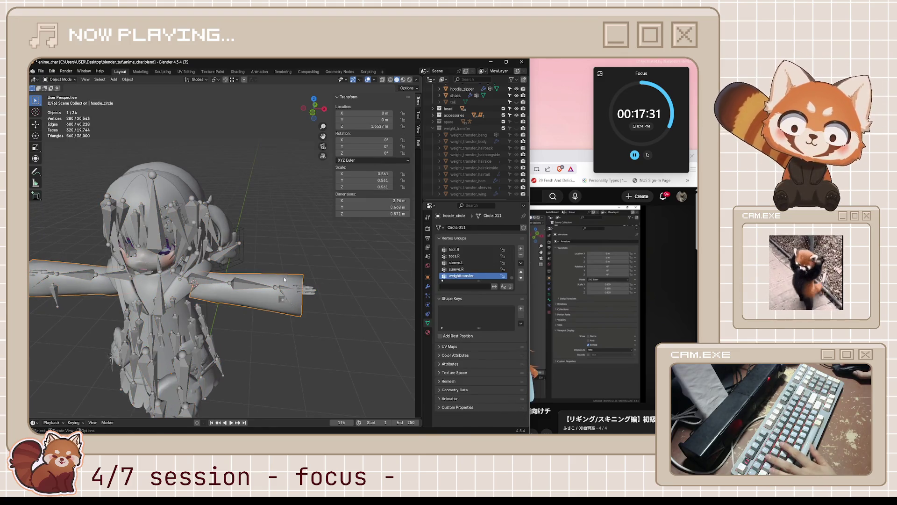
Step: Briefly check hoodie_circle in Edit Mode, then switch it to Weight Paint mode
key("Tab")
mouse_move(260, 286)
middle_mouse_down()
mouse_move(241, 274)
mouse_move(327, 284)
middle_mouse_up()
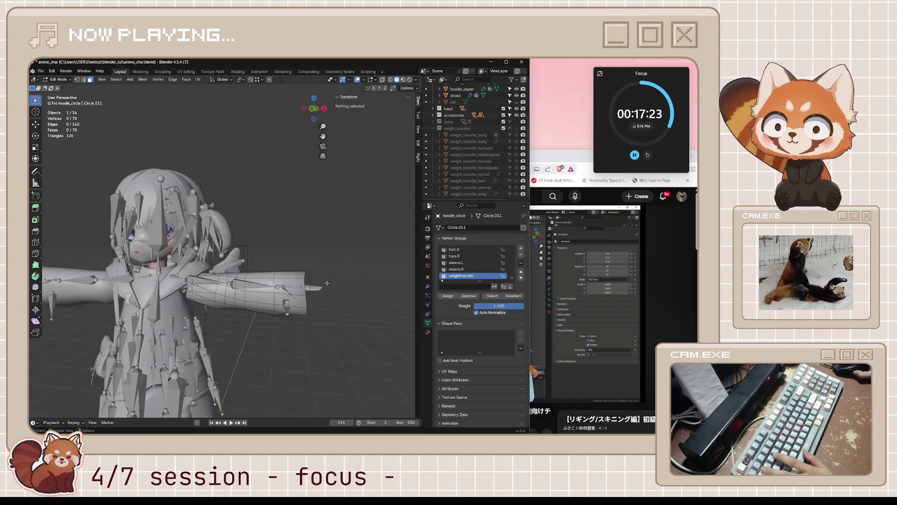
key("Tab")
key("ctrl+Tab")
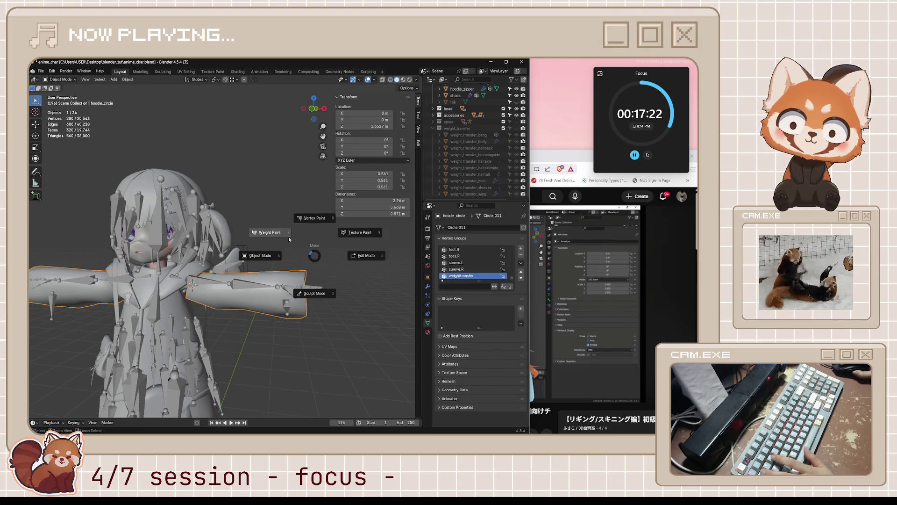
left_click(279, 233)
middle_click_drag(280, 233, 296, 212)
mouse_move(211, 277)
middle_mouse_down()
mouse_move(215, 309)
mouse_move(92, 326)
mouse_move(223, 293)
mouse_move(225, 284)
mouse_move(261, 299)
mouse_move(206, 304)
mouse_move(295, 264)
mouse_move(308, 273)
middle_mouse_up()
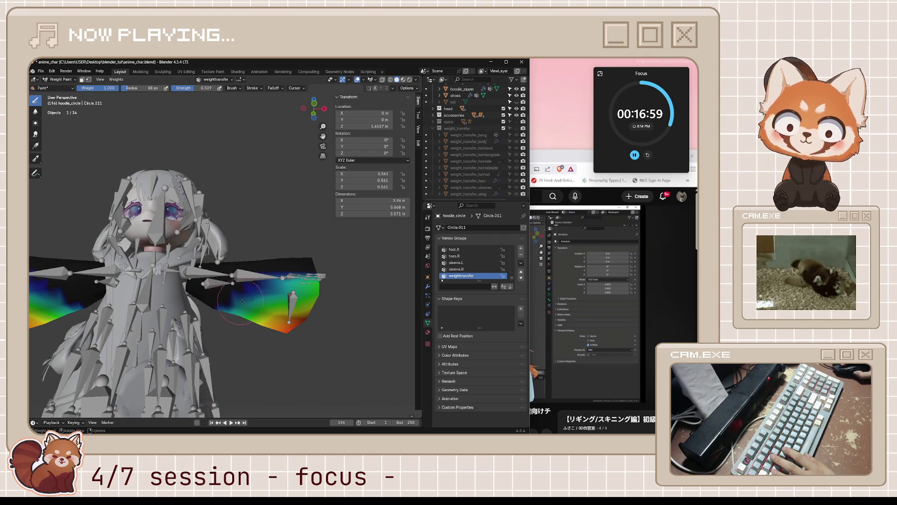
Step: Paint the sleeves at brush strength 1.000, save anime_char.blend, and return to Object Mode
left_click_drag(182, 88, 210, 89)
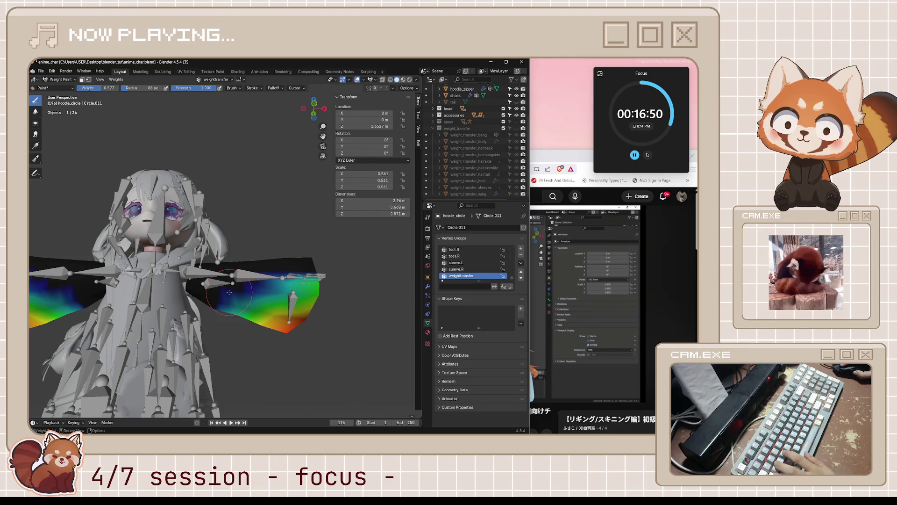
mouse_move(262, 262)
middle_mouse_down()
mouse_move(370, 267)
mouse_move(313, 245)
mouse_move(285, 257)
mouse_move(335, 245)
middle_mouse_up()
key("ctrl+s")
key("ctrl+Tab")
left_click(245, 261)
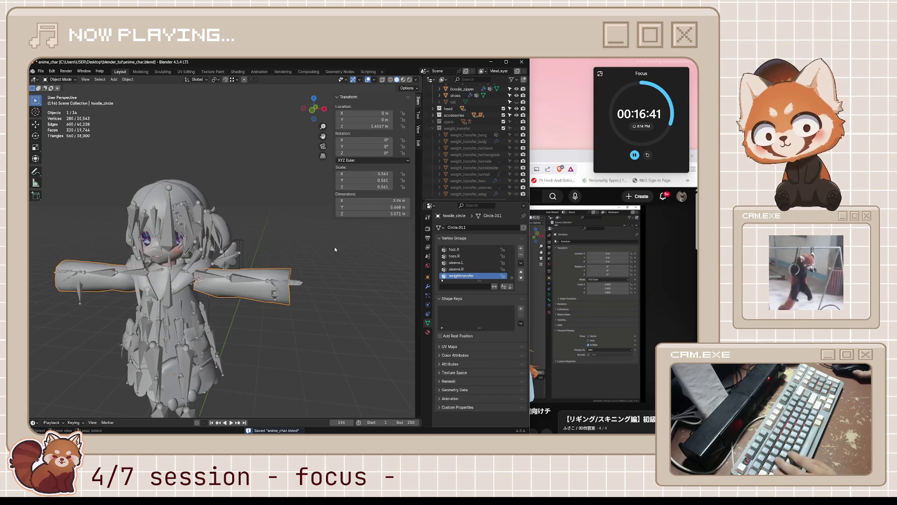
left_click(628, 238)
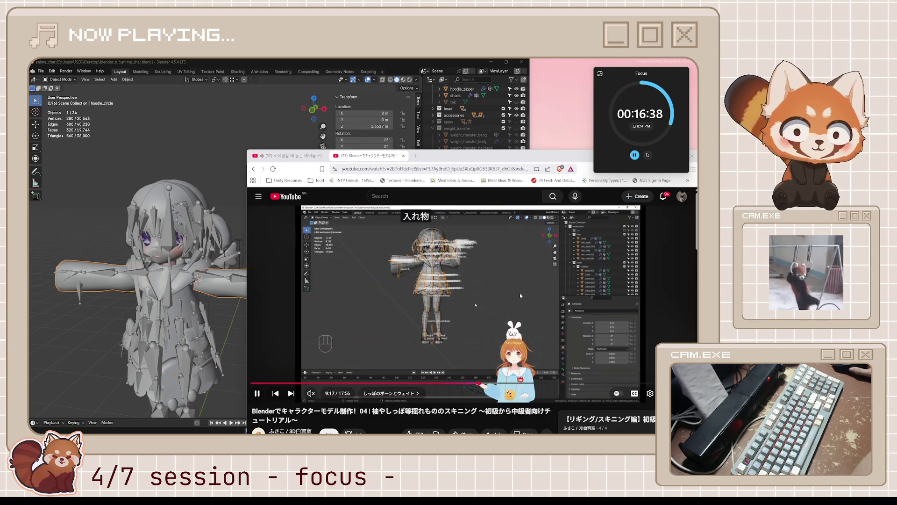
Step: Play the skinning tutorial, rewind 10 seconds with J, and pause and resume with K
left_click(520, 295)
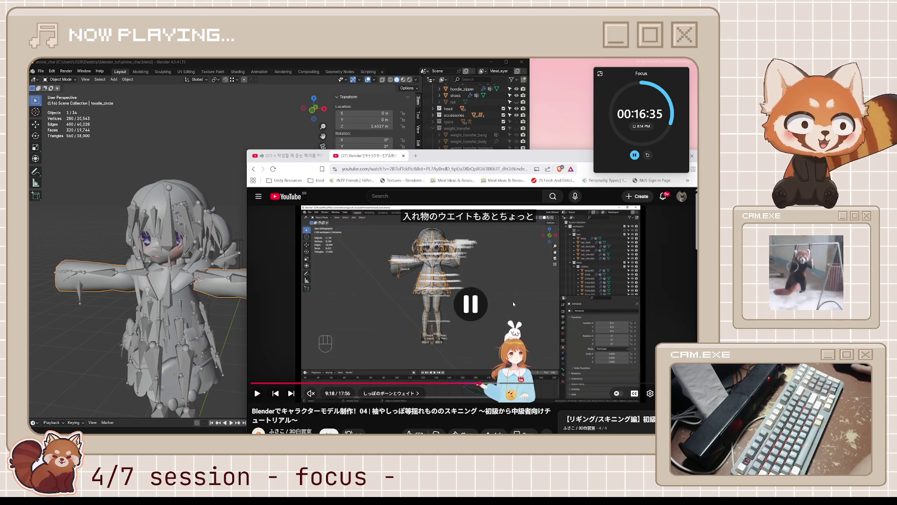
left_click(534, 295)
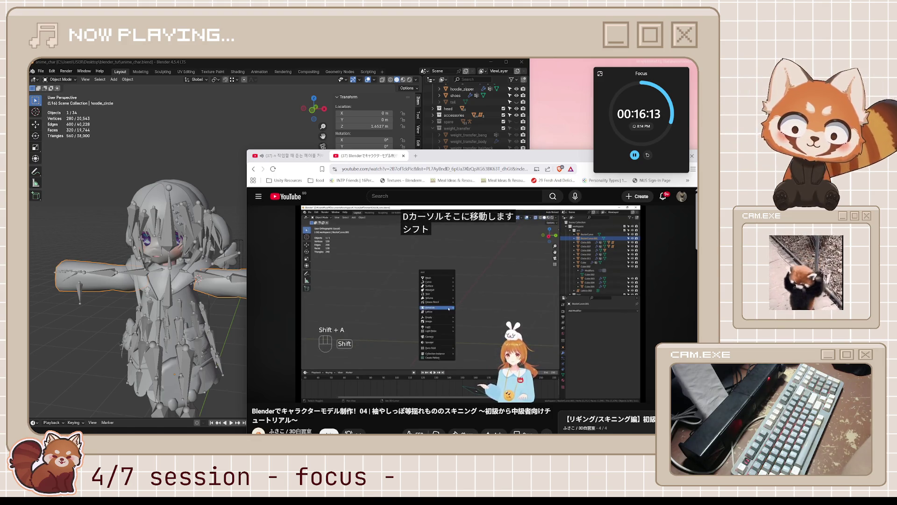
key("j")
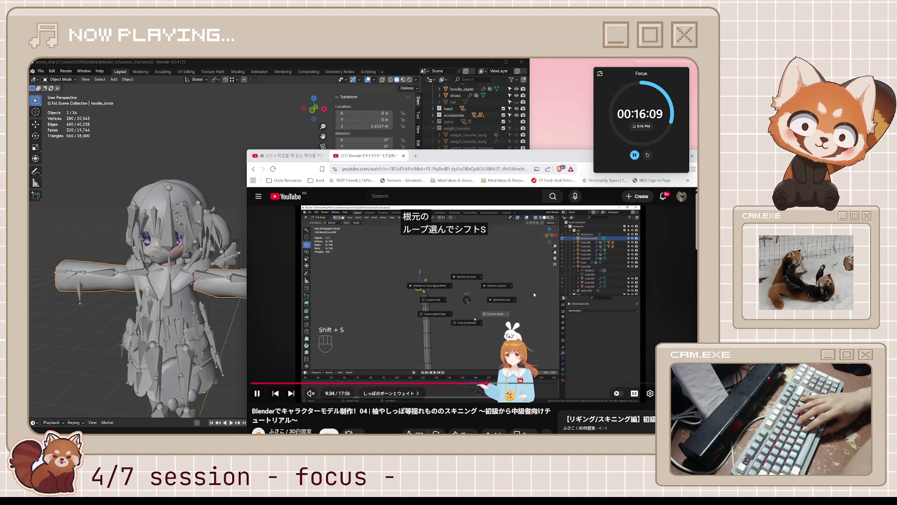
key("k")
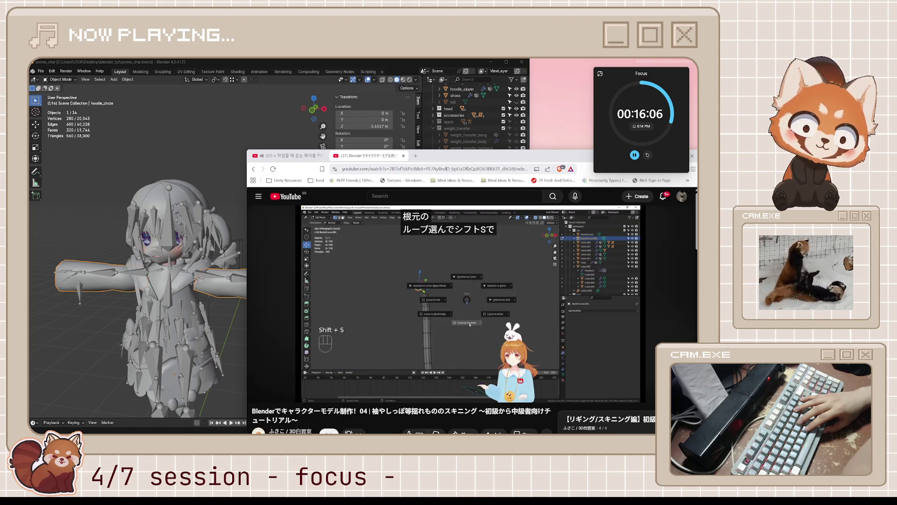
key("k")
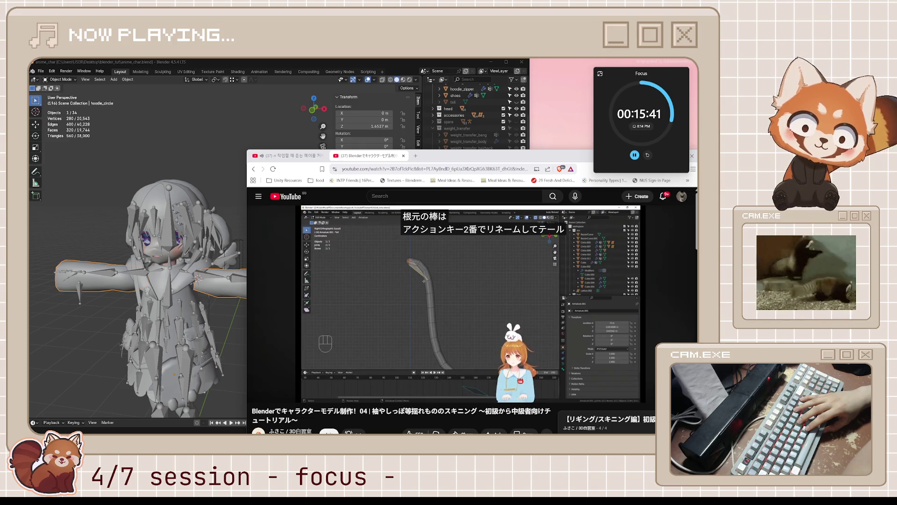
Step: Pause and resume the tutorial a few times, then bring the Blender window to the front
left_click(533, 291)
left_click(533, 291)
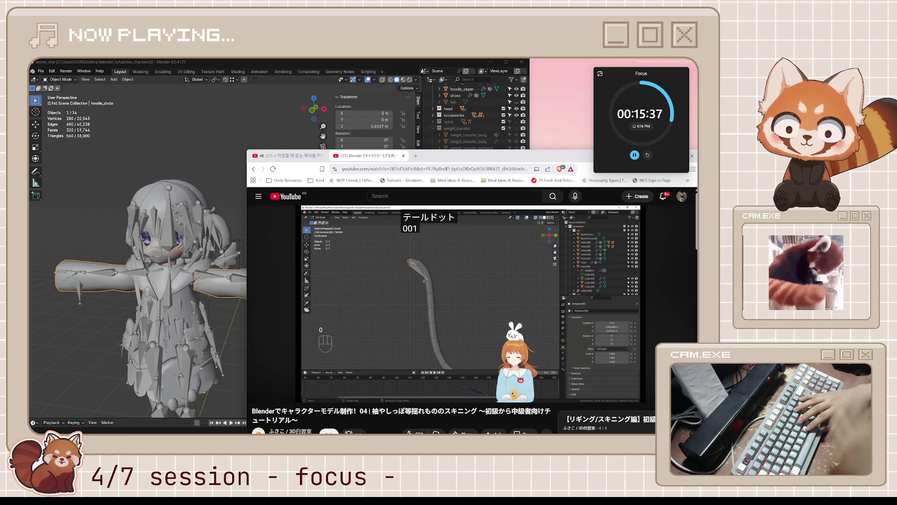
left_click(534, 292)
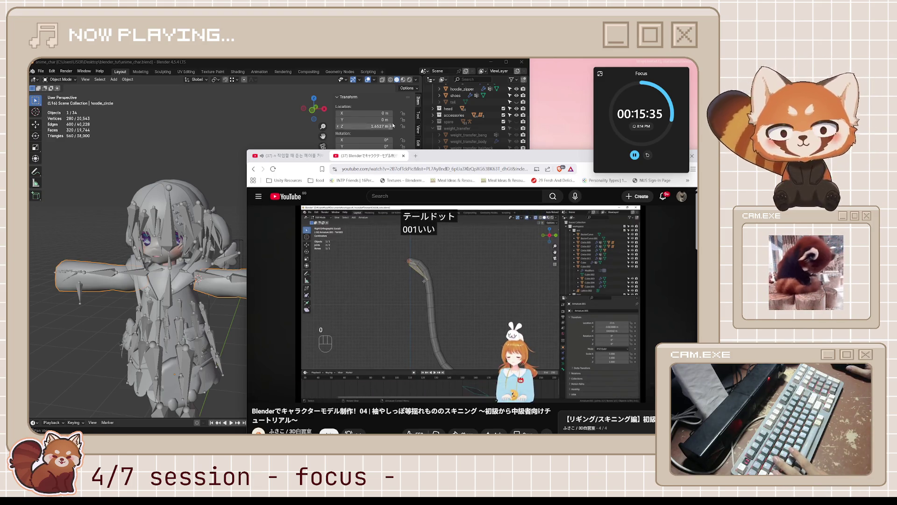
left_click(354, 67)
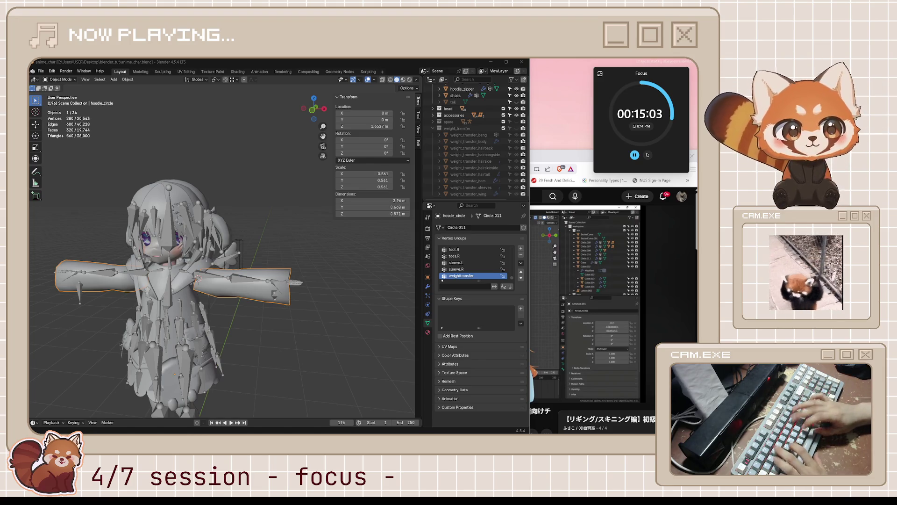
Step: Unhide the tail object in the Outliner, select it, and isolate it in Local View
mouse_move(336, 276)
middle_mouse_down()
mouse_move(357, 281)
mouse_move(316, 295)
mouse_move(254, 282)
mouse_move(318, 290)
mouse_move(257, 298)
mouse_move(250, 275)
mouse_move(308, 294)
mouse_move(302, 273)
mouse_move(245, 294)
mouse_move(280, 287)
middle_mouse_up()
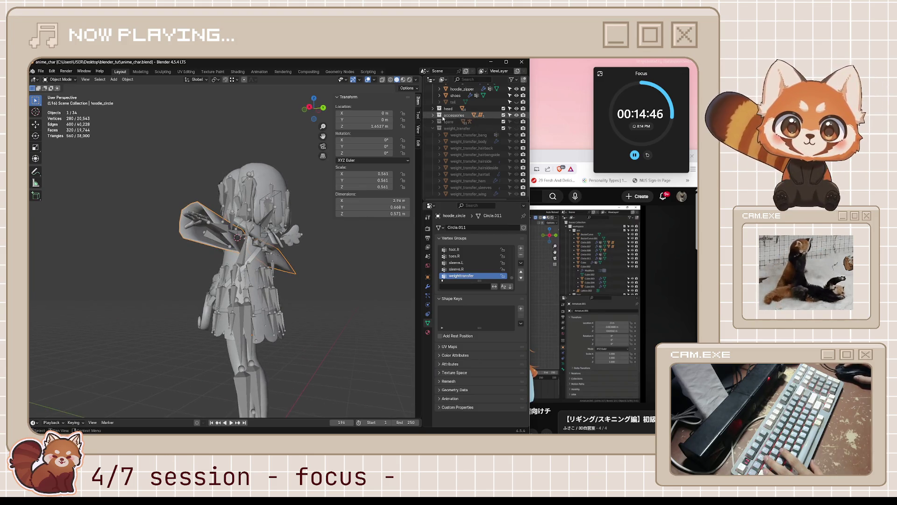
left_click(433, 115)
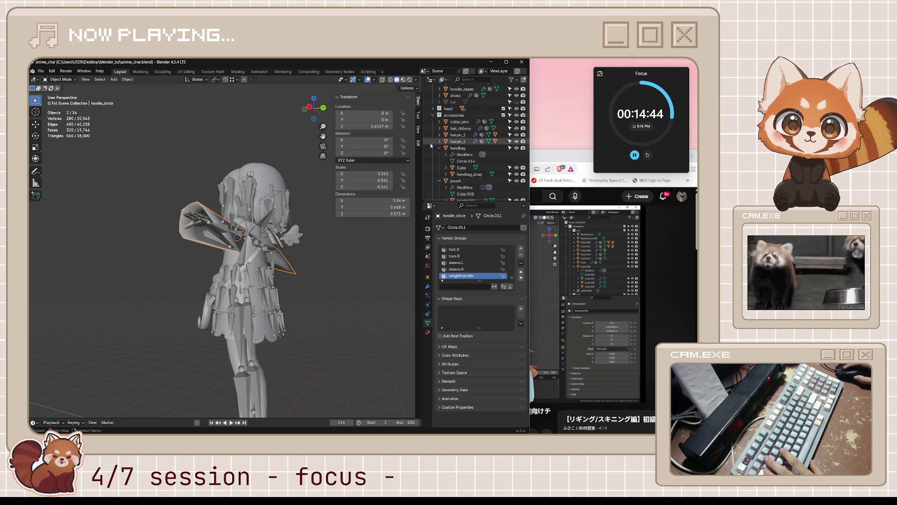
scroll(471, 149, "down", 3)
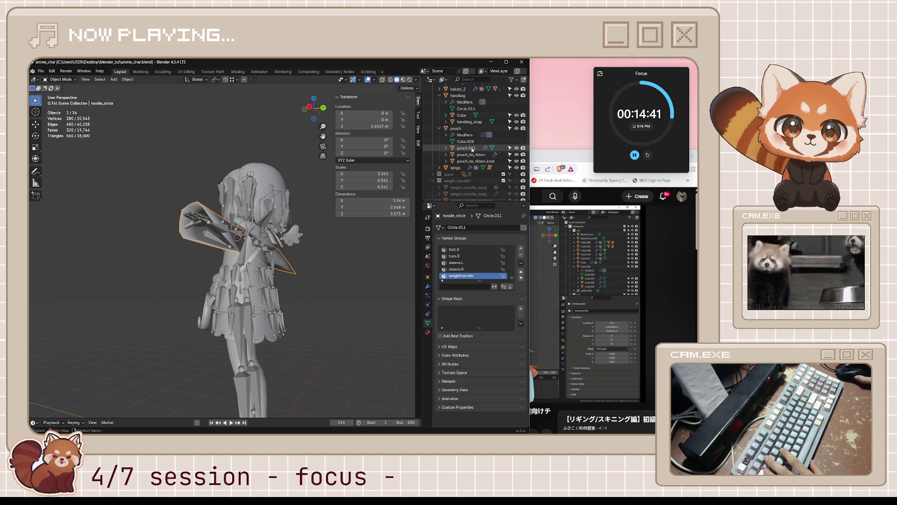
scroll(472, 150, "up", 3)
left_click(432, 102)
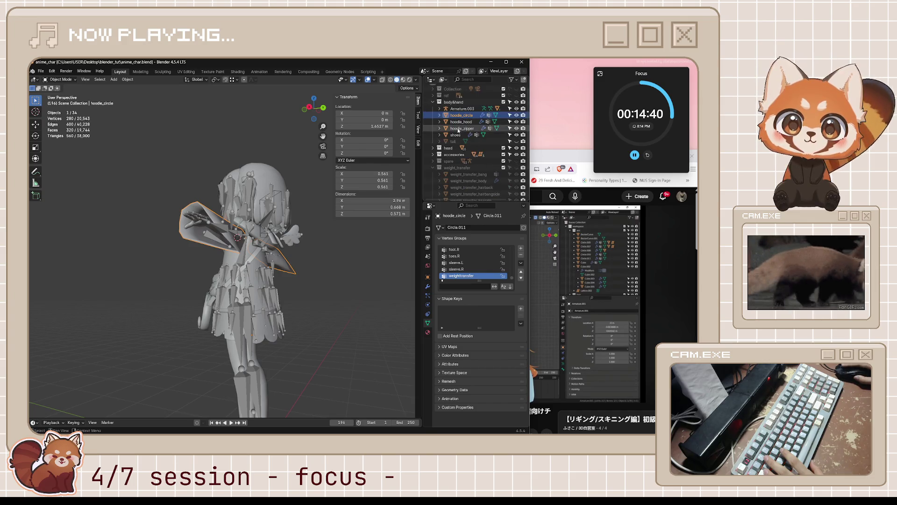
left_click(516, 142)
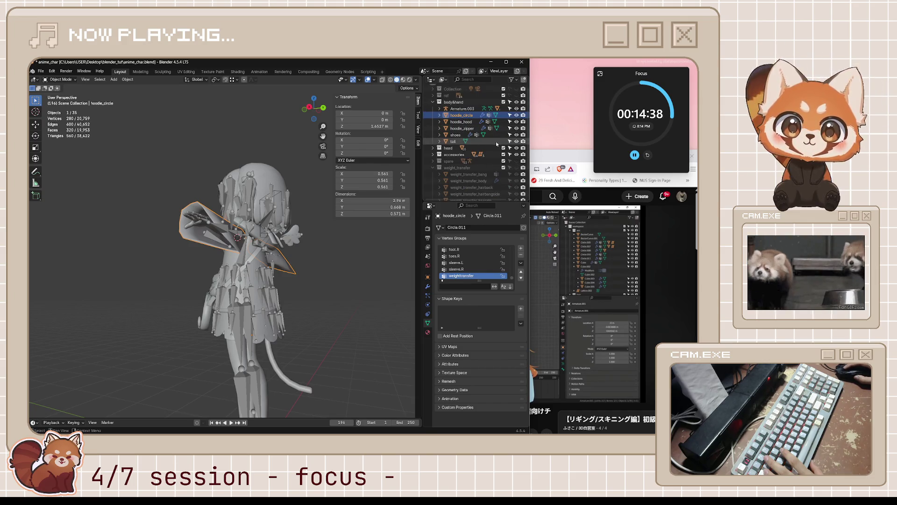
left_click(498, 142)
key("KP_Divide")
Step: In Edit Mode, select the tail's top edge loop and snap the 3D cursor to it
mouse_move(341, 333)
middle_mouse_down()
mouse_move(232, 244)
mouse_move(288, 273)
mouse_move(281, 266)
middle_mouse_up()
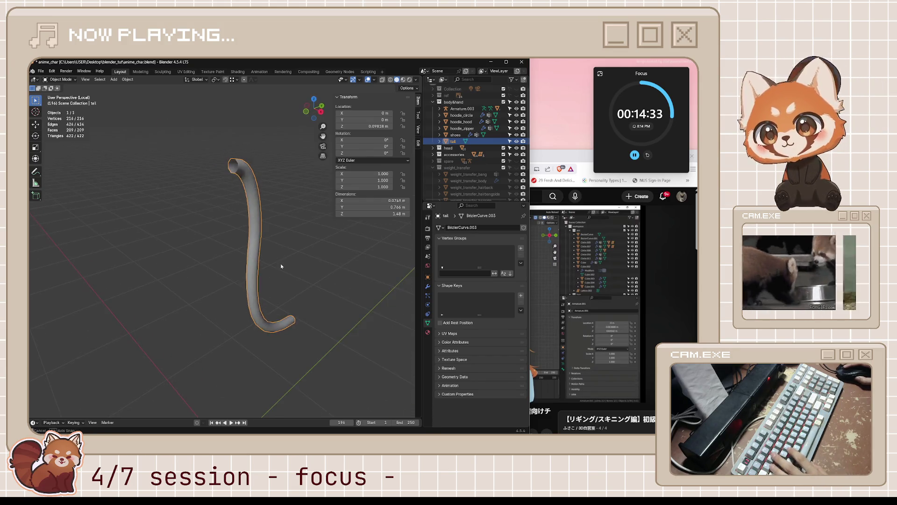
key("Tab")
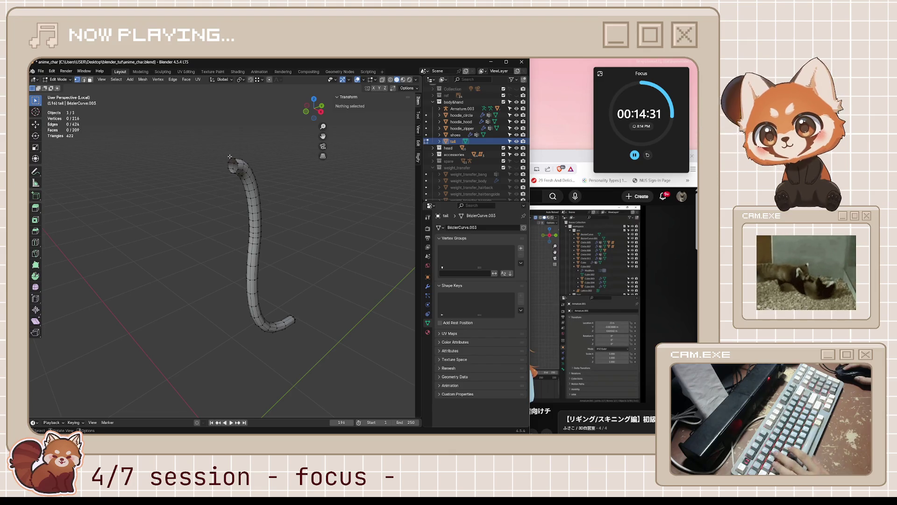
left_click(231, 157, "alt")
key("grave")
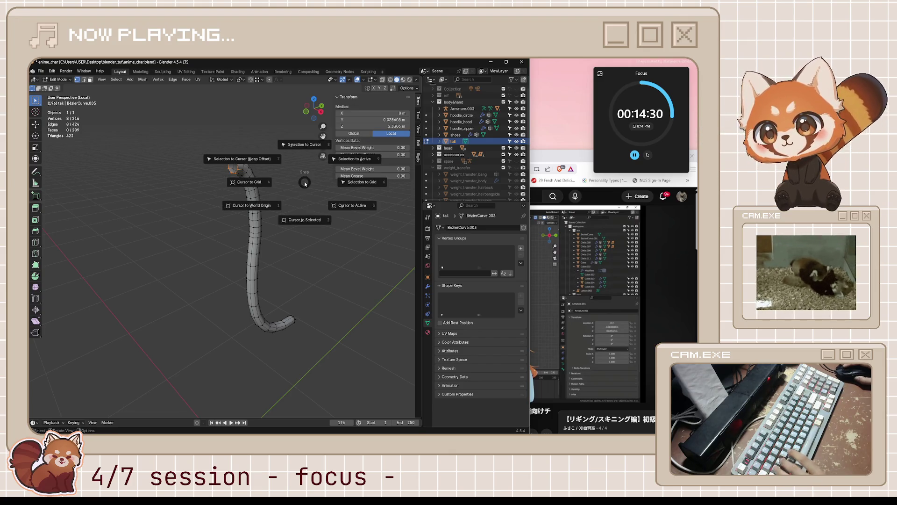
mouse_move(304, 182)
middle_mouse_down()
mouse_move(265, 220)
mouse_move(254, 209)
middle_mouse_up()
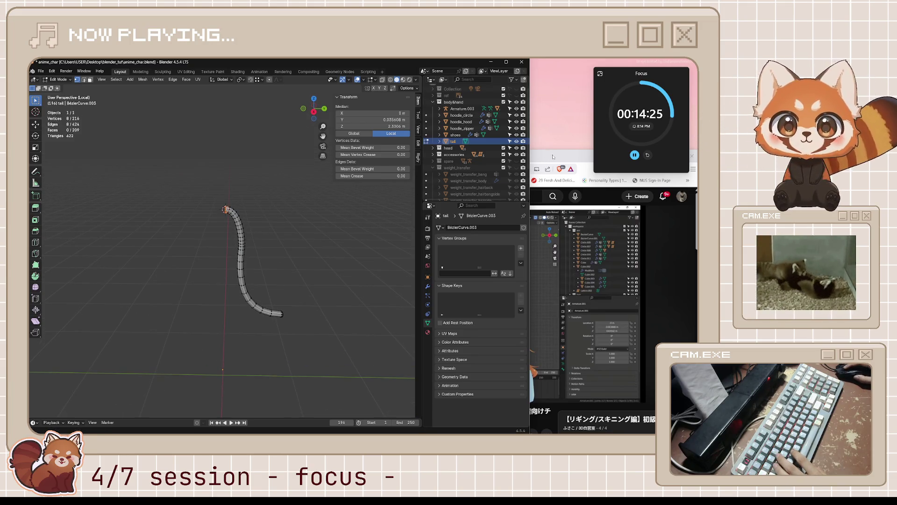
Step: Rewind the tutorial twenty seconds to rewatch it, then return to Blender
left_click(553, 157)
left_click(531, 209)
key("j")
key("j")
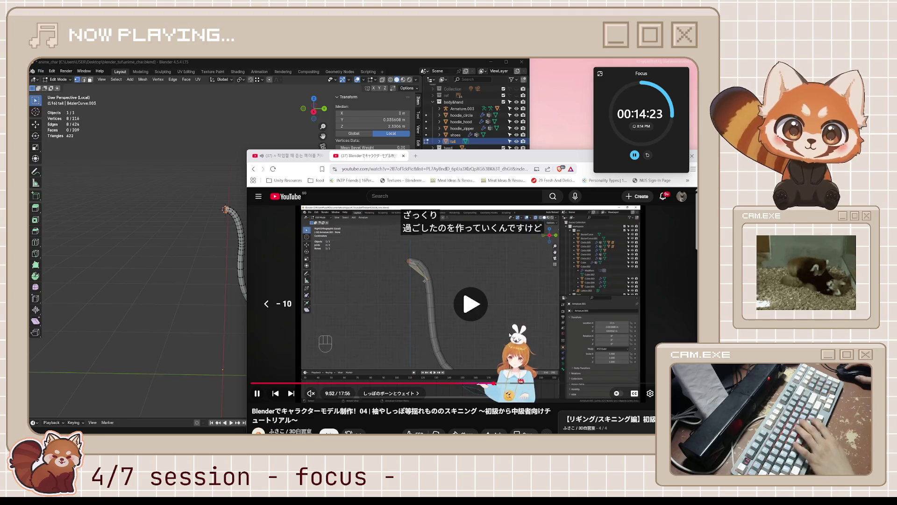
key("j")
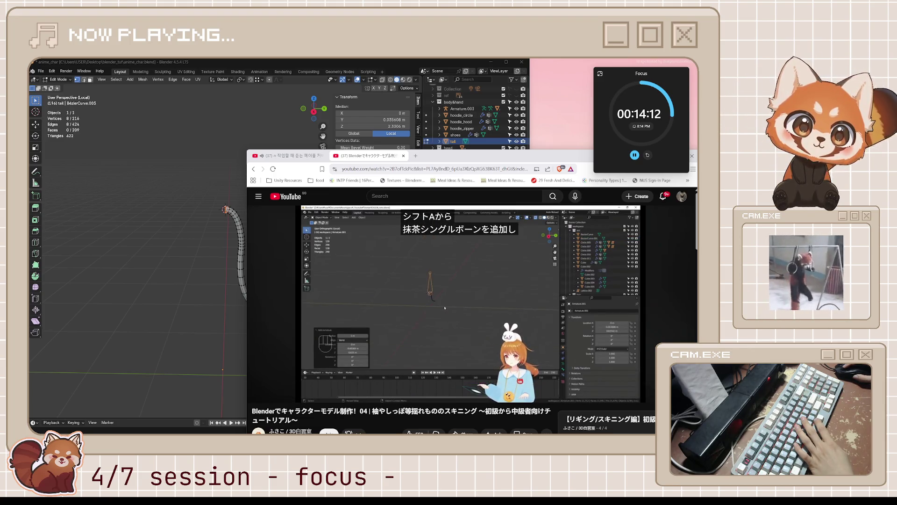
key("space")
left_click(184, 272)
key("shift+a")
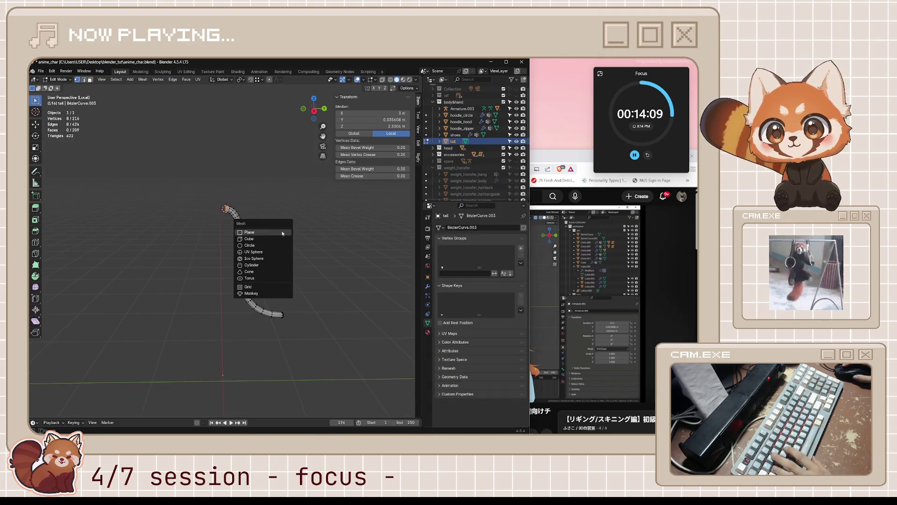
Step: Add a single-bone armature at the 3D cursor in Object Mode and switch to Right view
key("Escape")
key("Tab")
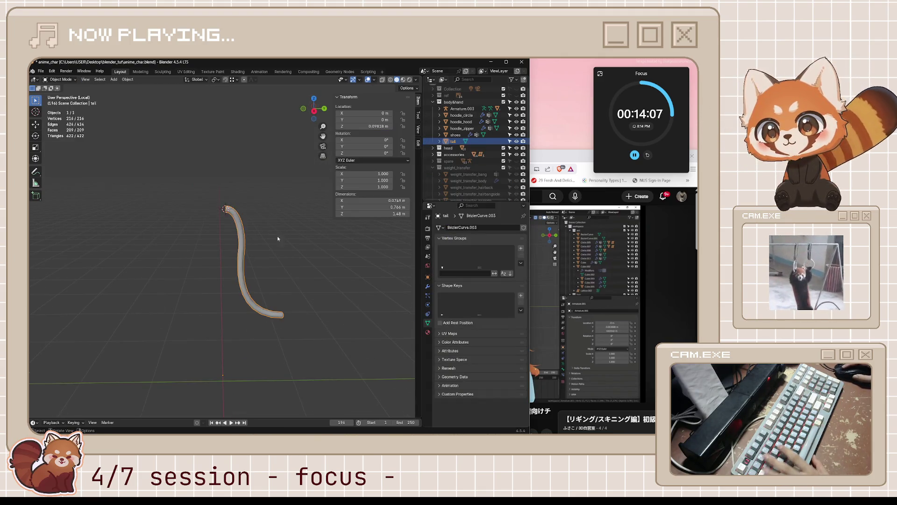
key("shift+a")
mouse_move(263, 247)
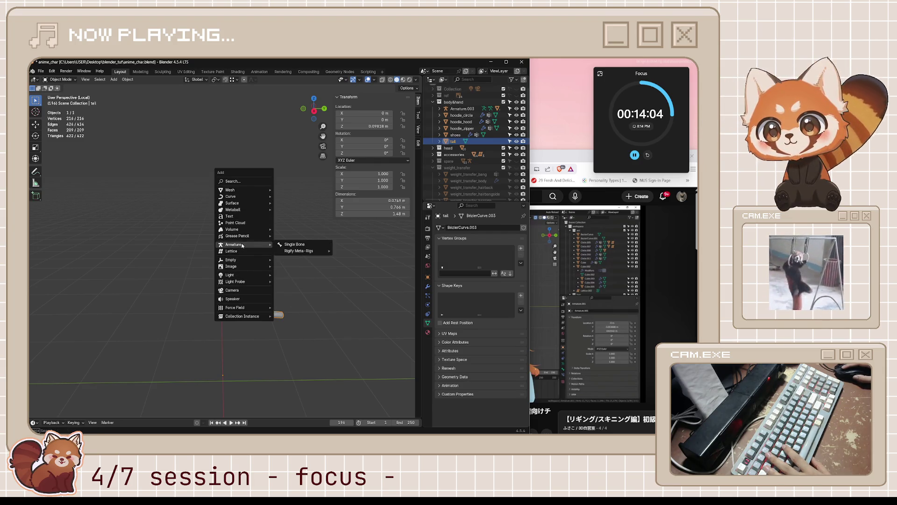
left_click(288, 246)
key("KP_1")
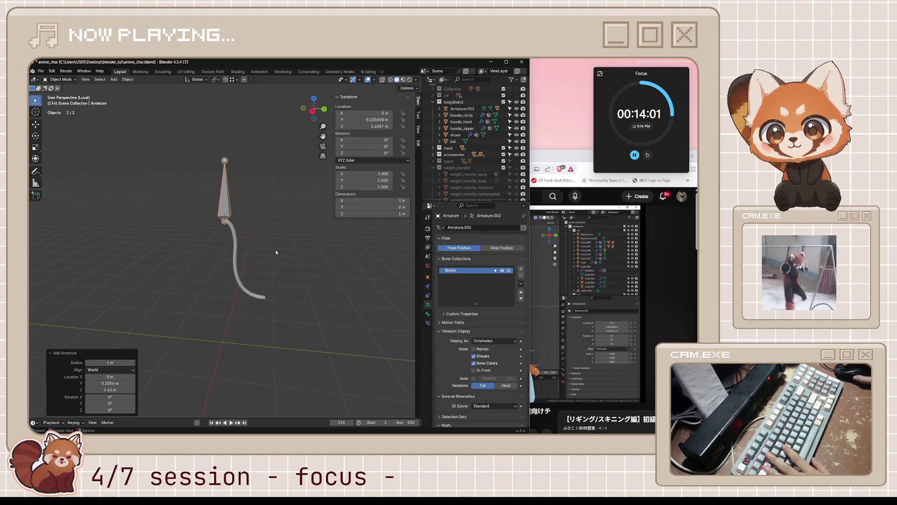
key("KP_3")
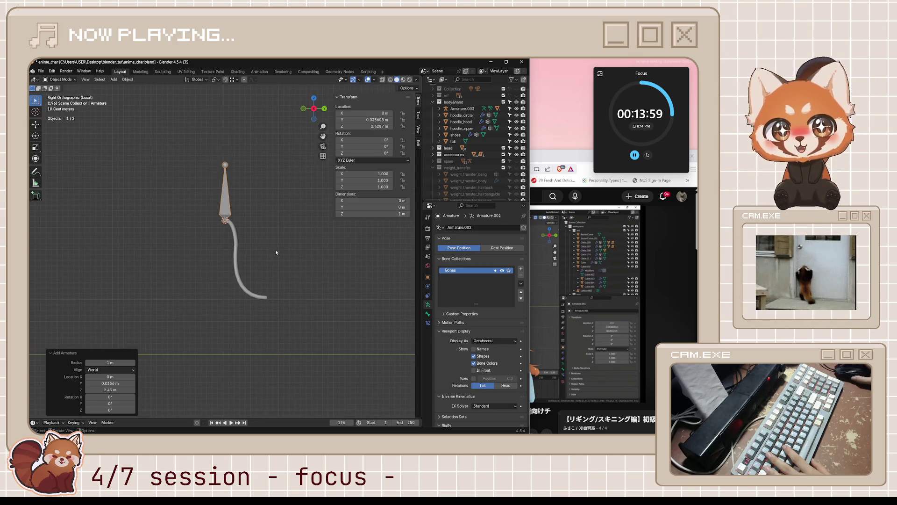
scroll(276, 252, "up", 2)
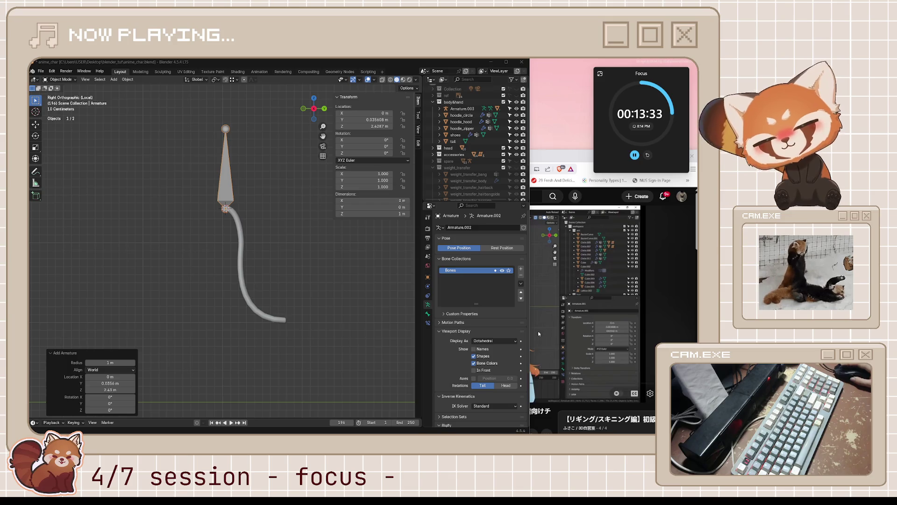
Step: Skip the tutorial forward 30 seconds, pause it, and return to Blender
left_click(590, 228)
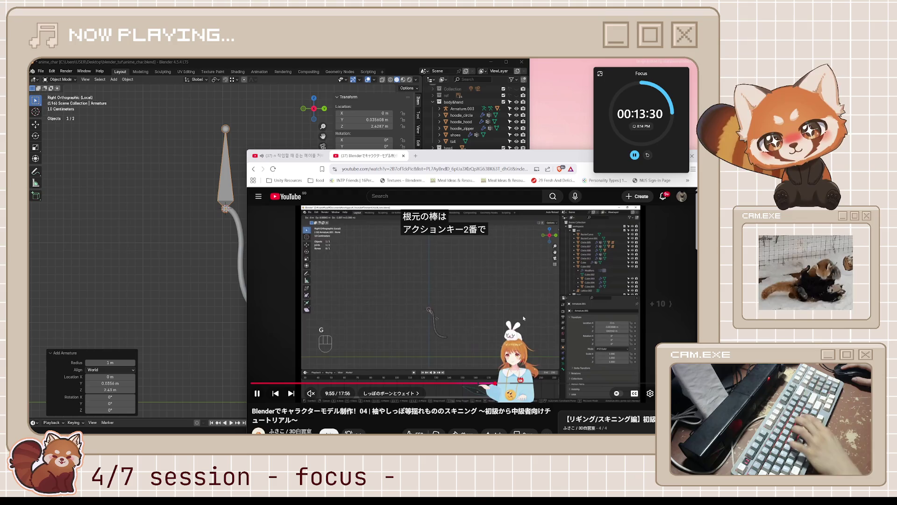
key("l")
key("l")
key("l")
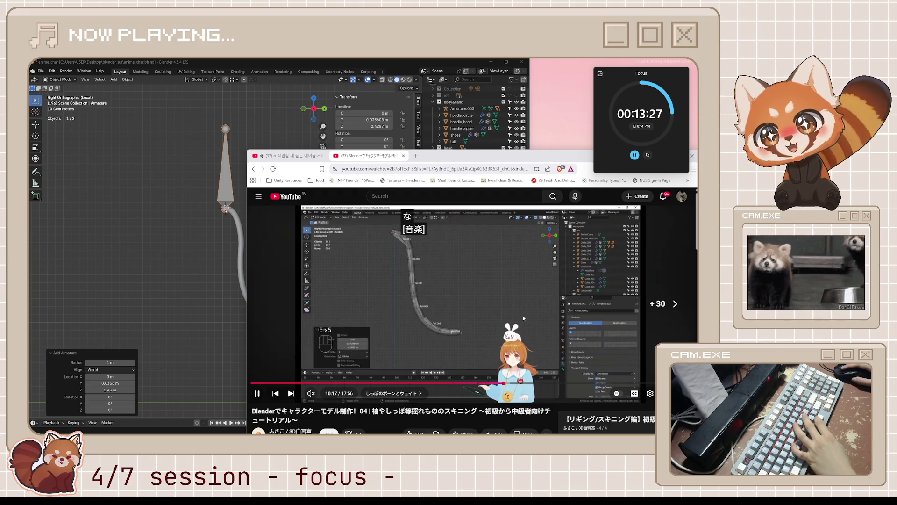
key("k")
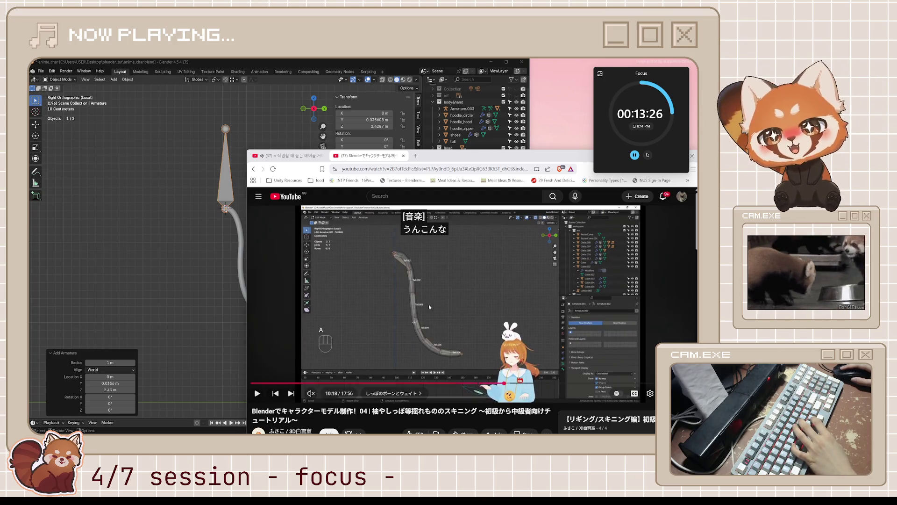
left_click(225, 197)
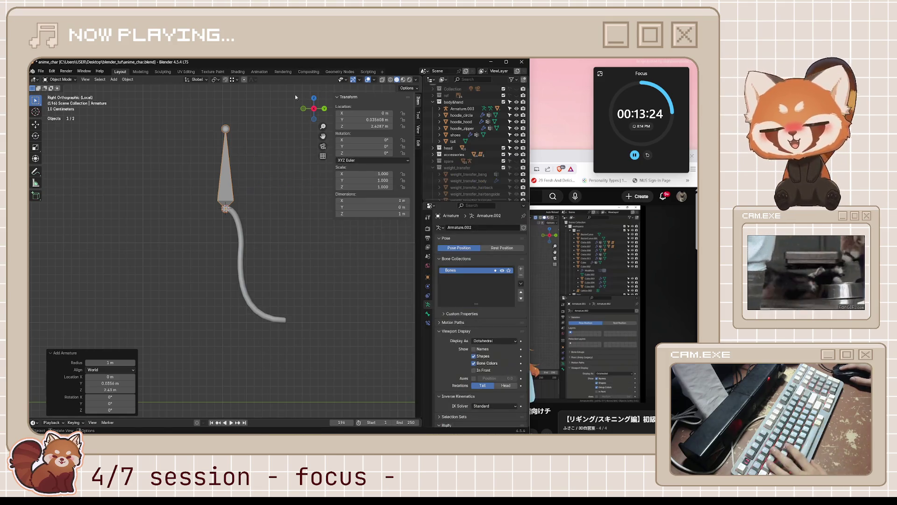
Step: Shorten the armature's first bone by moving its tip in Edit Mode
key("Tab")
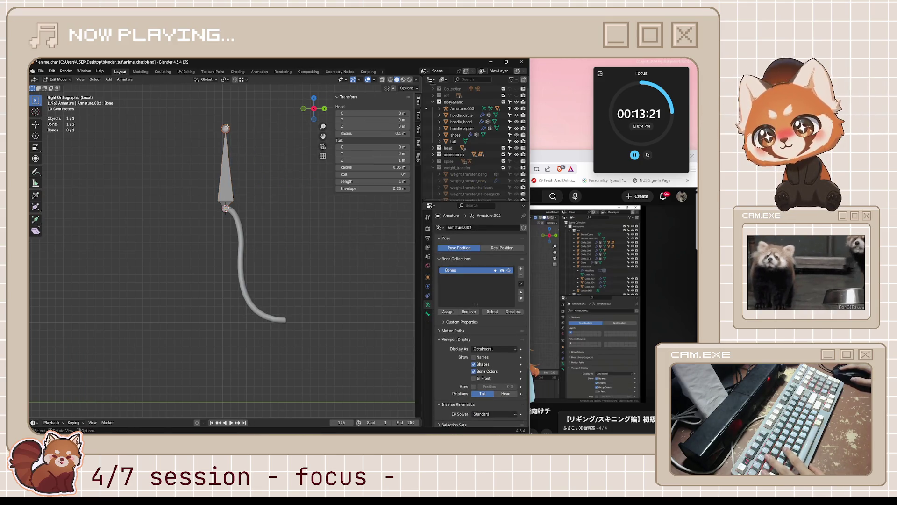
key("g")
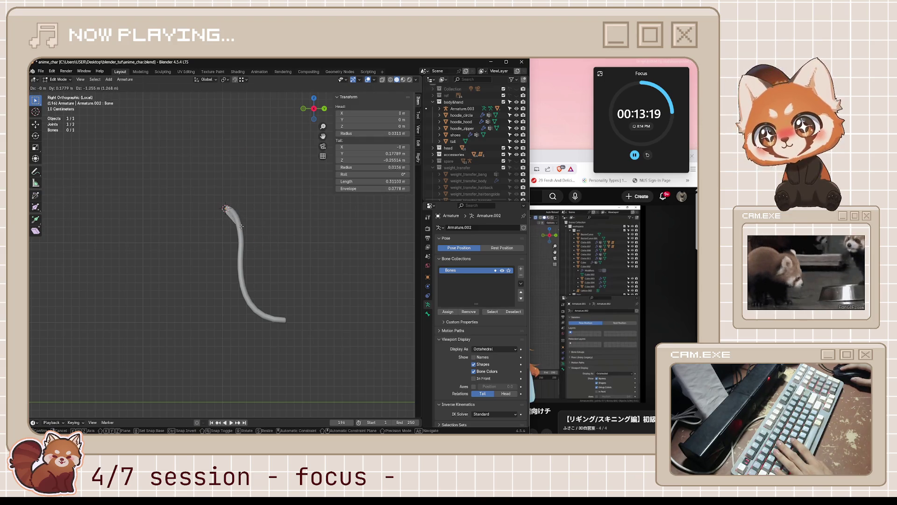
left_click(241, 226)
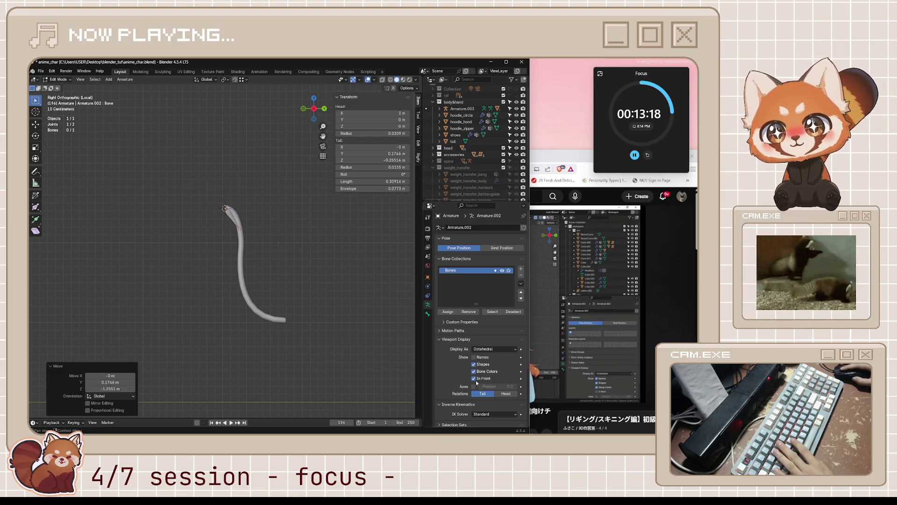
scroll(302, 256, "up", 4)
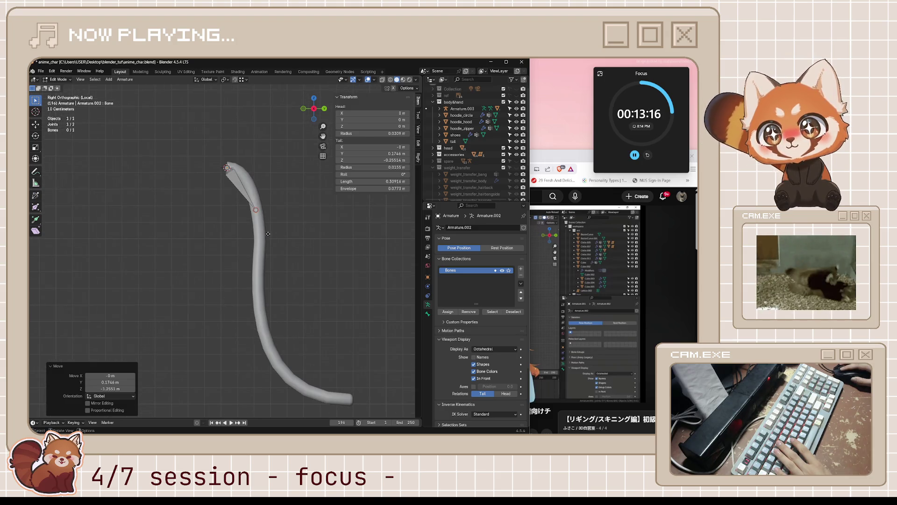
Step: Extrude five bones one after another down the tail to its tip
key("e")
left_click(271, 274)
key("e")
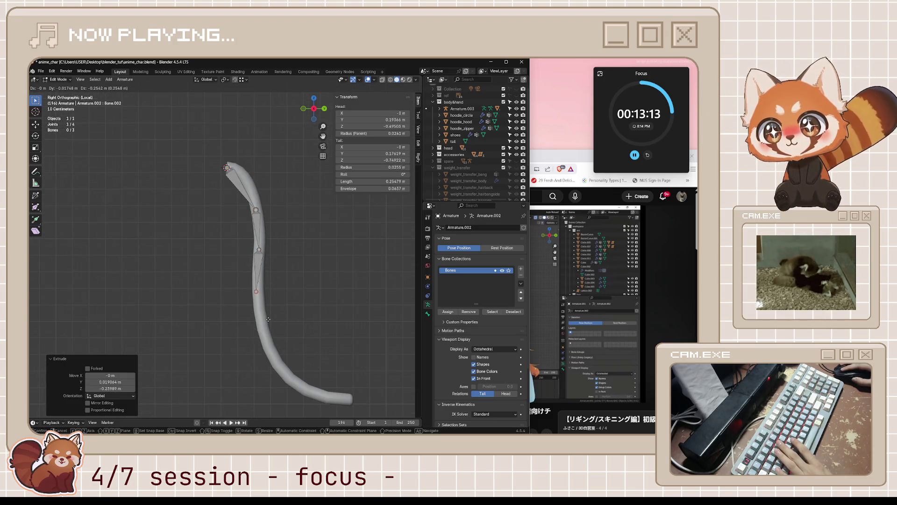
left_click(268, 320)
key("e")
left_click(277, 365)
key("e")
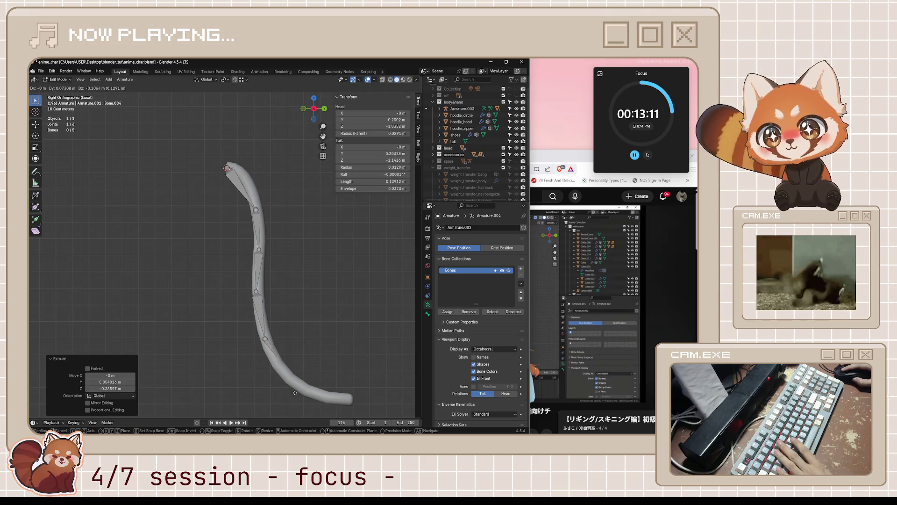
left_click(292, 380)
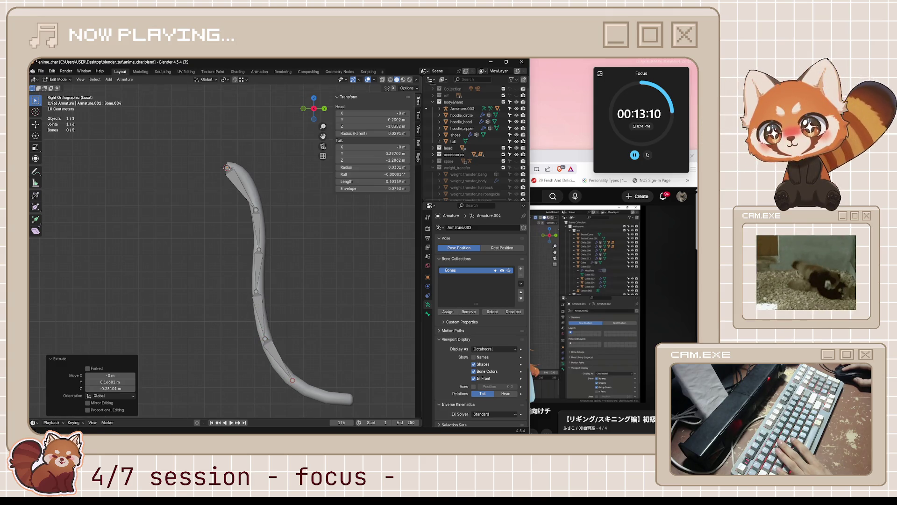
key("e")
left_click(312, 398)
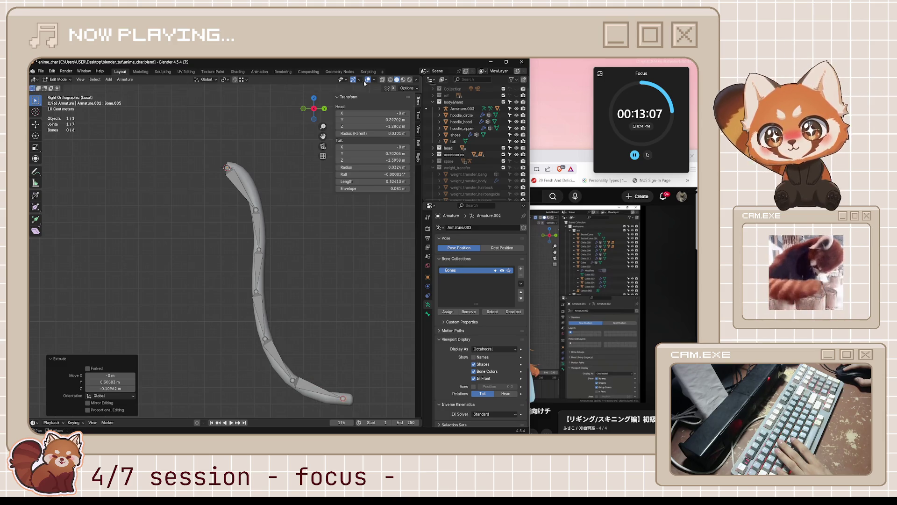
Step: Rename the top bone to 'tail' and box-select the five lower bones
left_click(237, 183)
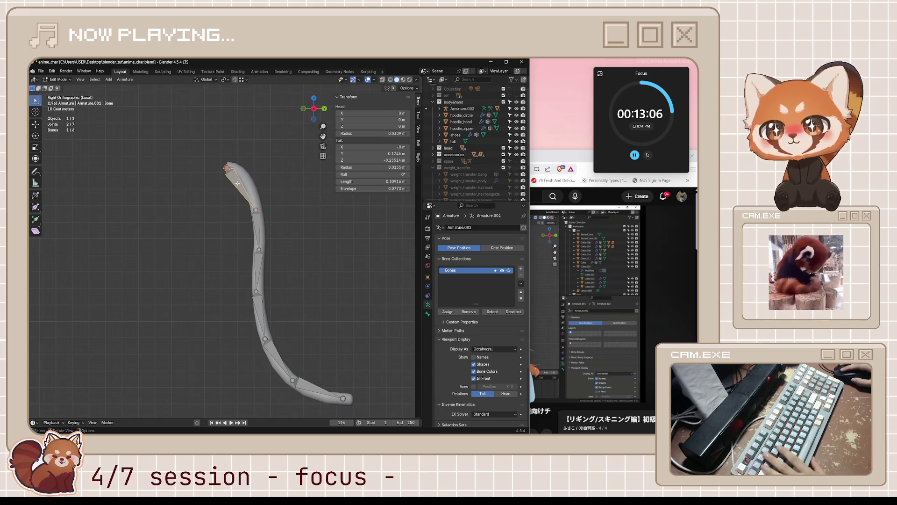
key("F2")
type("tail")
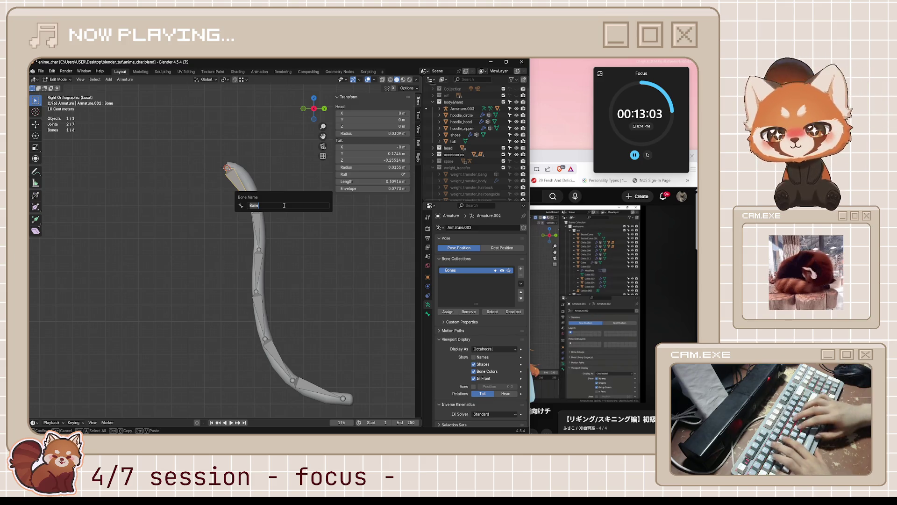
key("Return")
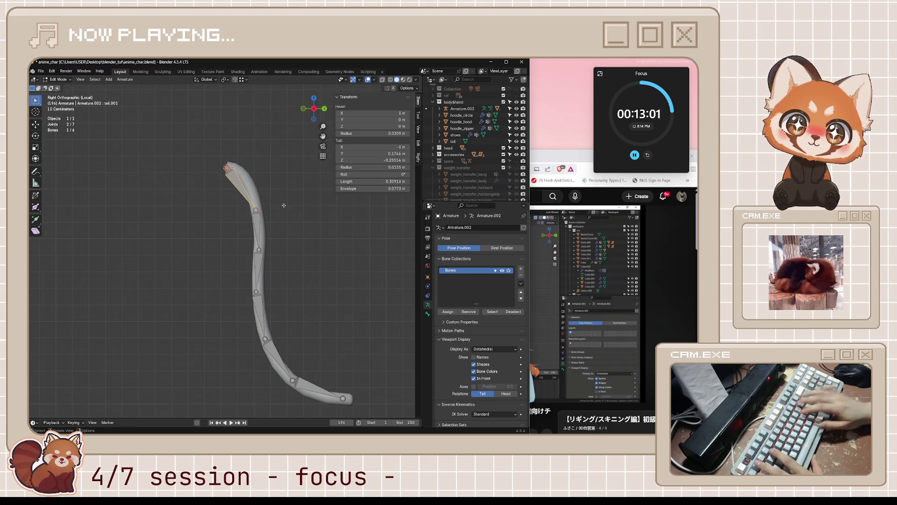
left_click_drag(231, 207, 354, 410)
Step: Delete the five lower bones and extrude new ones, tail.002 to tail.006, down the tail
key("x")
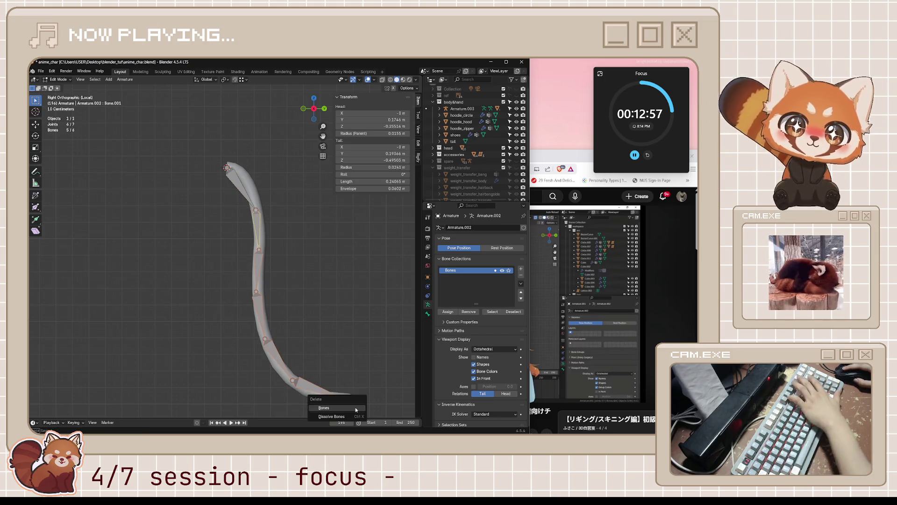
left_click(351, 407)
key("e")
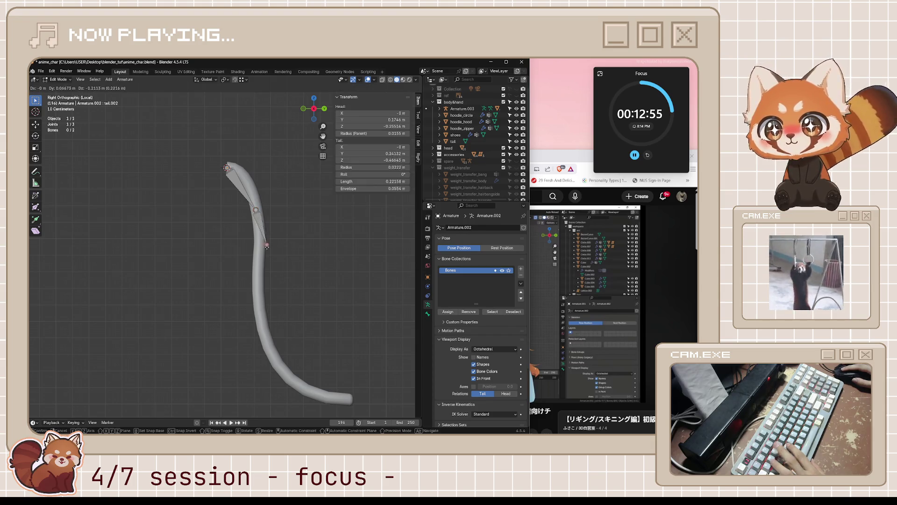
left_click(260, 249)
key("e")
left_click(260, 288)
key("e")
left_click(261, 340)
key("e")
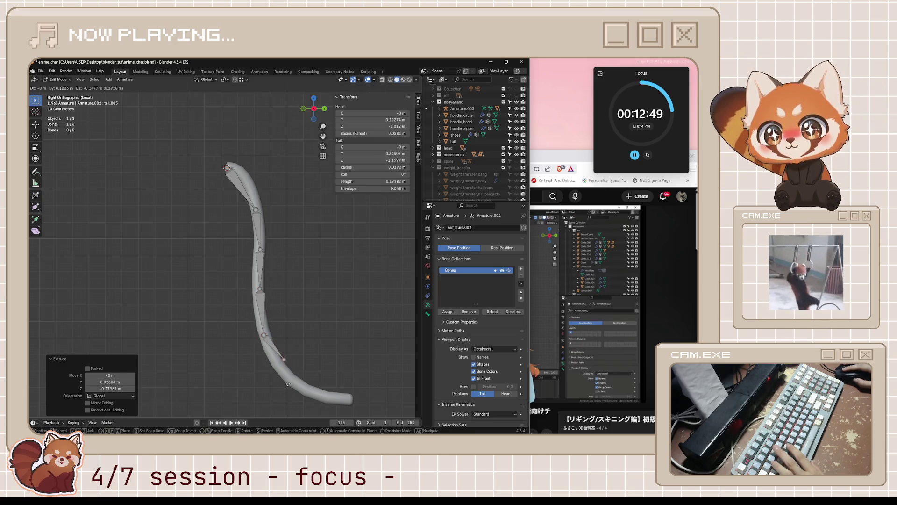
left_click(291, 398)
key("e")
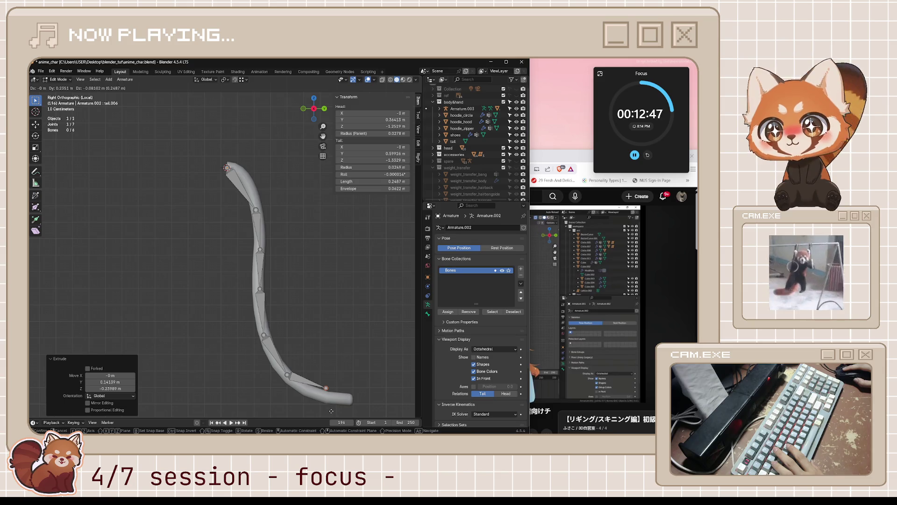
left_click(315, 394)
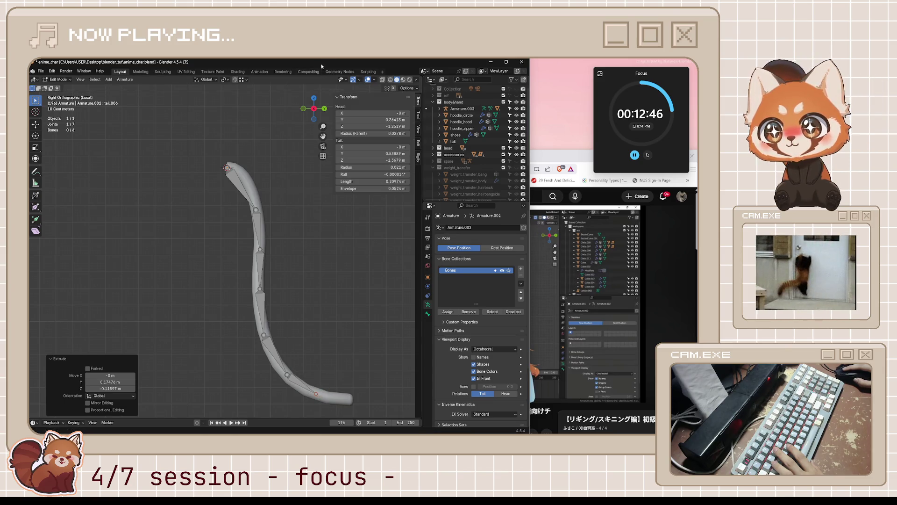
Step: Move the tail.001 and tail.003 joints so they sit inside the mesh
left_click(562, 149)
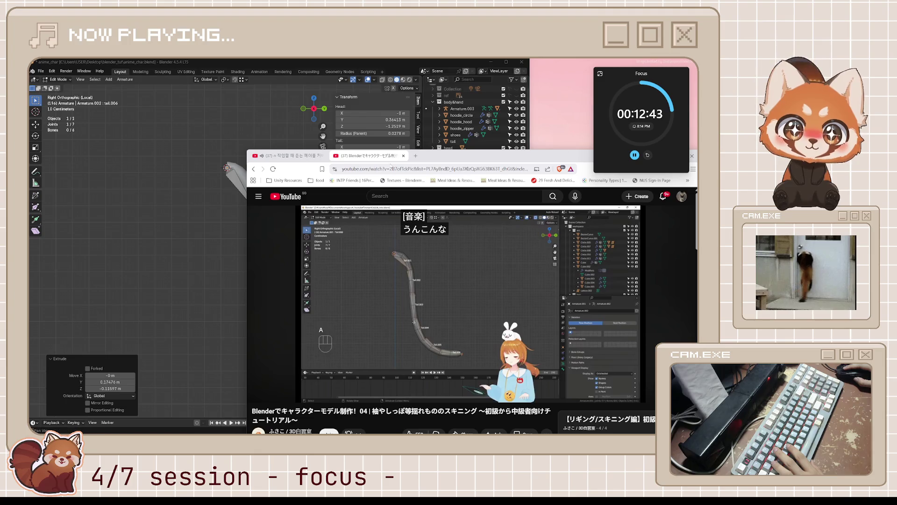
left_click(181, 238)
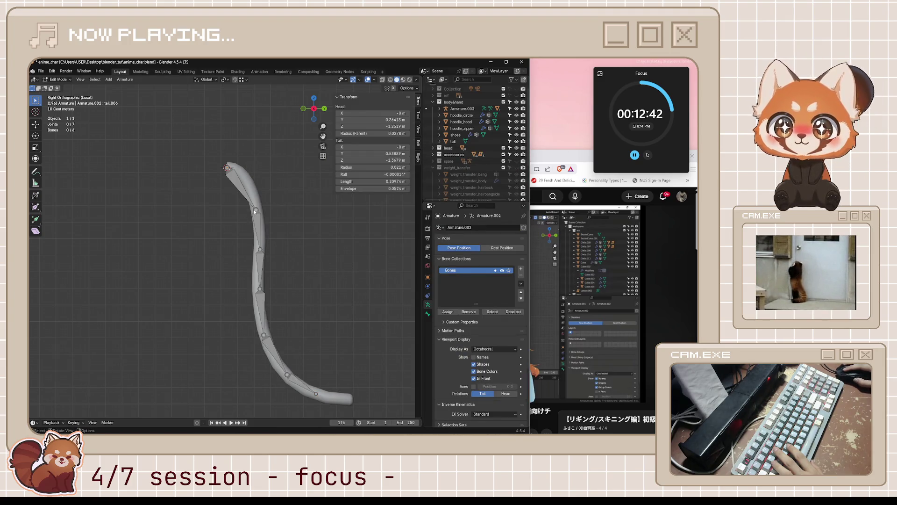
key("g")
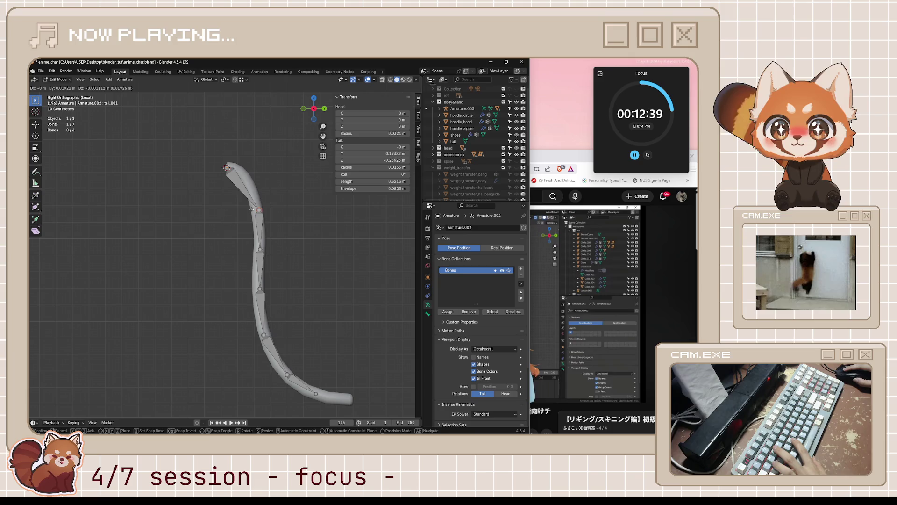
left_click(237, 218)
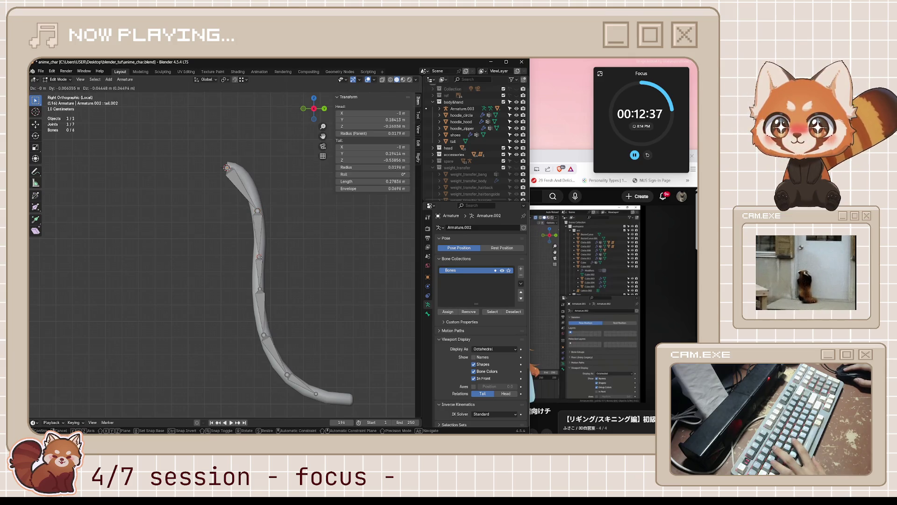
left_click(260, 288)
key("g")
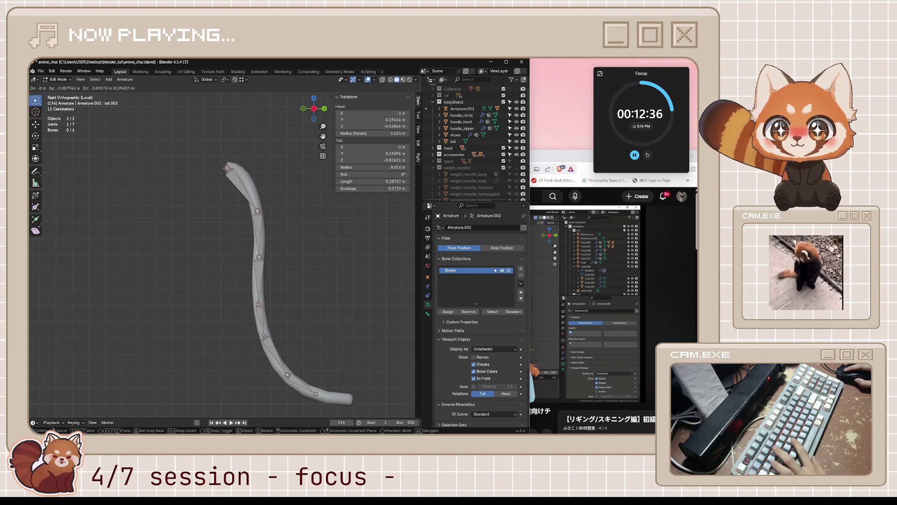
left_click(260, 306)
Step: Reposition the tail.004, tail.005 and tail.006 joints along the curve to the tail tip
left_click(263, 335)
key("g")
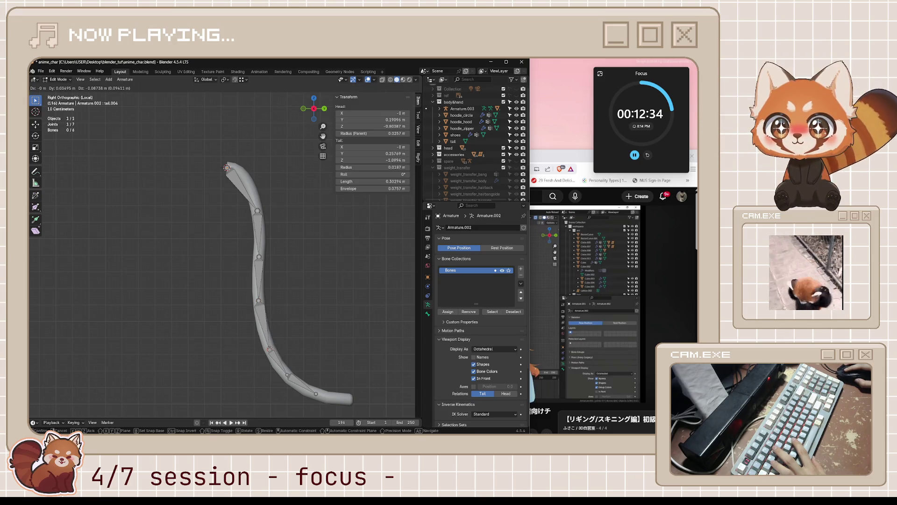
left_click(267, 344)
left_click(288, 376)
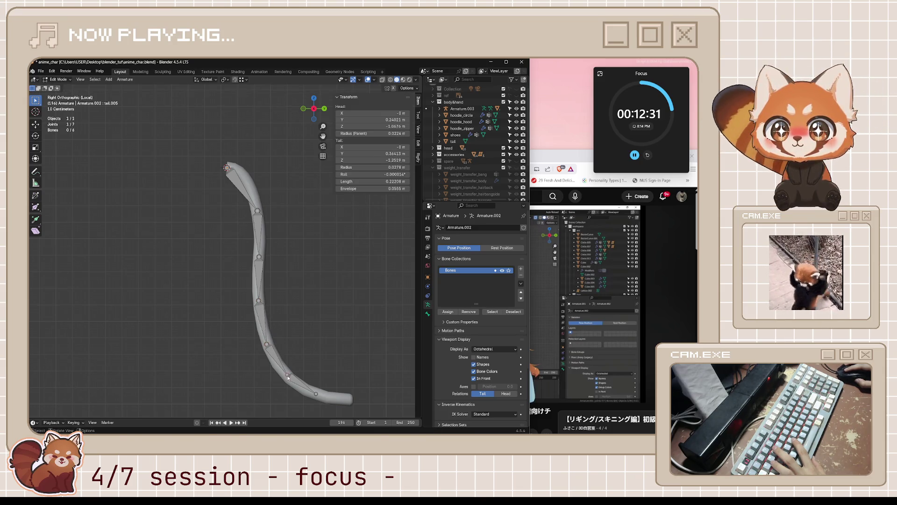
key("g")
left_click(292, 379)
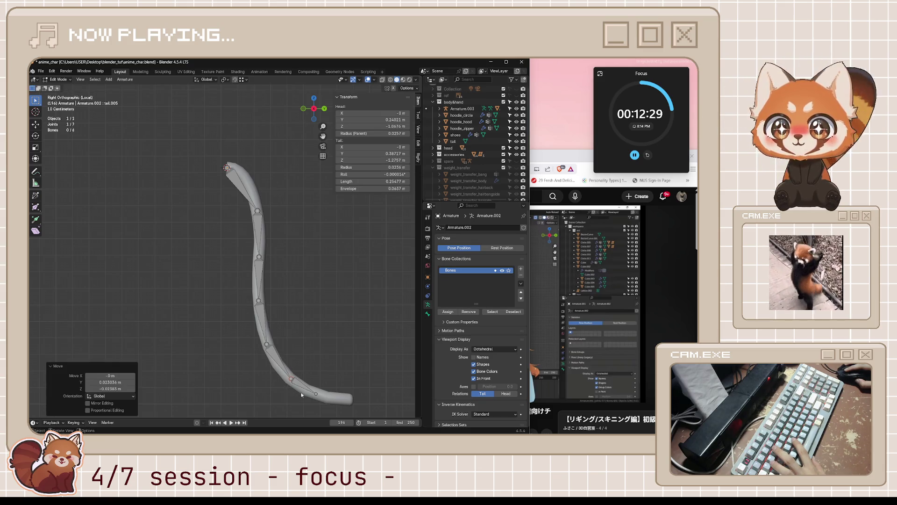
left_click(315, 395)
key("g")
left_click(345, 403)
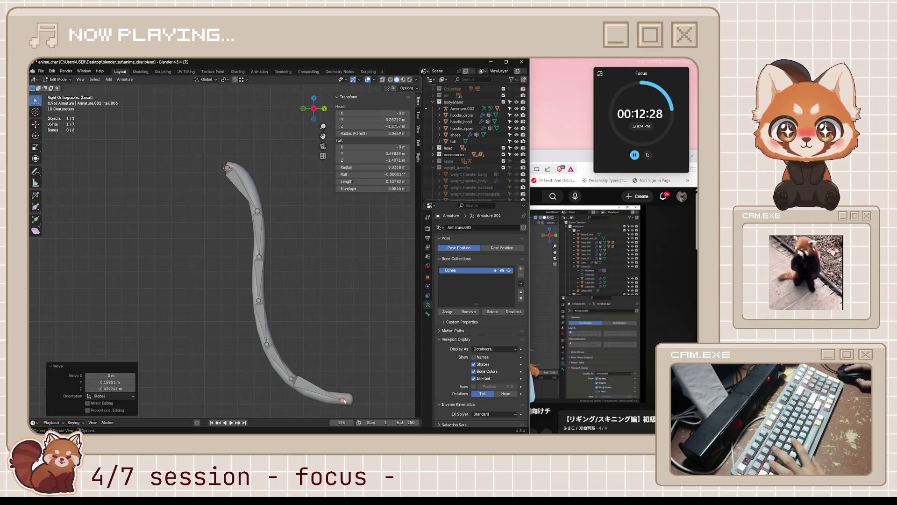
middle_click_drag(284, 289, 304, 297)
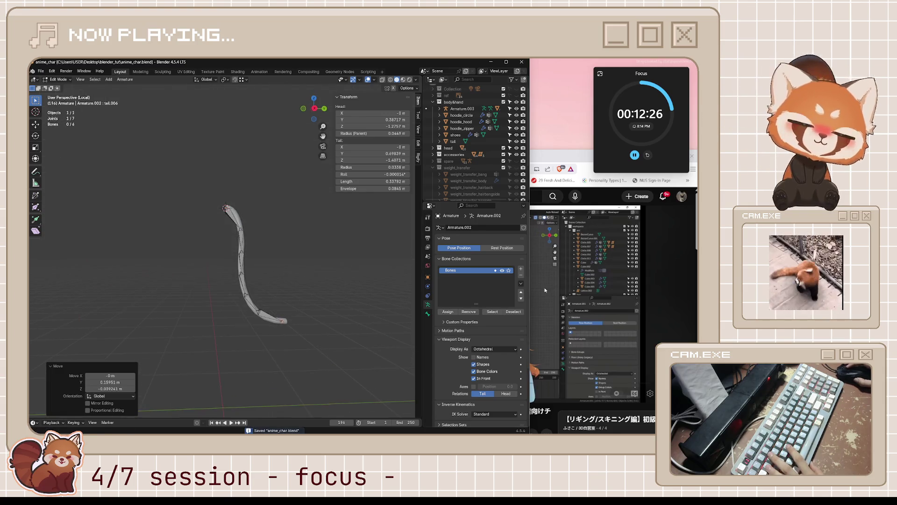
Step: Raise the tutorial video over Blender and resume playback
left_click(540, 279)
left_click(541, 280)
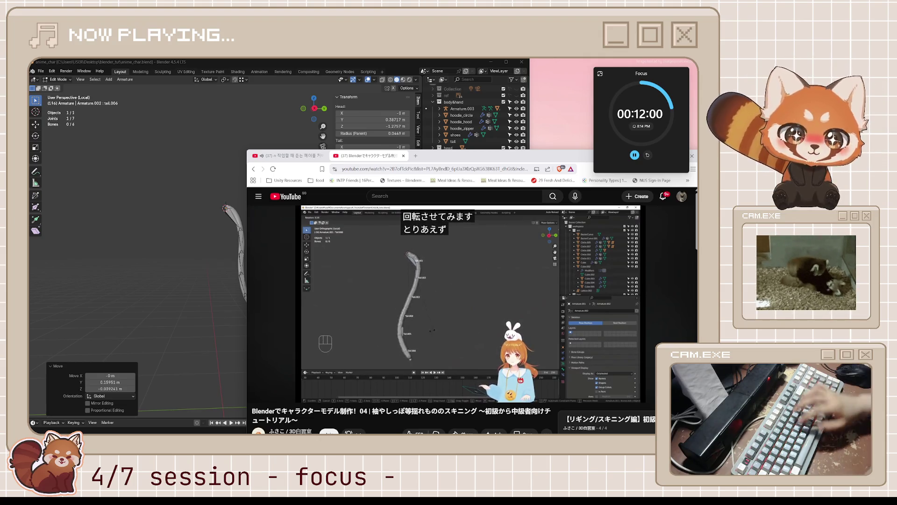
Step: Rewind the tutorial ten seconds twice to rewatch the tail-bone part, then pause and return to Blender
key("j")
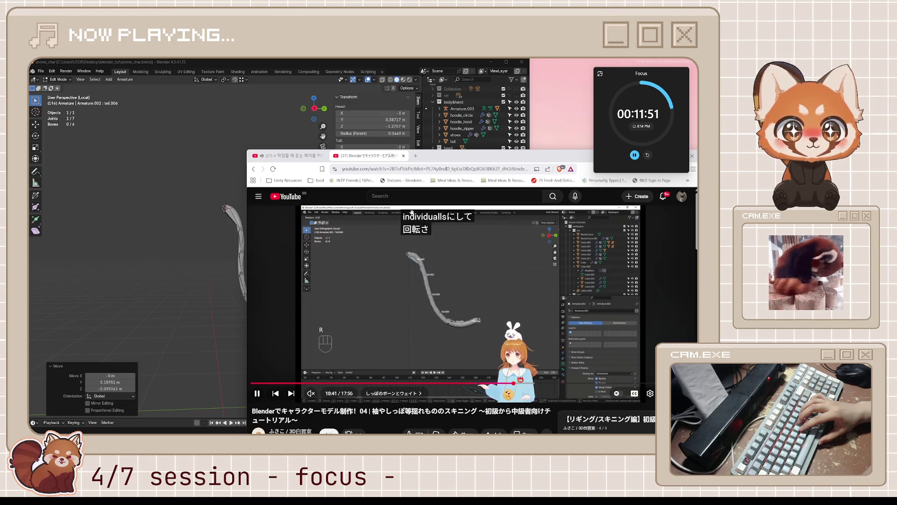
key("space")
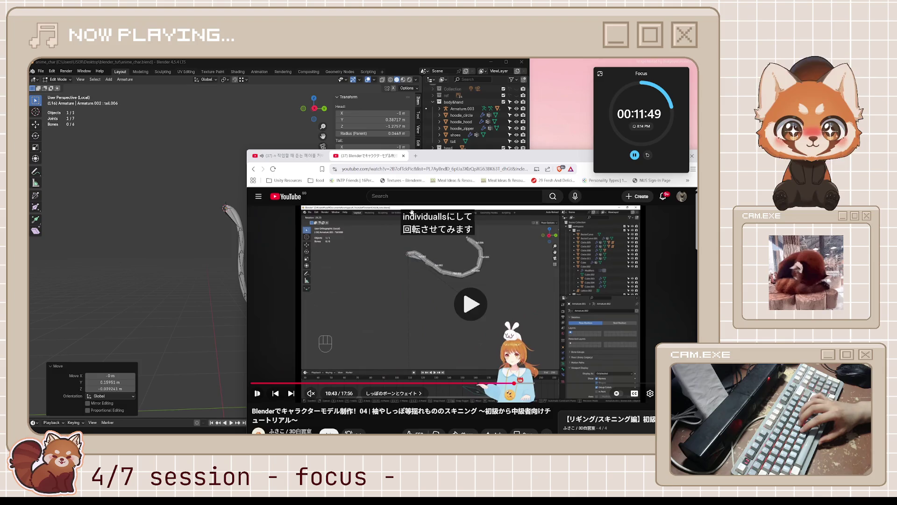
key("space")
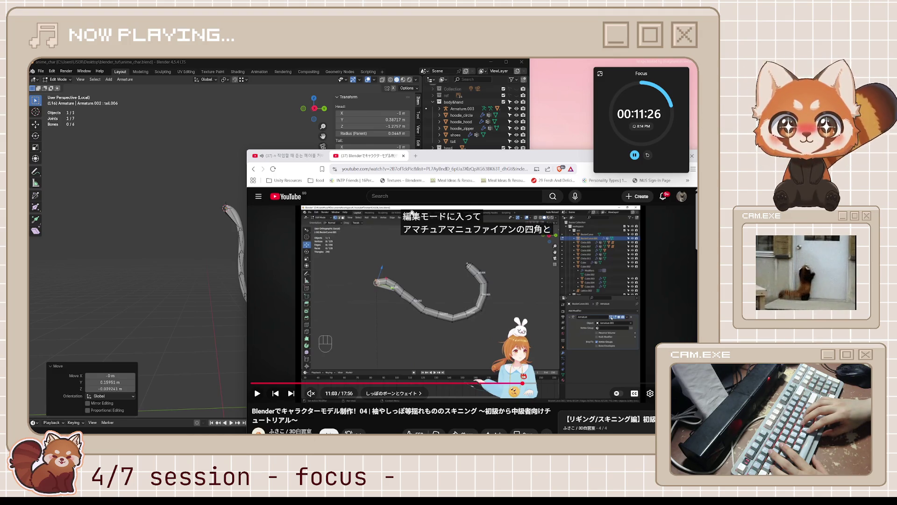
key("j")
key("k")
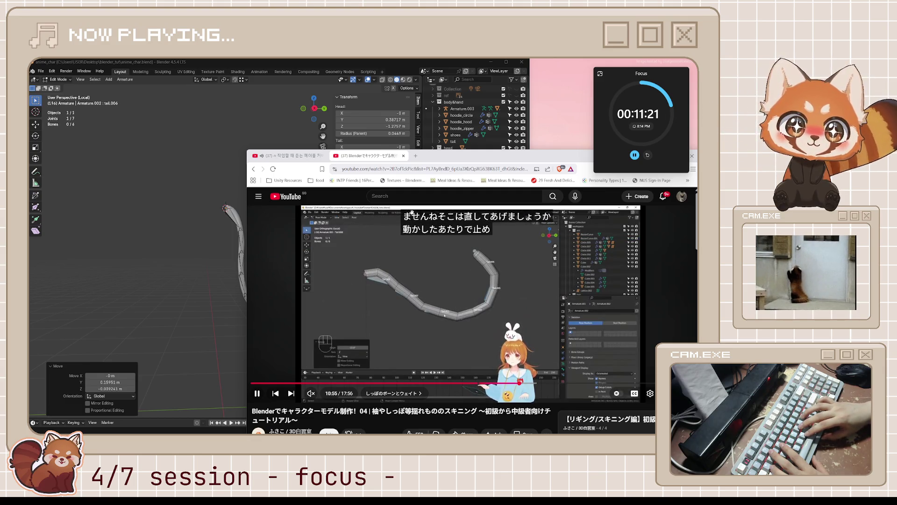
key("k")
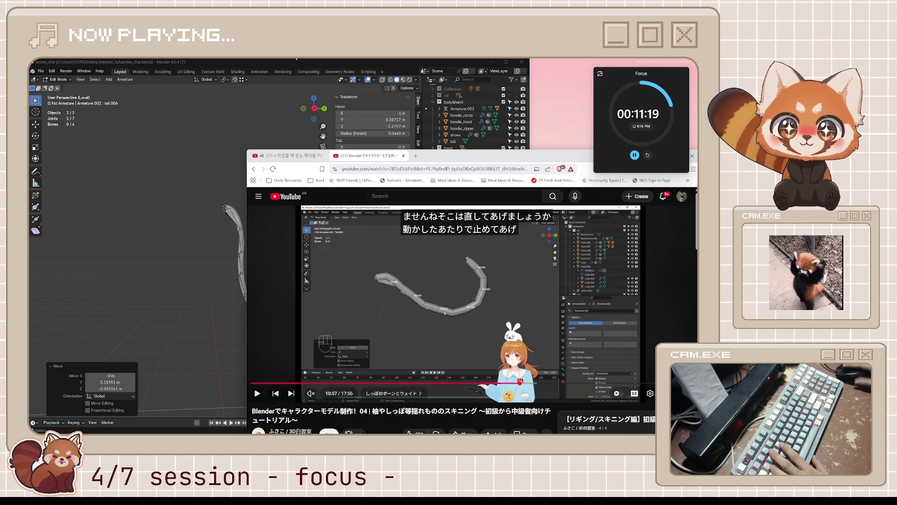
left_click(202, 192)
middle_click_drag(246, 210, 242, 211)
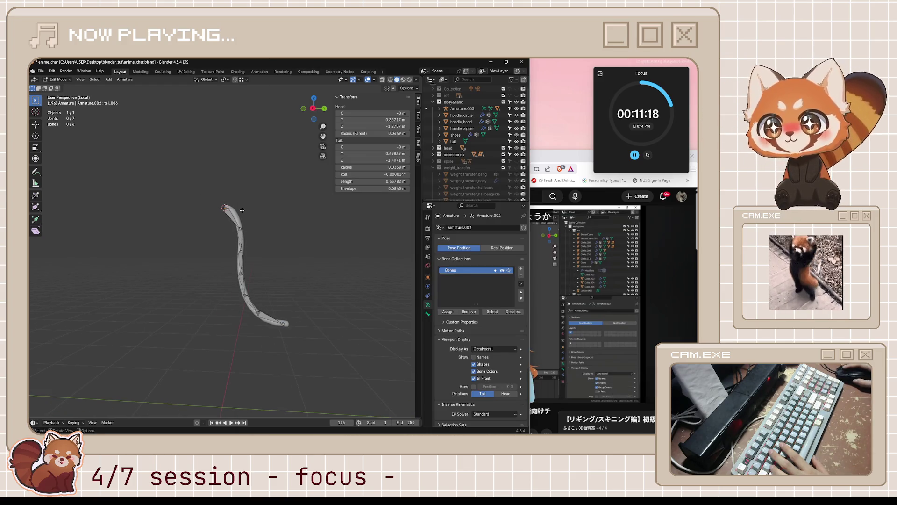
Step: Save, put the tail armature in Pose Mode, and test-rotate all bones before cancelling
key("ctrl+s")
key("KP_3")
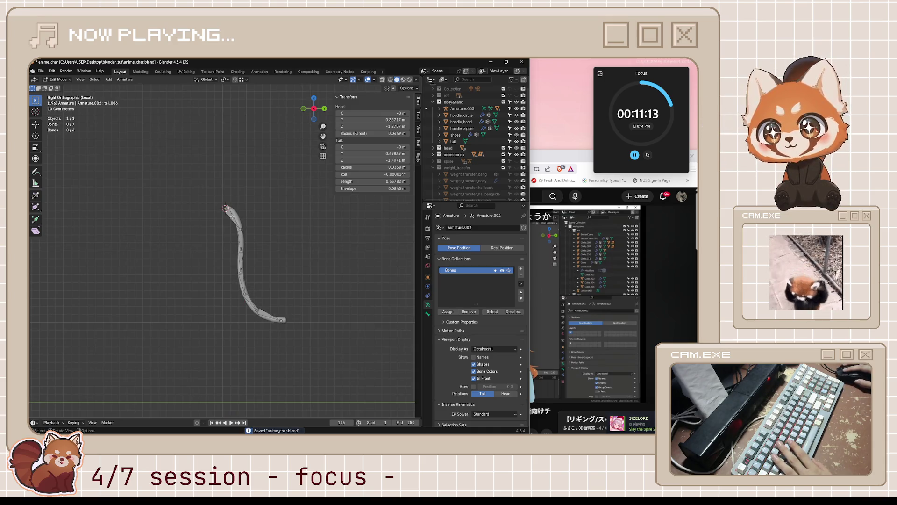
left_click(226, 208)
key("ctrl+Tab")
left_click(238, 254)
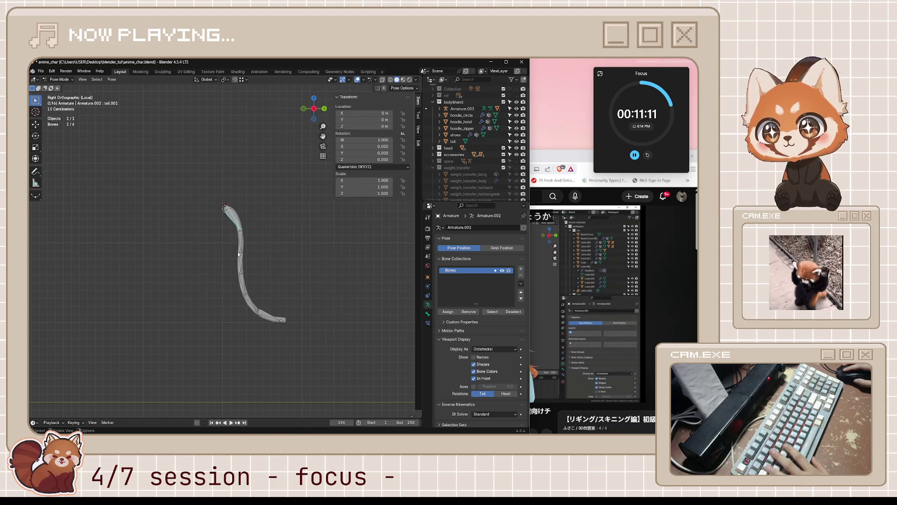
left_click(225, 79)
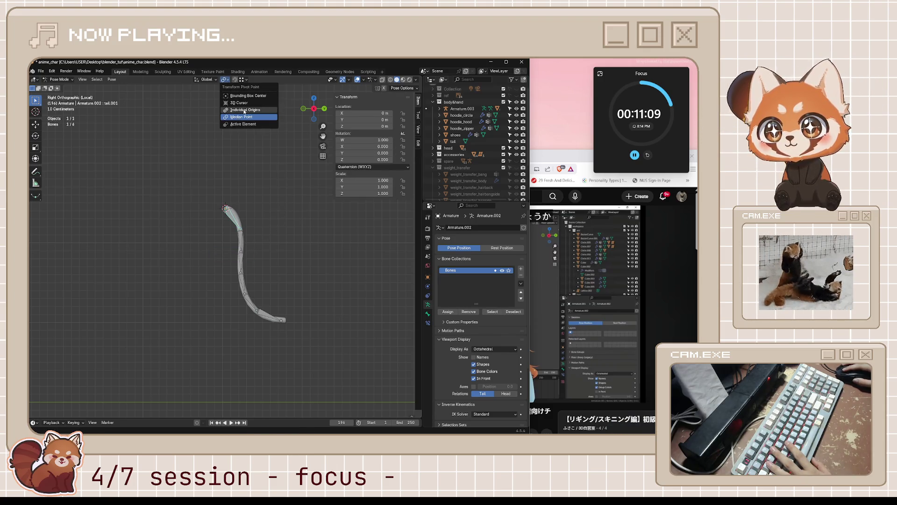
key("a")
key("r")
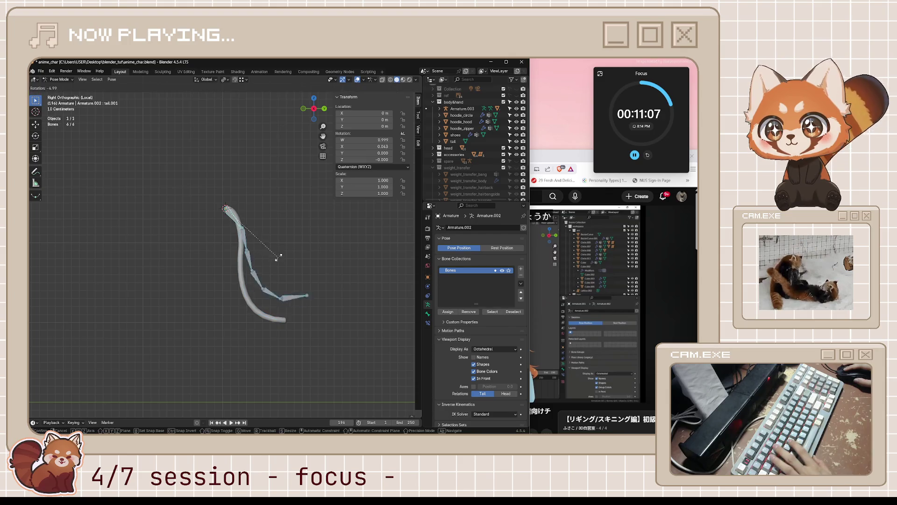
key("Escape")
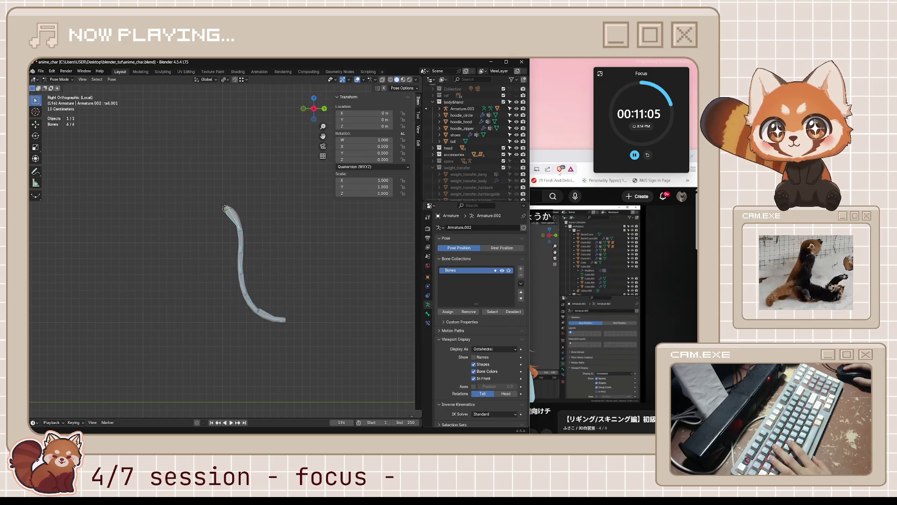
Step: Rewind the tutorial 40 seconds, then deselect the bones and switch to Object Mode
key("alt+Tab")
key("Left")
key("Left")
key("Left")
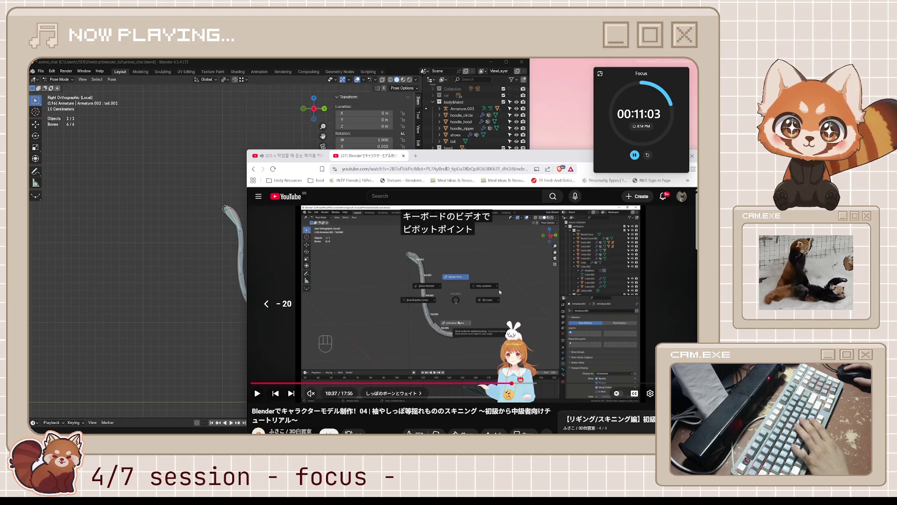
key("Left")
key("space")
key("space")
key("space")
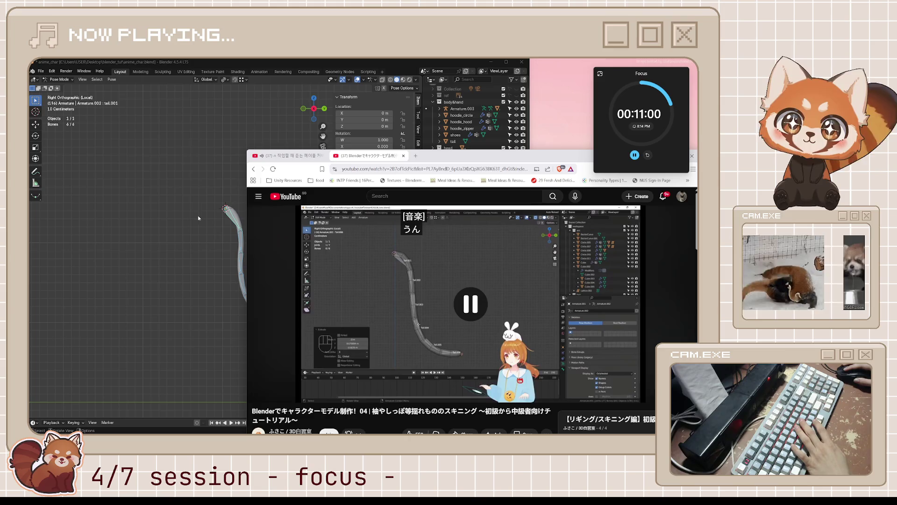
left_click(198, 218)
key("ctrl+Tab")
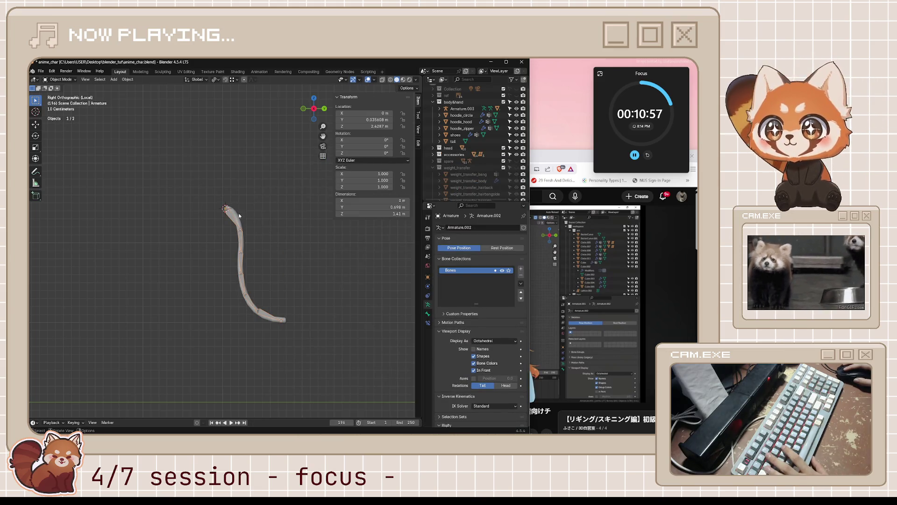
Step: Parent the tail mesh to the tail armature with automatic weights
left_click(239, 216)
left_click(233, 221)
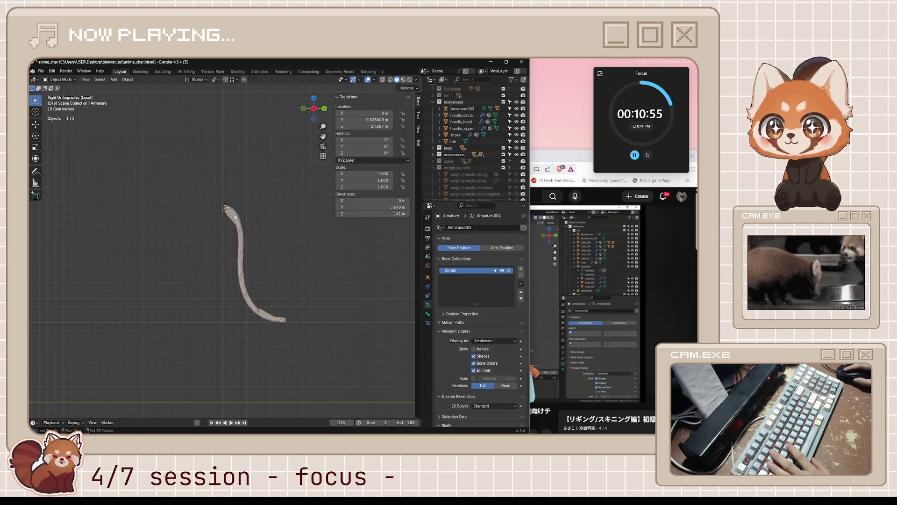
left_click(231, 219, "shift")
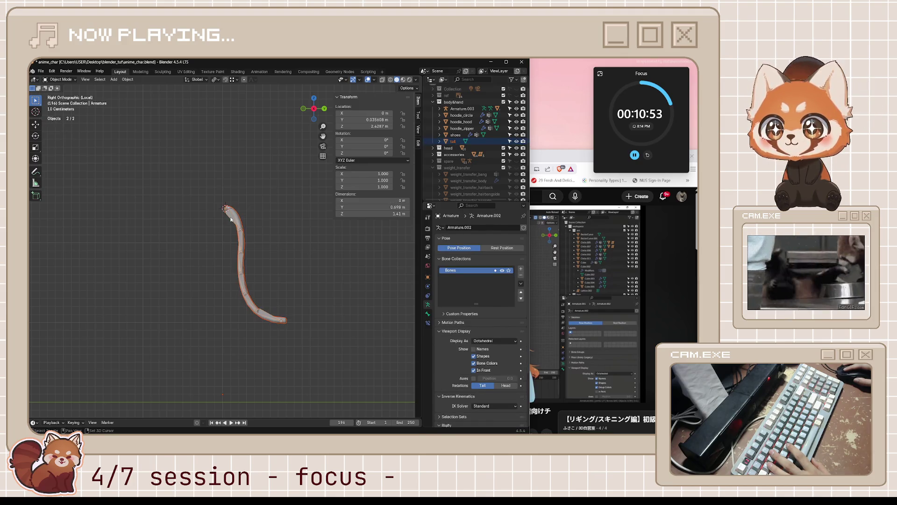
key("ctrl+p")
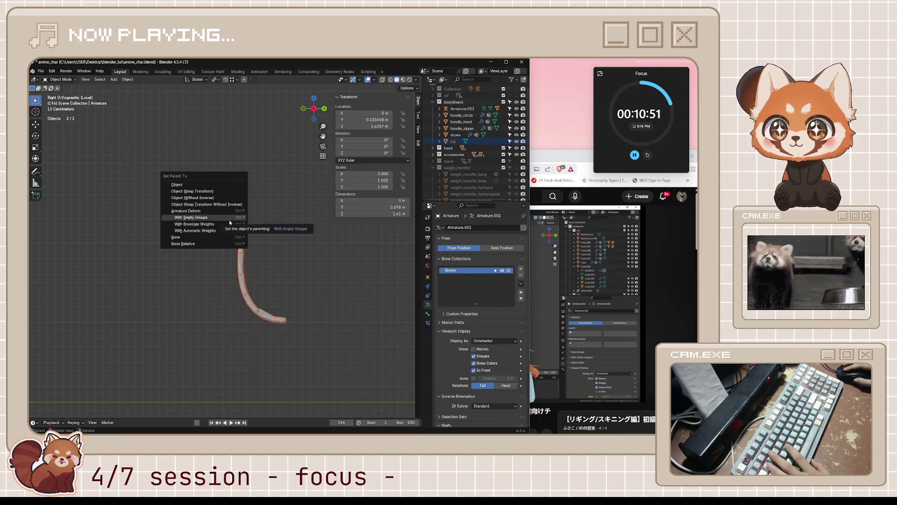
left_click(225, 233)
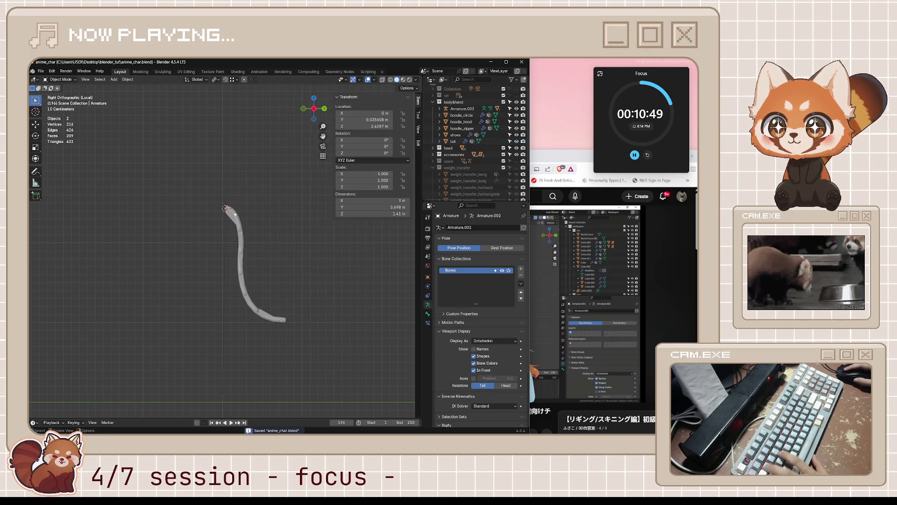
Step: Enter Pose Mode and try trial rotations of the tail bones, cancelling each
key("ctrl+Tab")
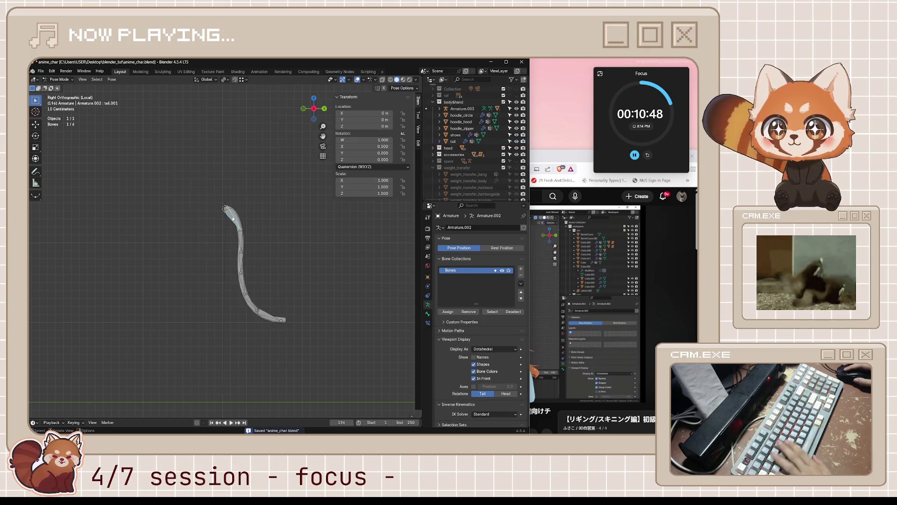
key("r")
key("Escape")
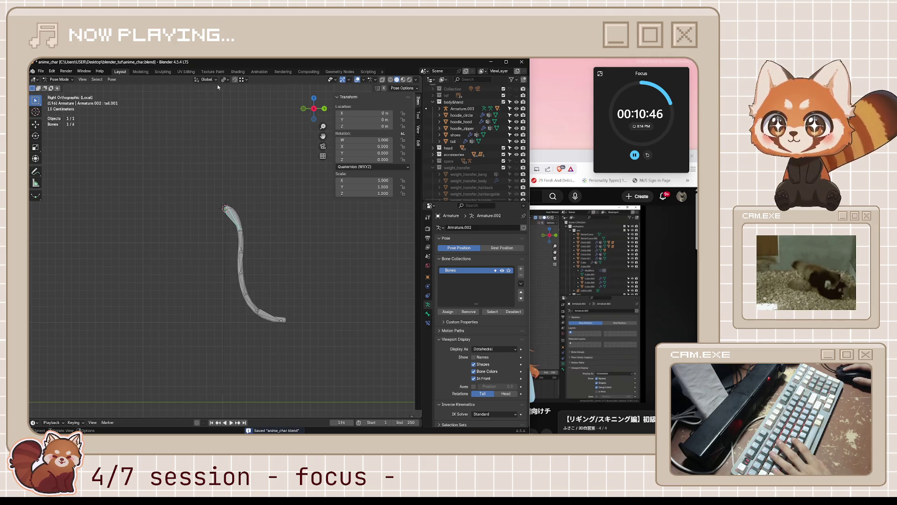
left_click(224, 80)
left_click(228, 118)
right_click(253, 203)
key("Escape")
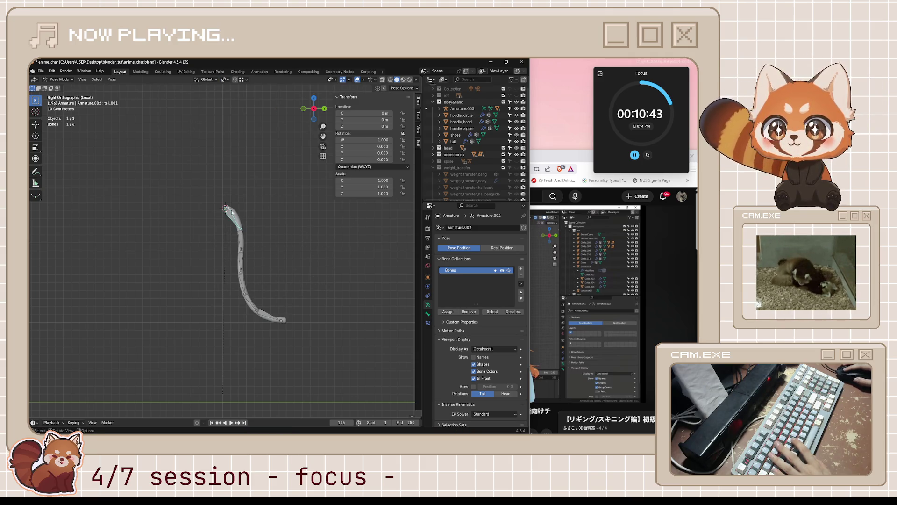
key("r")
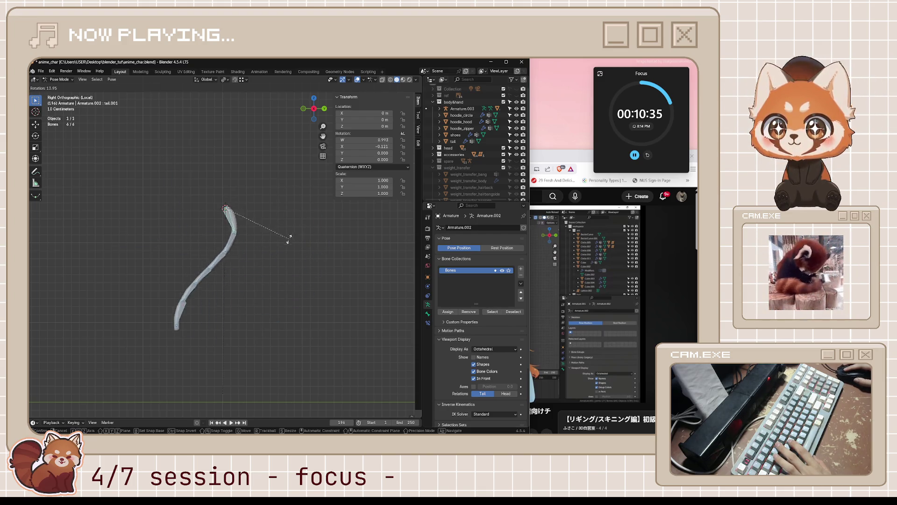
key("Escape")
Step: Bend the tail bones 34.9° about X to check the deformation, then reset the pose and save
middle_click_drag(277, 247, 252, 257)
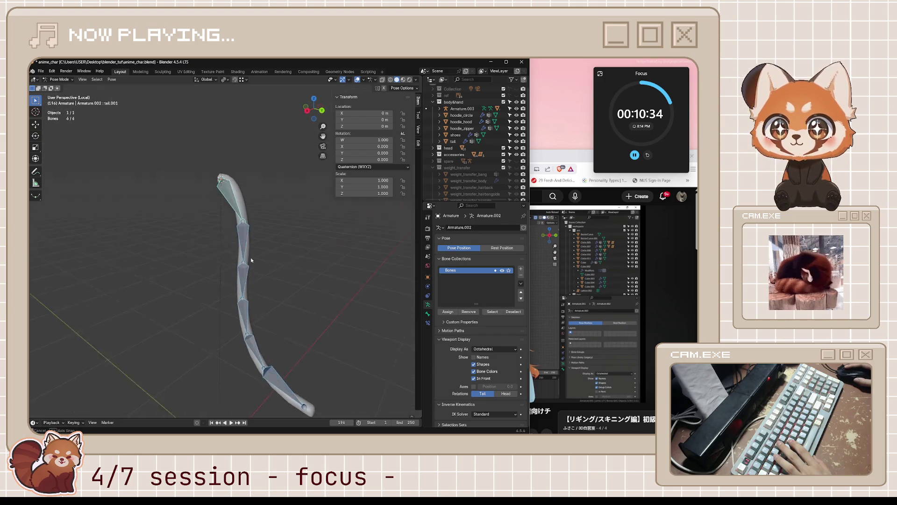
key("r")
key("z")
key("x")
left_click(343, 234)
middle_click_drag(343, 234, 345, 231)
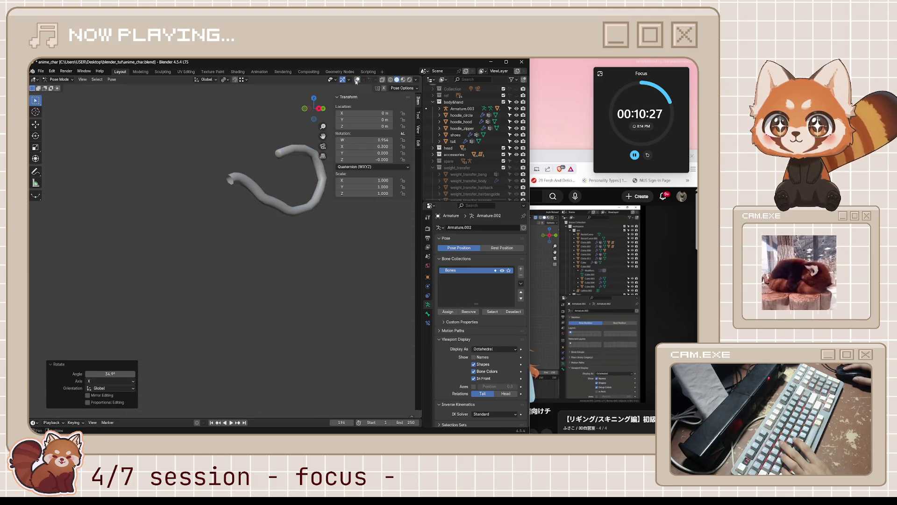
middle_click_drag(330, 201, 288, 278)
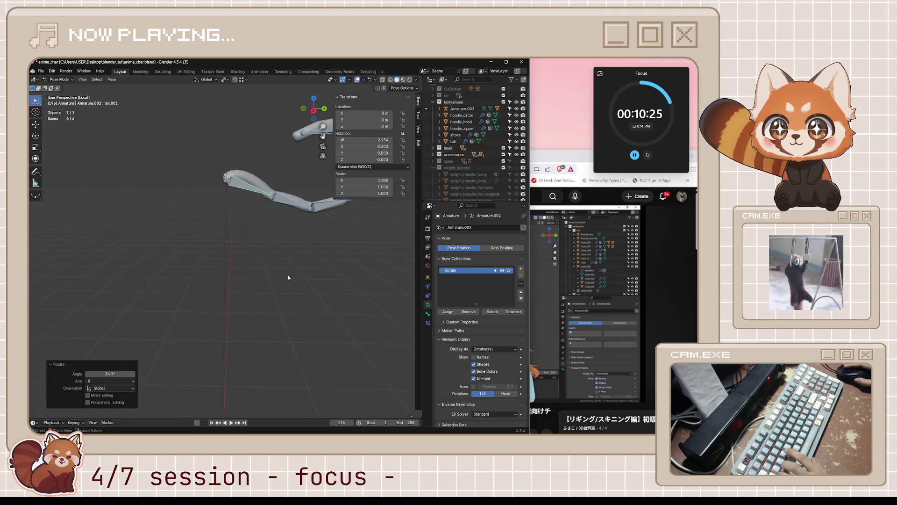
key("alt+r")
key("ctrl+s")
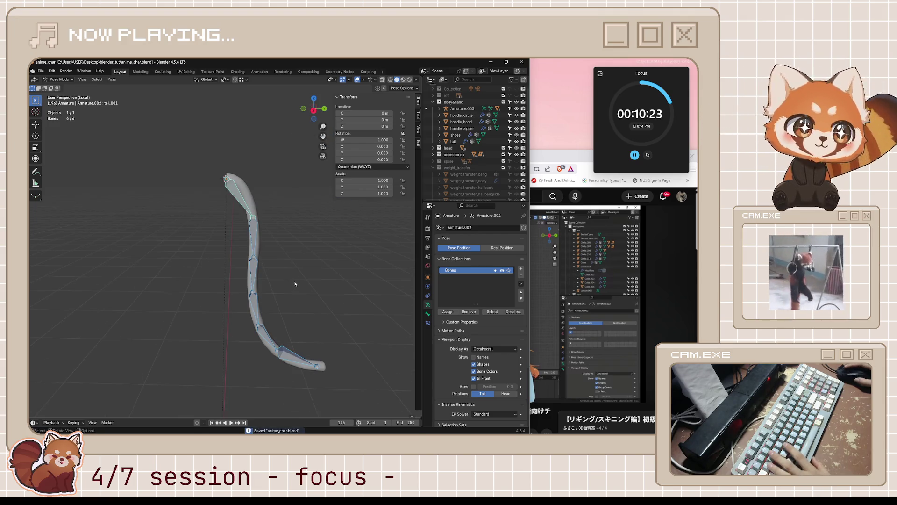
middle_click_drag(295, 284, 364, 265)
left_click(545, 268)
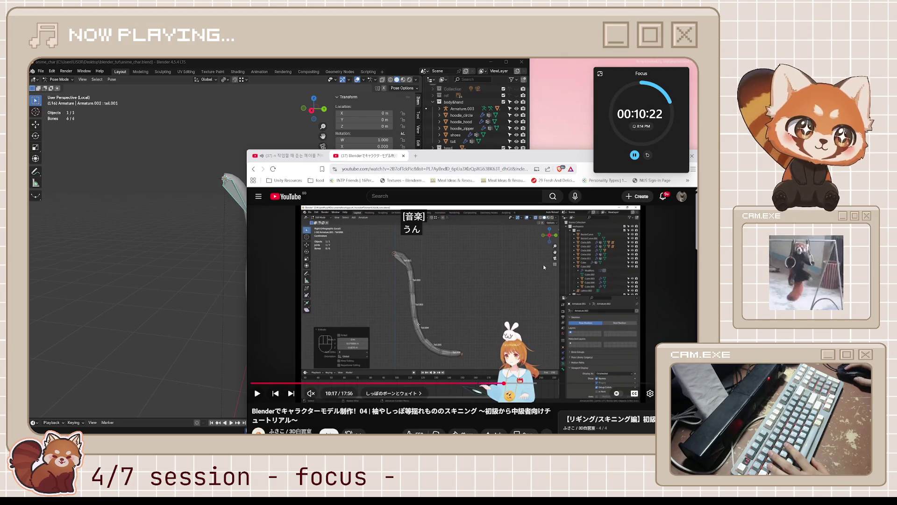
Step: Resume the tutorial, skip ahead 20 seconds, then jump back 10 seconds
left_click(494, 341)
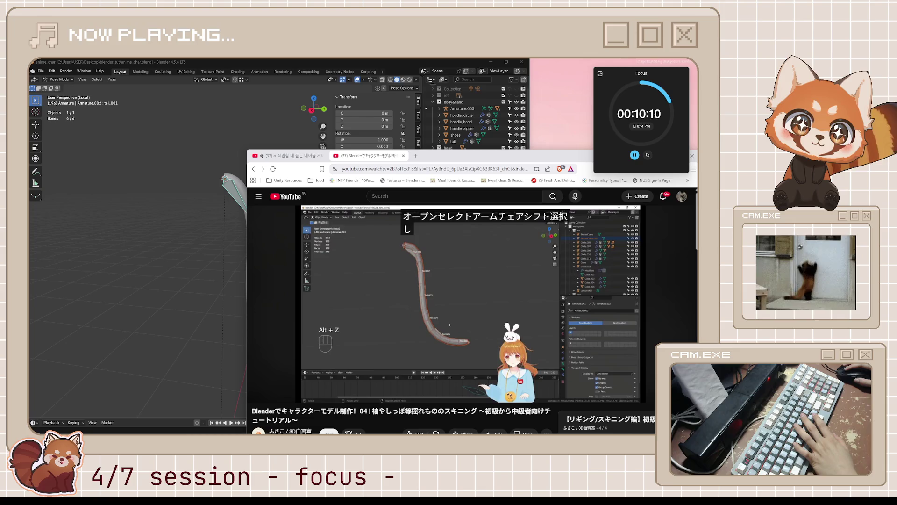
mouse_move(517, 287)
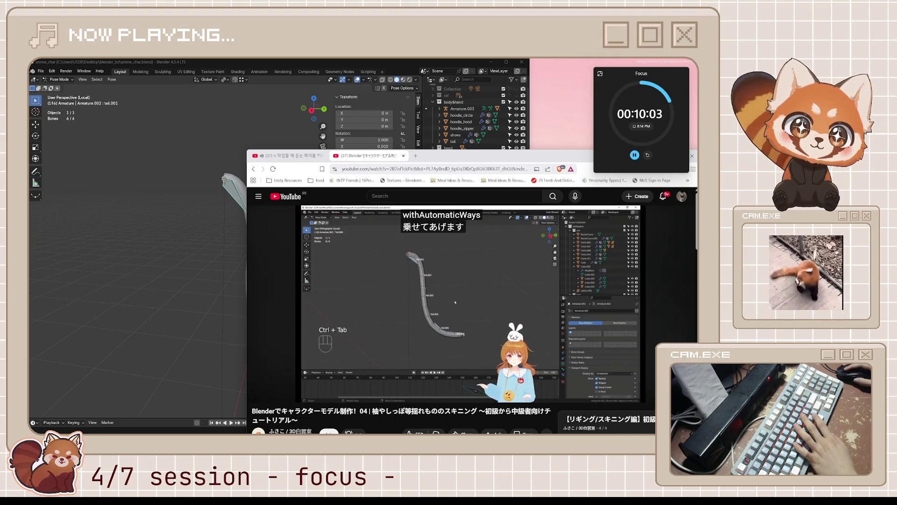
mouse_move(479, 333)
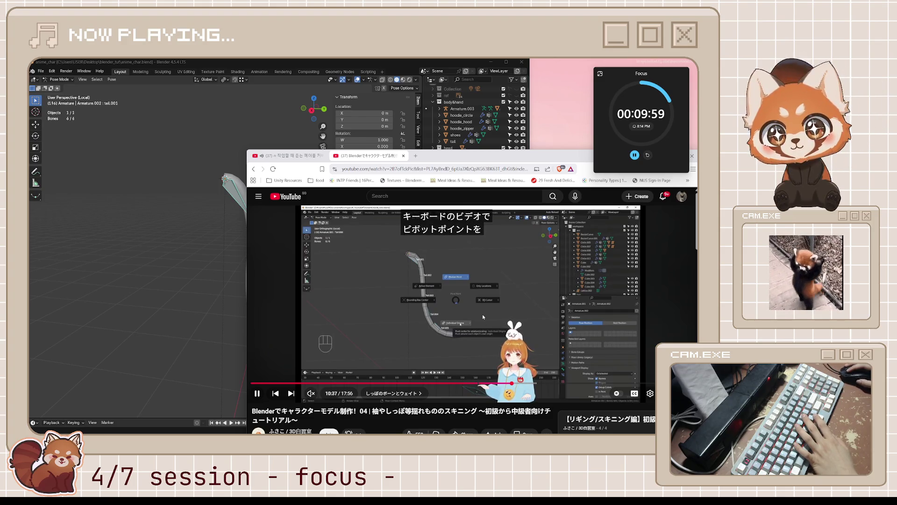
key("Right")
key("Right")
key("Right")
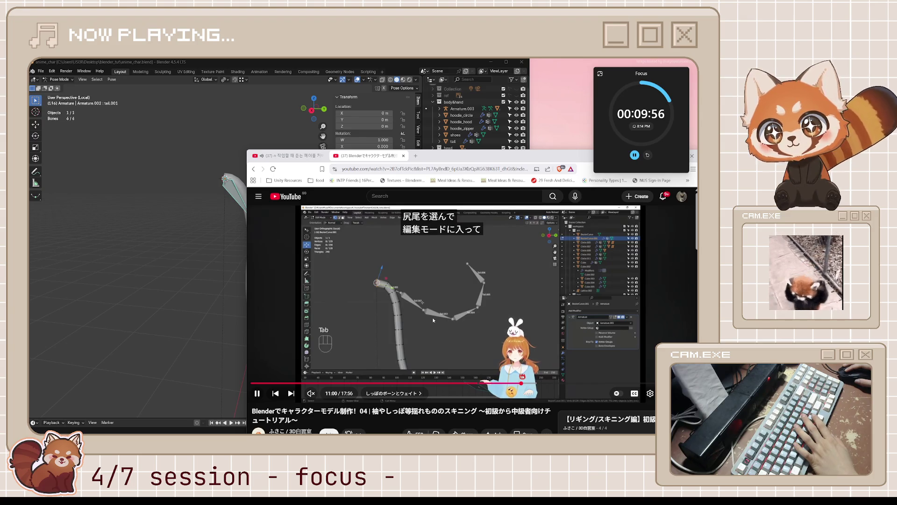
key("Left")
key("Left")
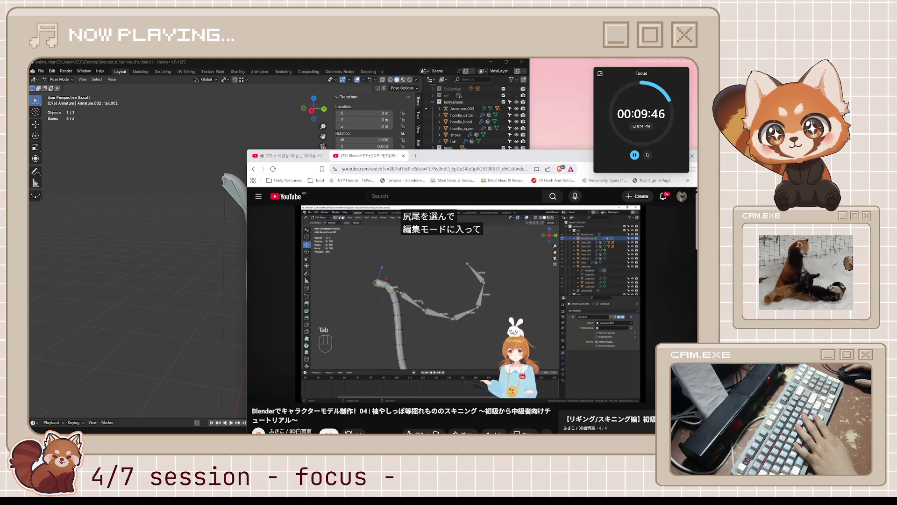
Step: Pause the tutorial, rewind 30 seconds, pause again, and switch back to Blender
mouse_move(439, 322)
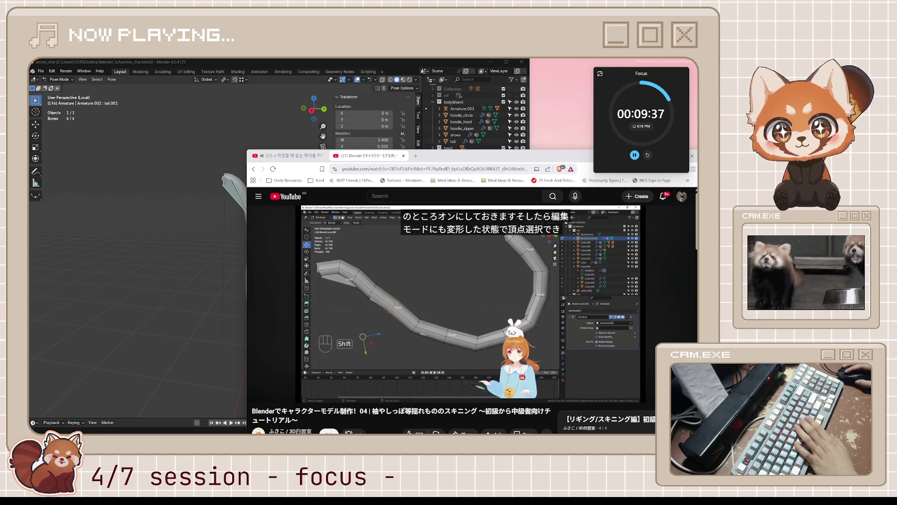
left_click(421, 316)
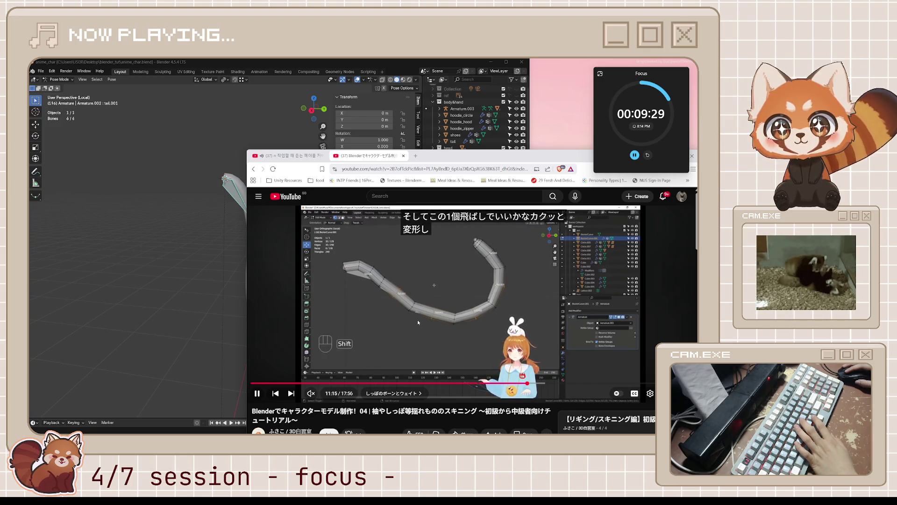
left_click(417, 319)
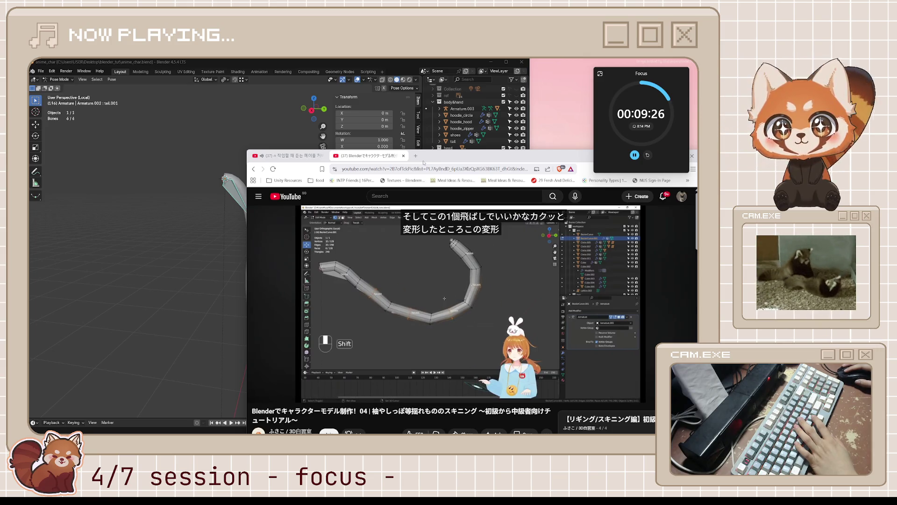
key("j")
key("j")
key("j")
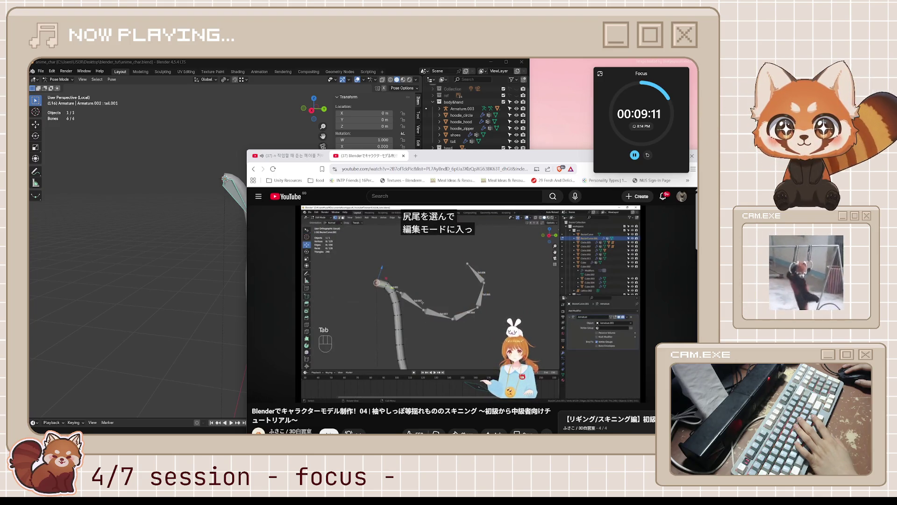
left_click(397, 237)
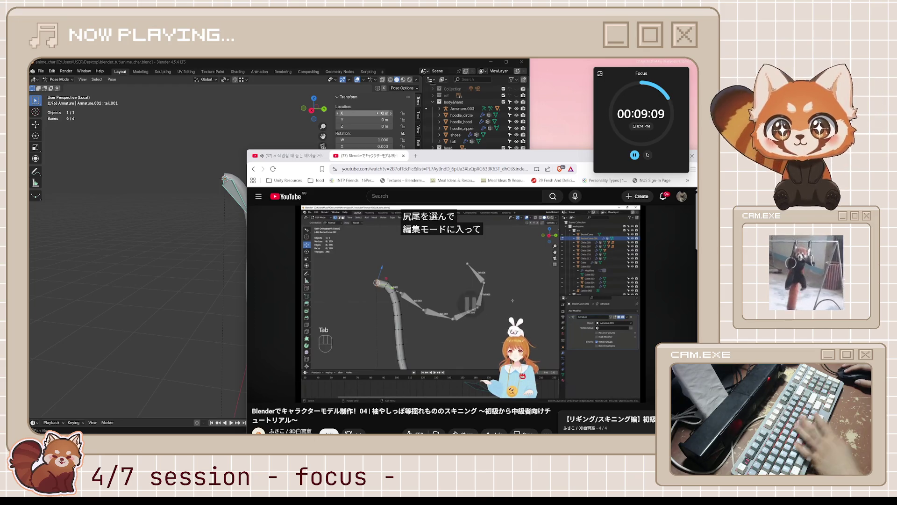
left_click(378, 64)
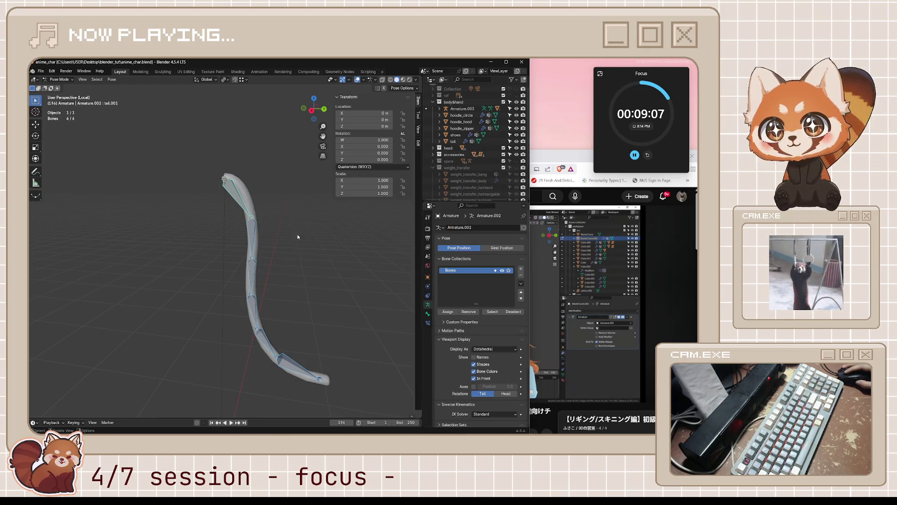
Step: Deselect the tail bones, leave Pose Mode, and enter Edit Mode on the tail mesh
key("alt+a")
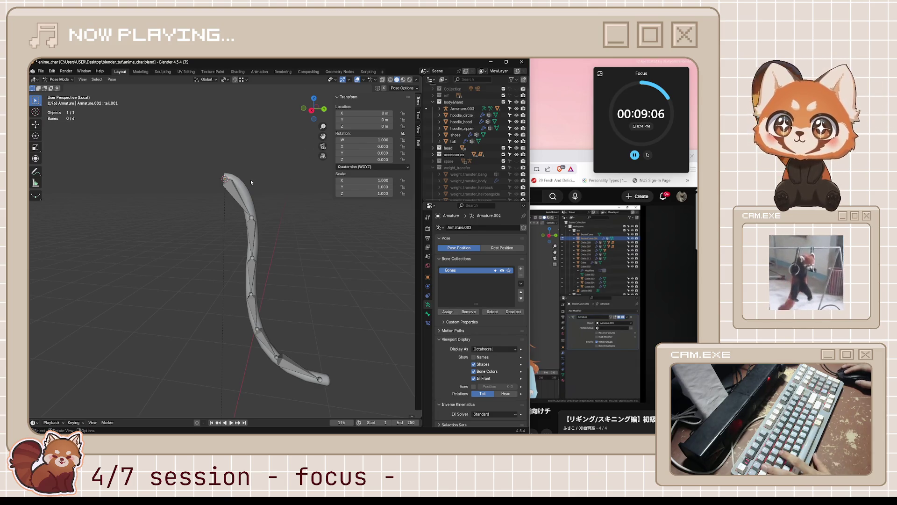
key("ctrl+Tab")
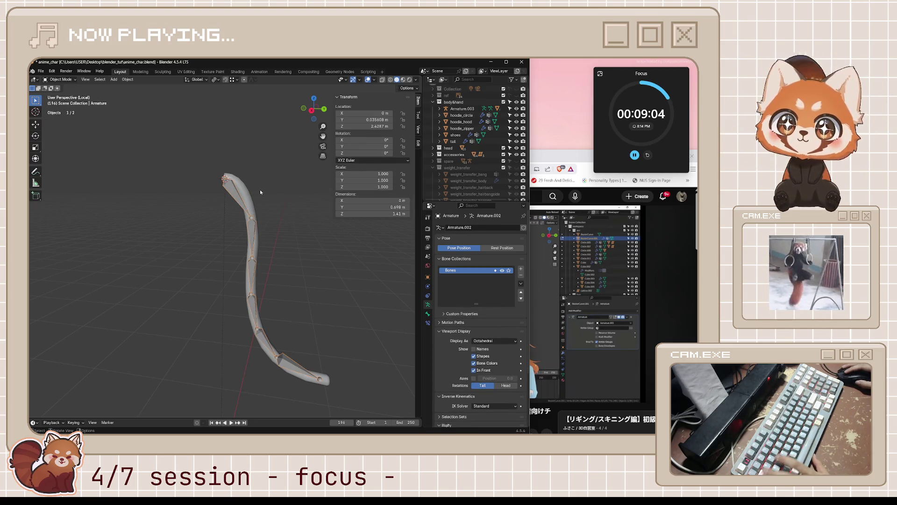
left_click(246, 198)
key("Tab")
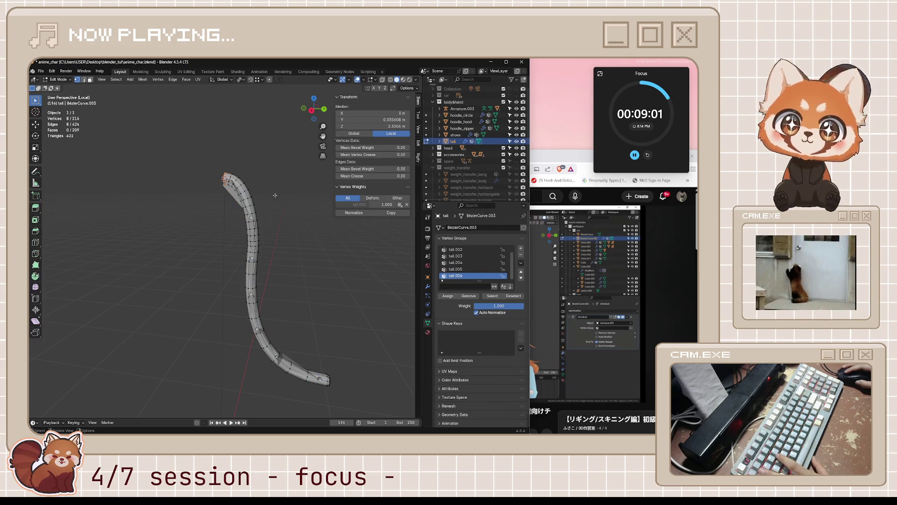
middle_click_drag(276, 213, 402, 243)
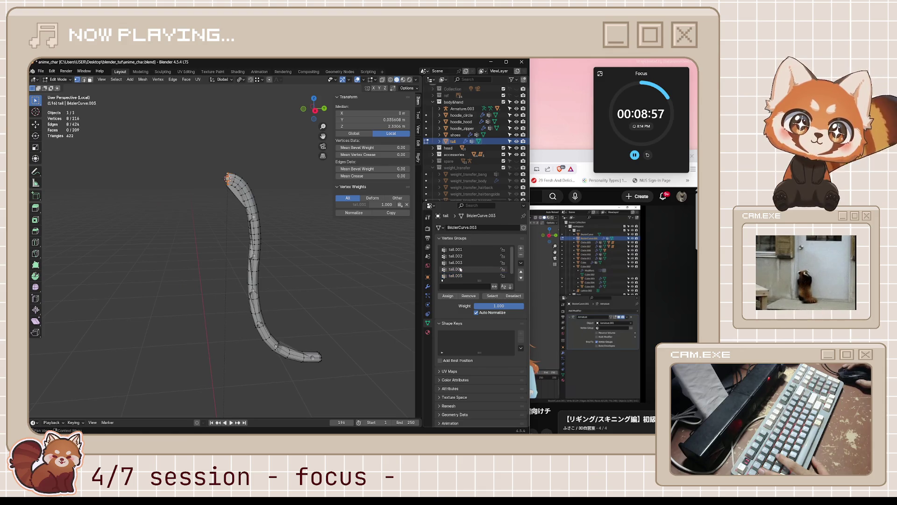
Step: Check the tail's vertex groups in Weight Paint, then return to Object Mode and show its Armature modifier
key("ctrl+Tab")
left_click(278, 236)
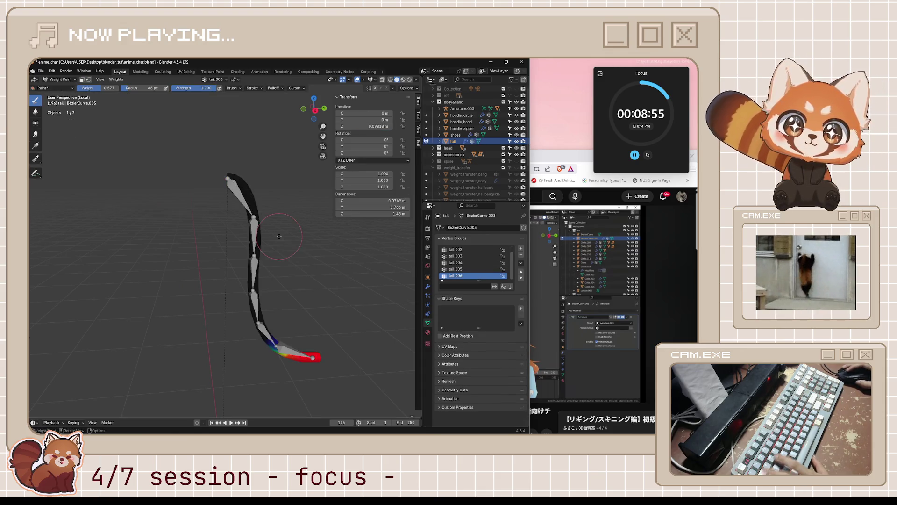
scroll(493, 275, "up", 4, "ctrl")
scroll(486, 276, "down", 4, "ctrl")
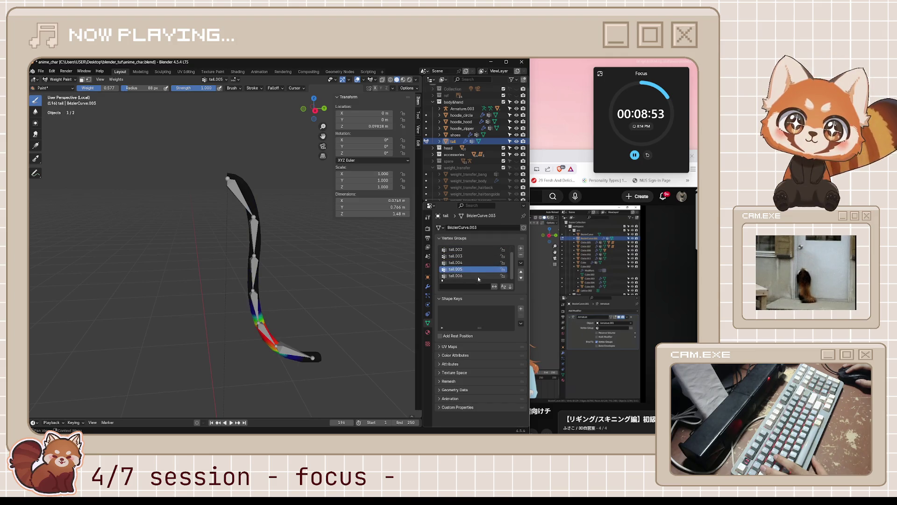
key("ctrl+Tab")
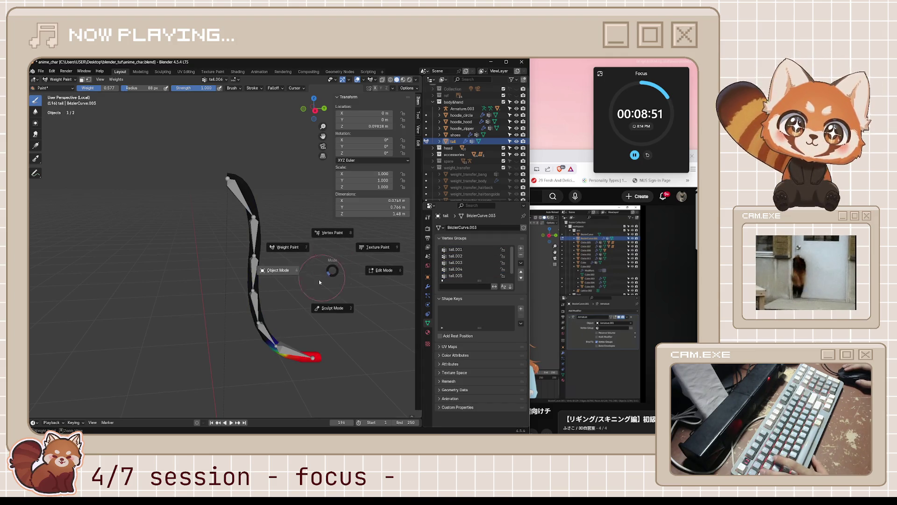
left_click(279, 273)
left_click(428, 287)
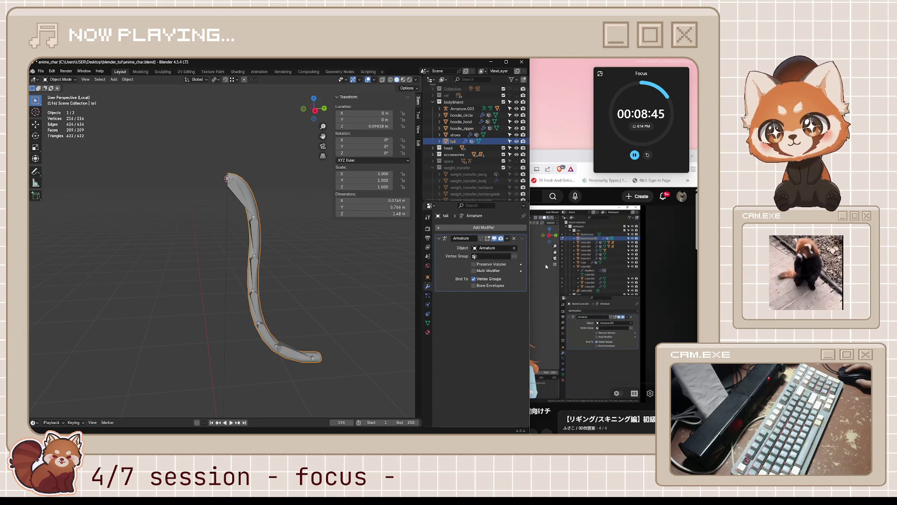
key("alt+Tab")
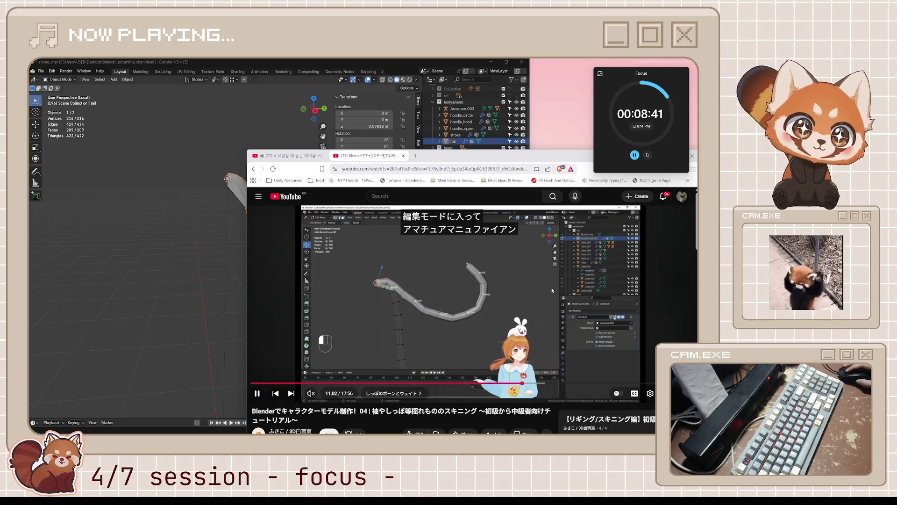
Step: In Pose Mode, select all six tail bones and rotate them into a curl
left_click(529, 270)
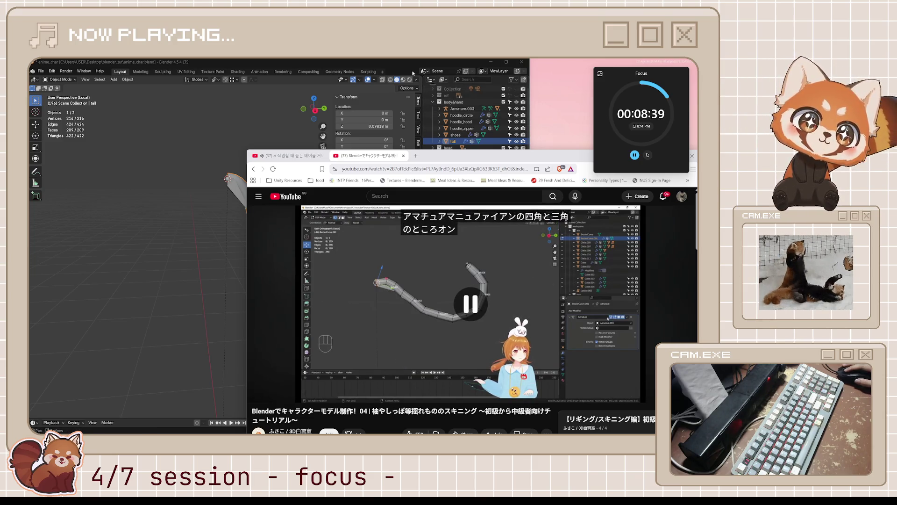
left_click(449, 62)
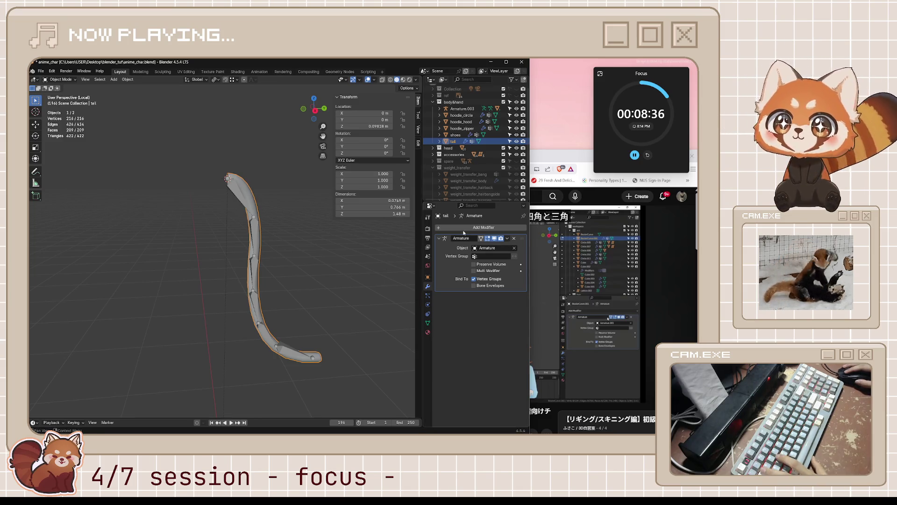
left_click(238, 200)
key("ctrl+Tab")
key("a")
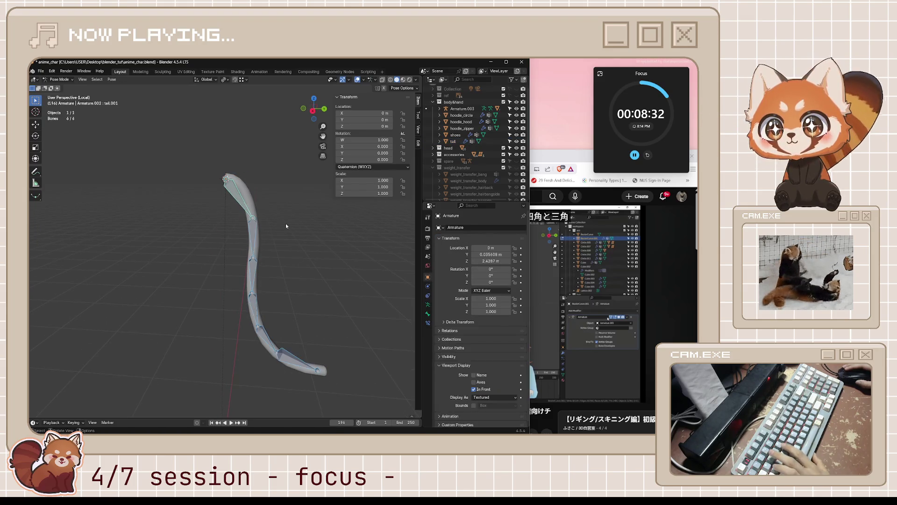
key("r")
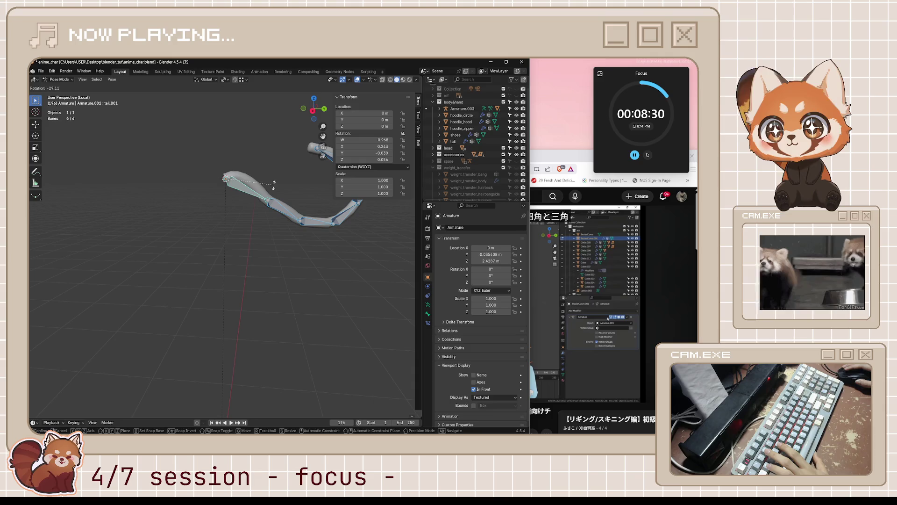
left_click(279, 189)
mouse_move(279, 189)
middle_mouse_down()
mouse_move(281, 245)
mouse_move(278, 235)
mouse_move(307, 250)
mouse_move(366, 238)
middle_mouse_up()
key("n")
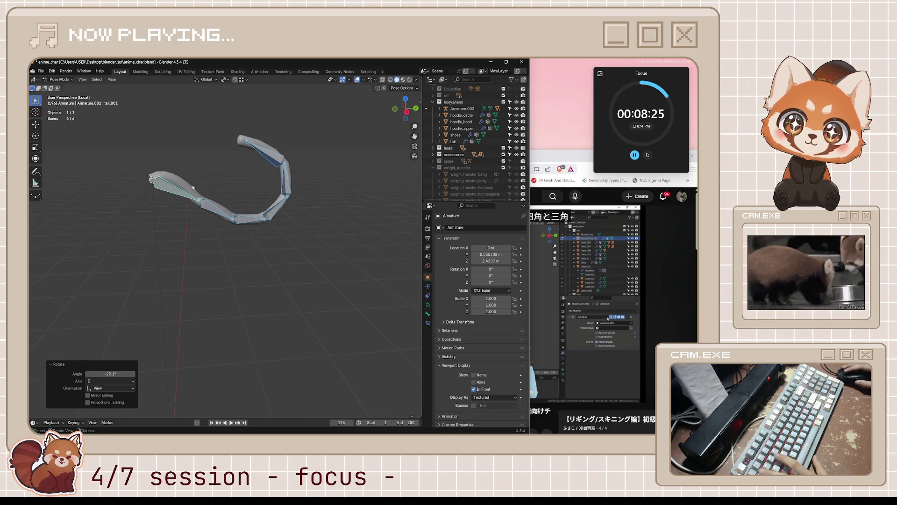
Step: Put the tail mesh in Edit Mode and enable the Armature modifier's Edit Mode and On Cage toggles
key("ctrl+Tab")
left_click(208, 183)
key("Tab")
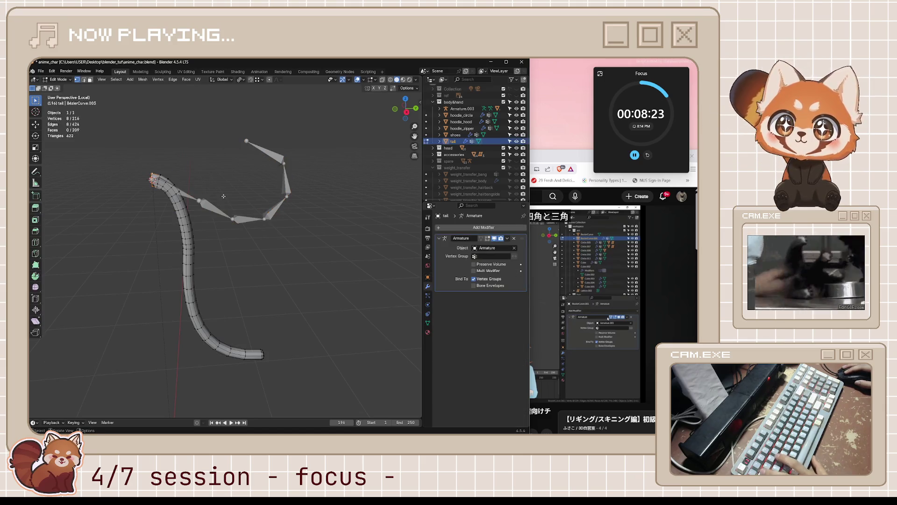
left_click(489, 243)
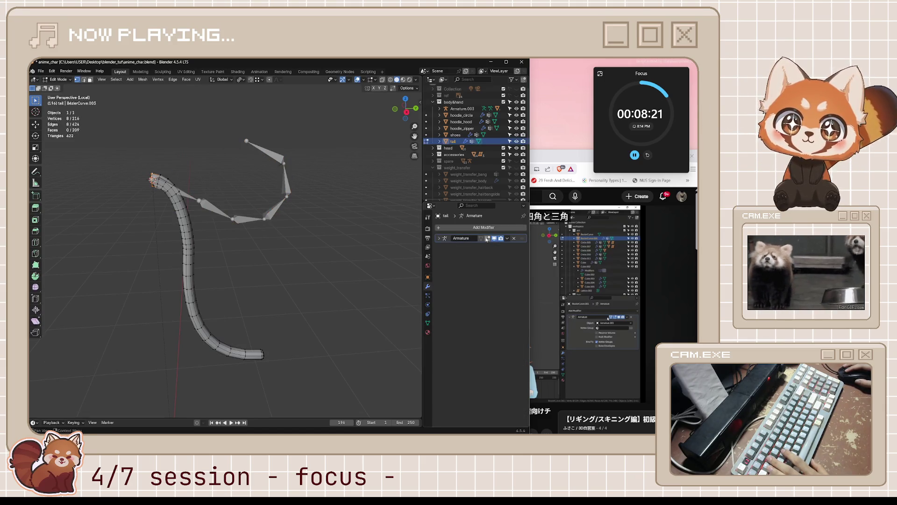
left_click(487, 239)
left_click(439, 238)
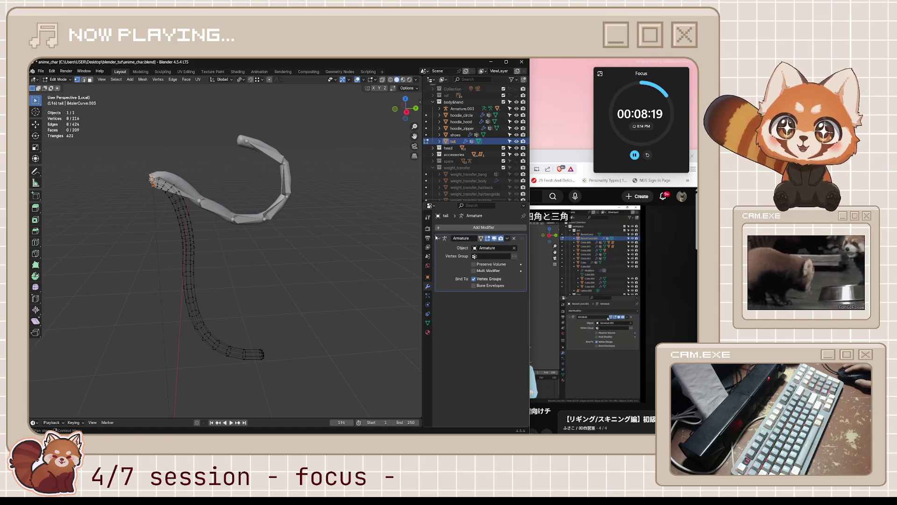
left_click(587, 173)
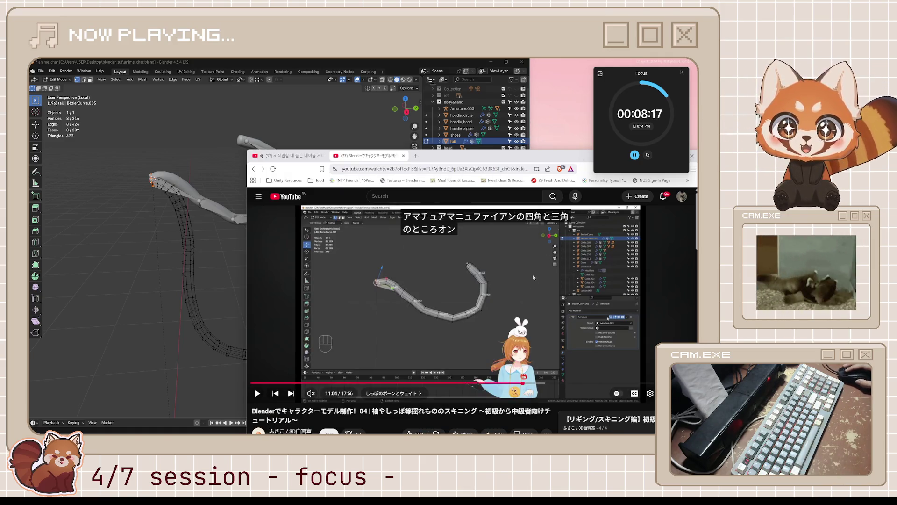
left_click(117, 280)
left_click(480, 239)
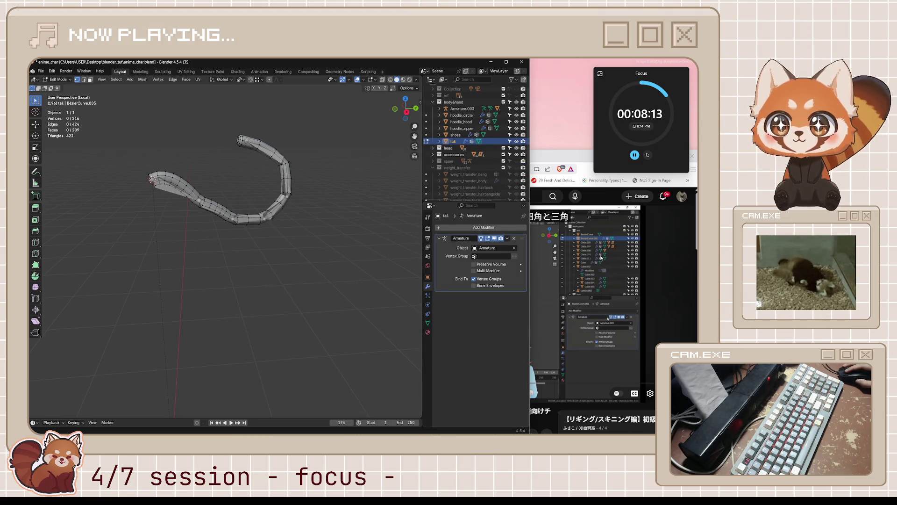
key("alt+Tab")
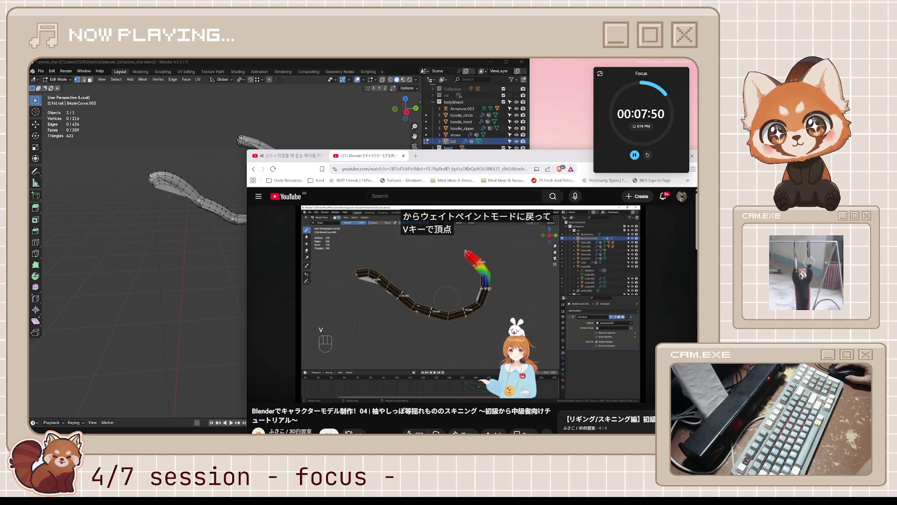
Step: Watch the weight-painting section to 11:57, then orbit Blender's view around the curled tail
mouse_move(521, 307)
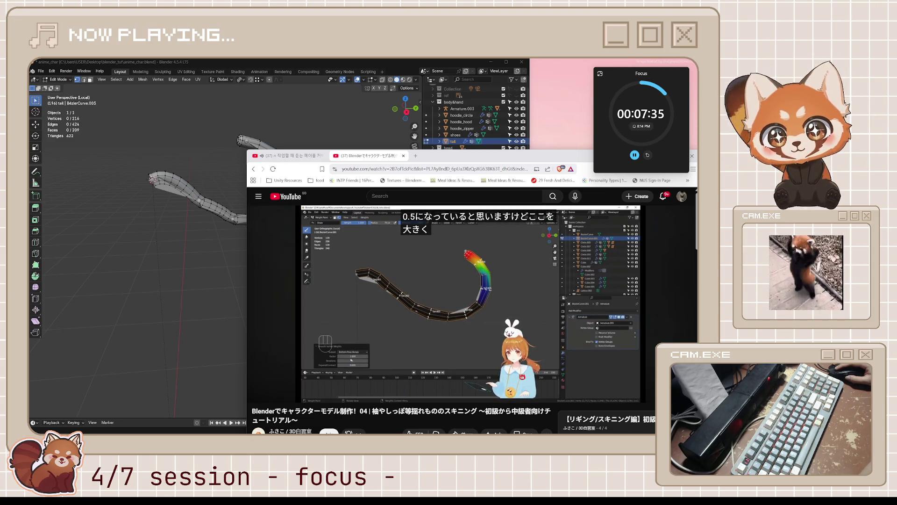
mouse_move(450, 299)
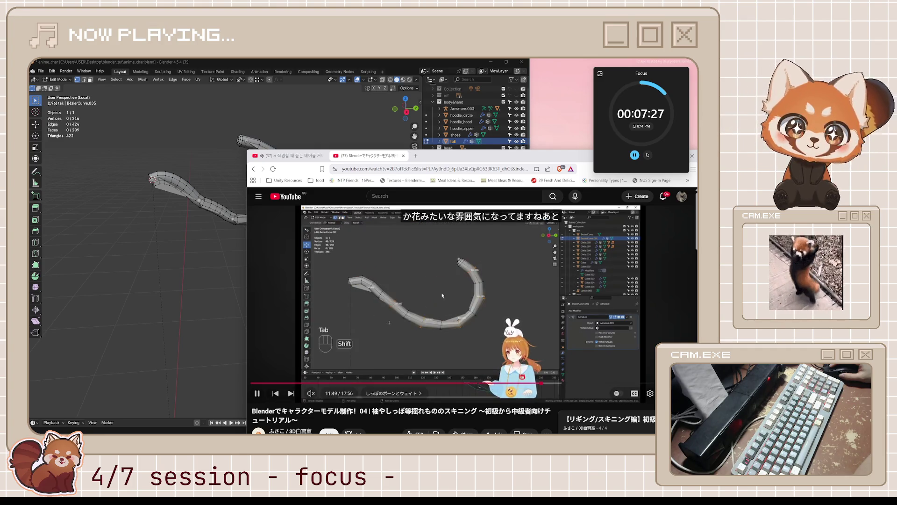
left_click(434, 300)
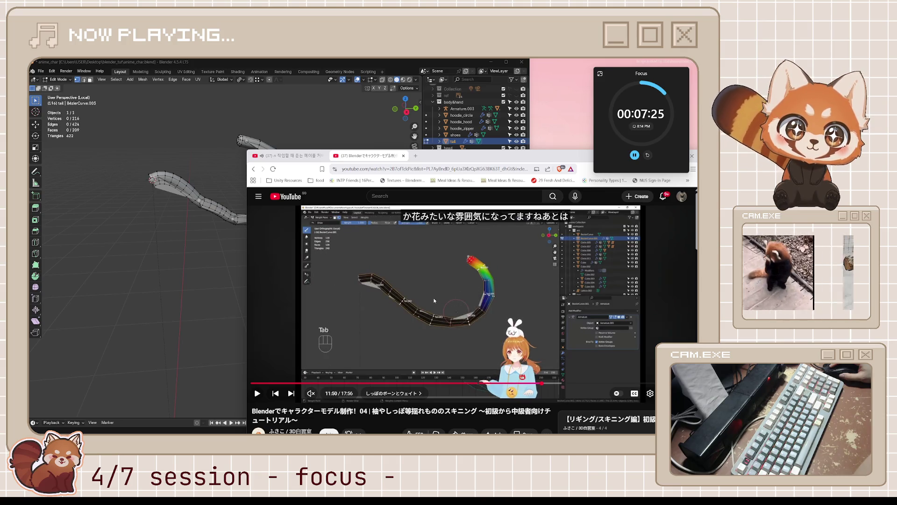
left_click(434, 300)
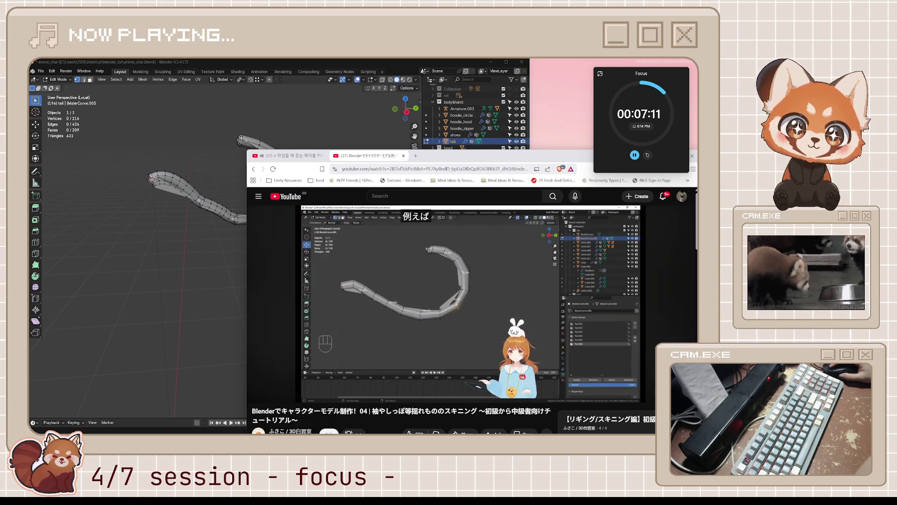
left_click(338, 297)
left_click(224, 262)
mouse_move(225, 262)
middle_mouse_down()
mouse_move(254, 224)
mouse_move(275, 234)
mouse_move(389, 238)
mouse_move(354, 207)
middle_mouse_up()
scroll(390, 238, "down", 5)
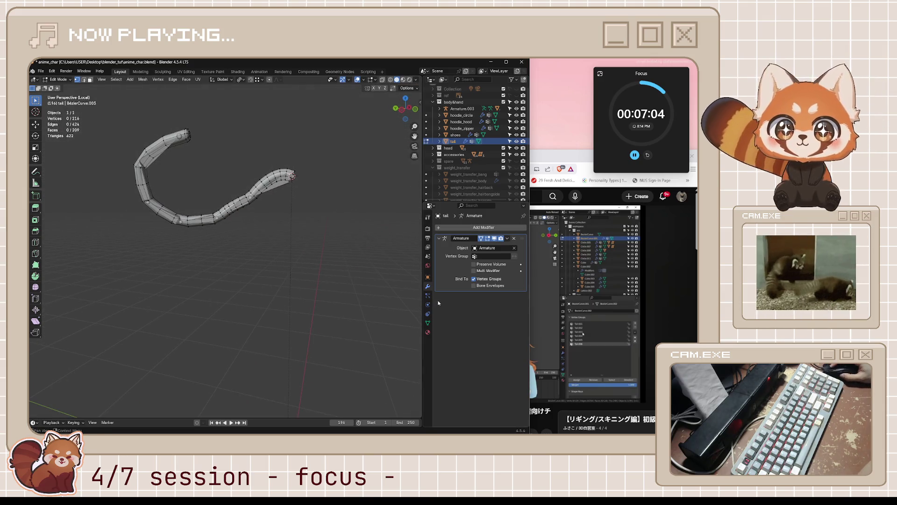
Step: Show the tail's vertex groups, switch to Weight Paint, and make tail.001 the active group
left_click(428, 323)
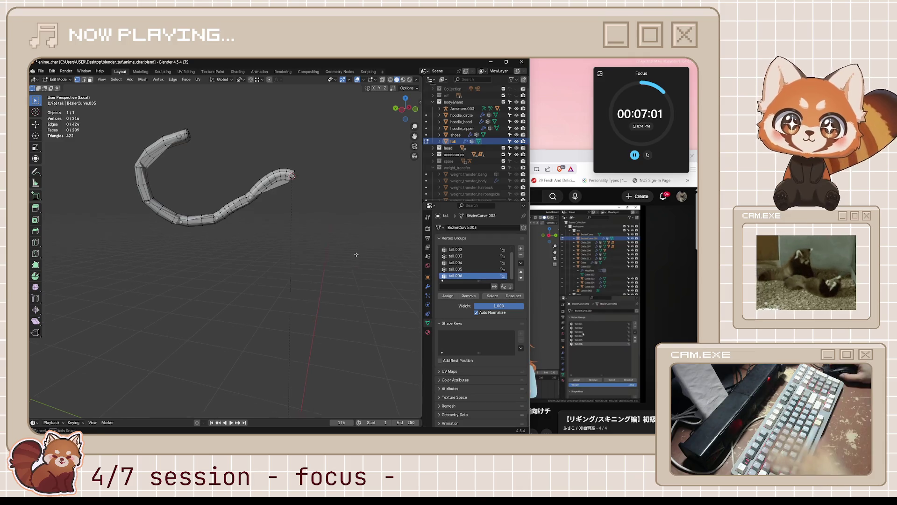
middle_click_drag(356, 254, 346, 249)
key("Tab")
key("ctrl+Tab")
left_click(296, 216)
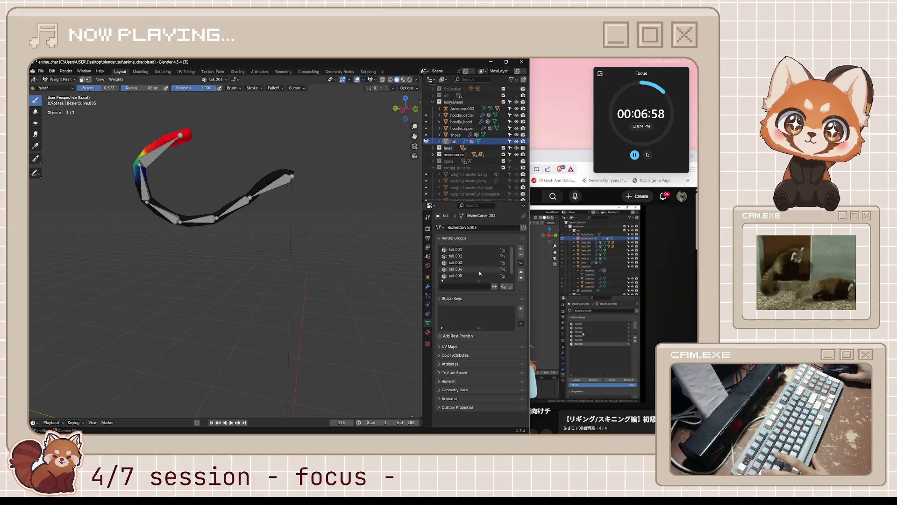
left_click(471, 250)
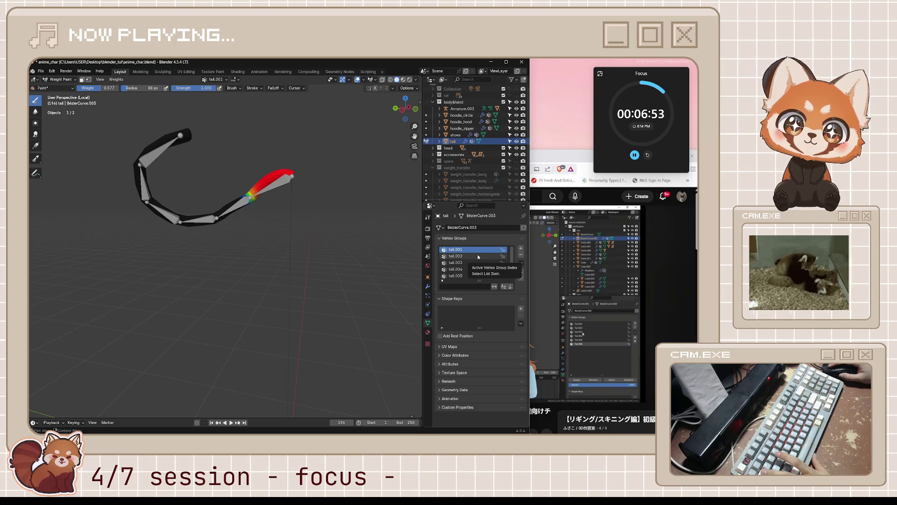
Step: Return to Edit Mode to inspect edge loops along the tail, then switch back to Weight Paint
key("ctrl+Tab")
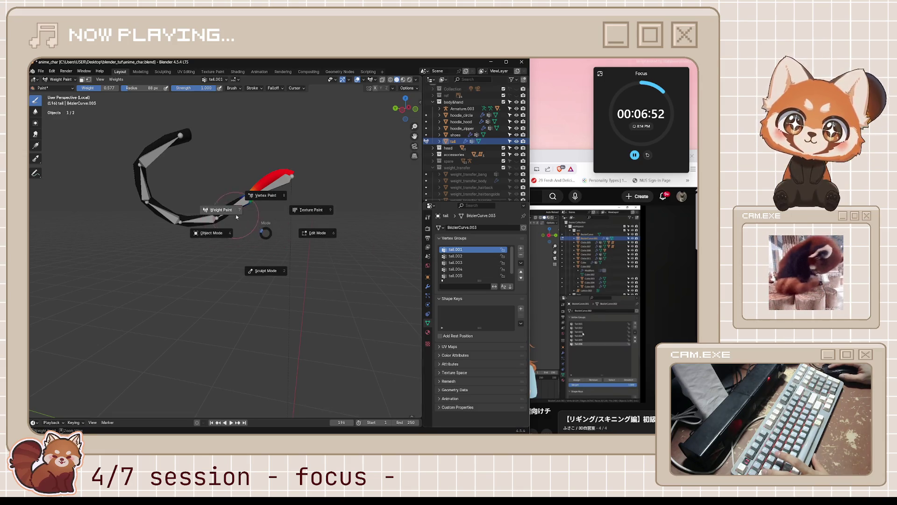
left_click(316, 232)
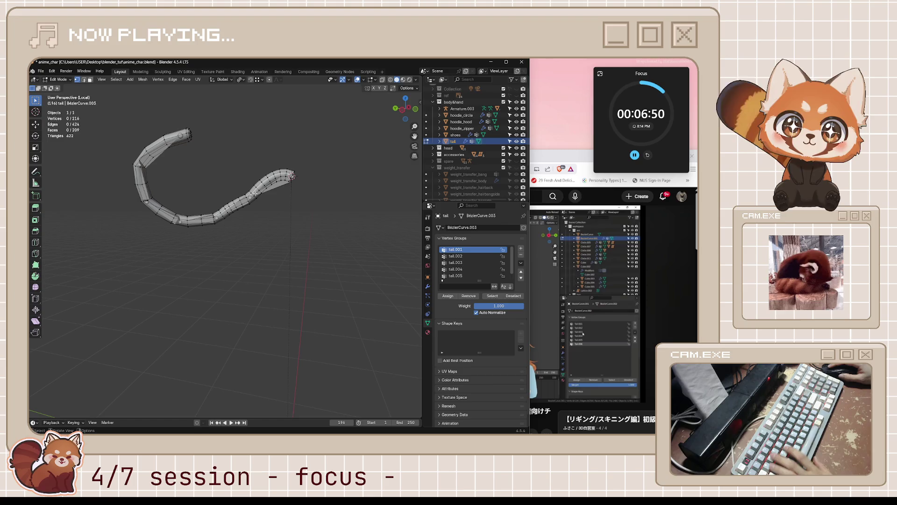
scroll(257, 197, "up", 2)
left_click(265, 173, "alt")
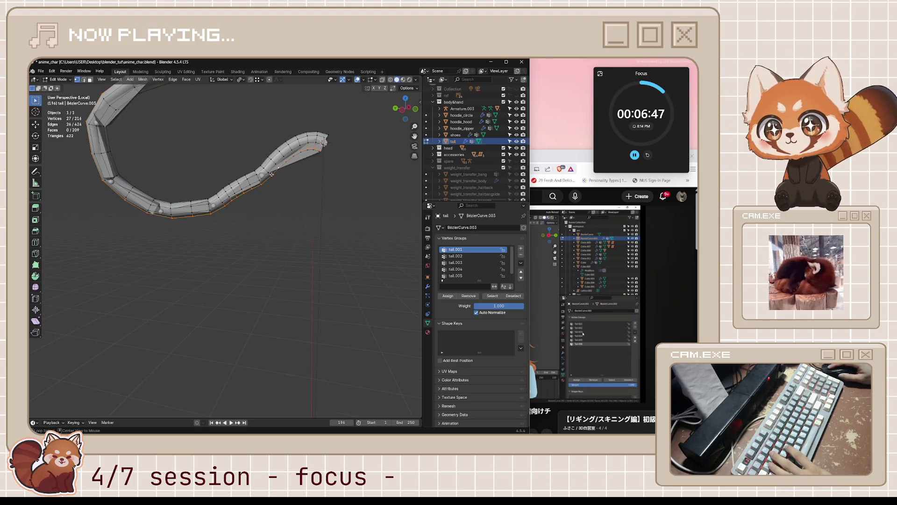
middle_click_drag(267, 174, 274, 244)
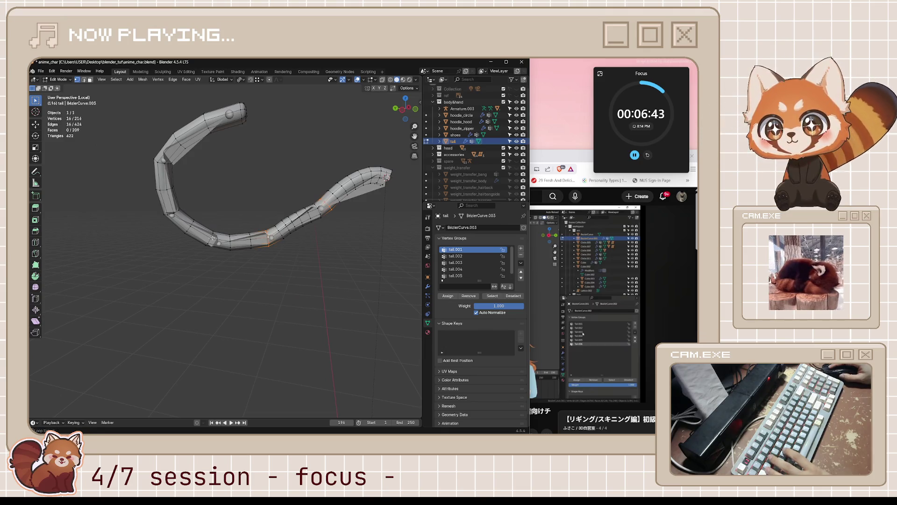
left_click(183, 214, "alt+shift")
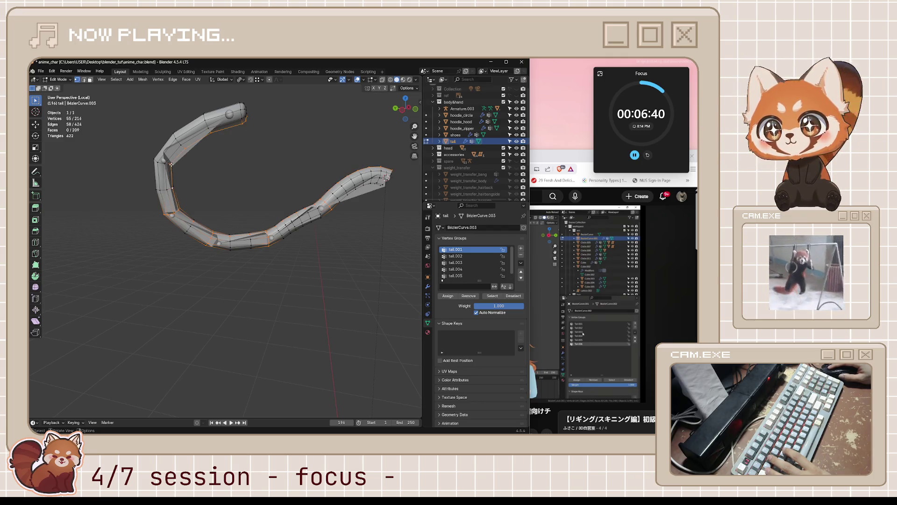
key("ctrl+z")
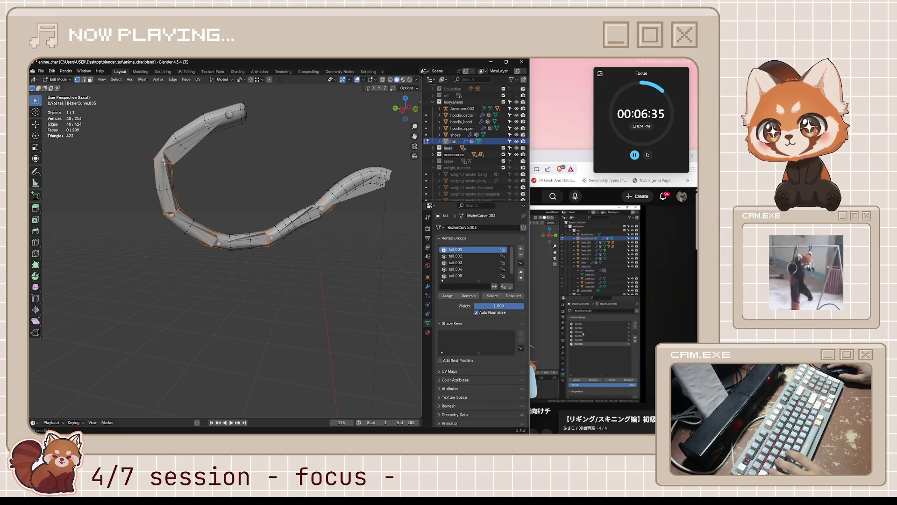
middle_click_drag(219, 165, 279, 226)
key("ctrl+Tab")
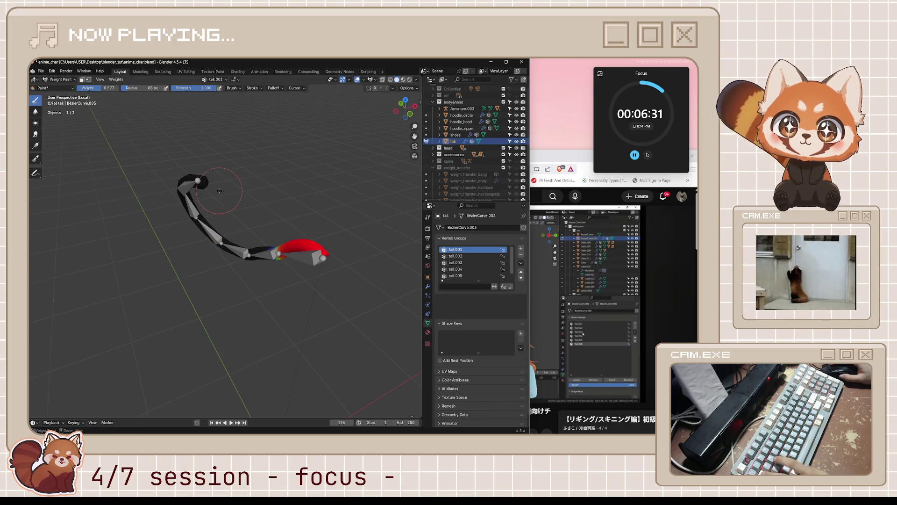
Step: Enable vertex selection masking and select all of the tail's vertices
left_click(89, 81)
left_click(132, 81)
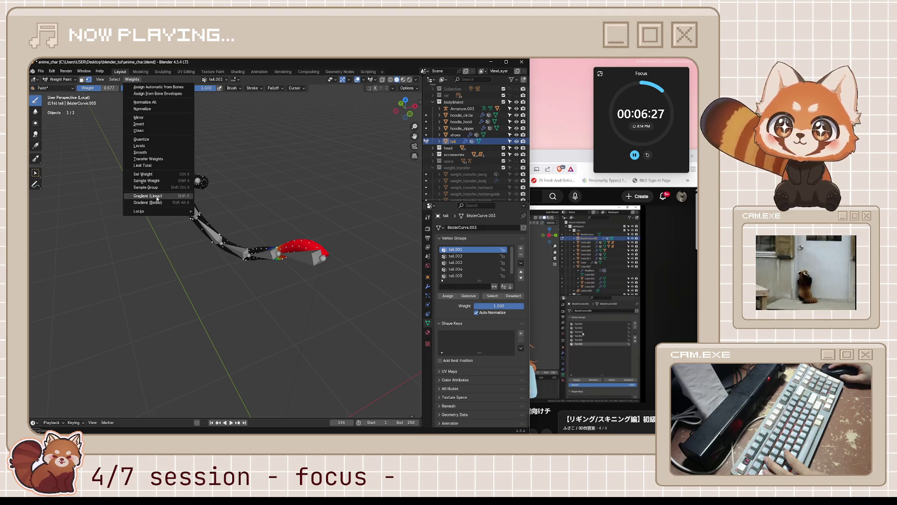
left_click(106, 81)
left_click(122, 86)
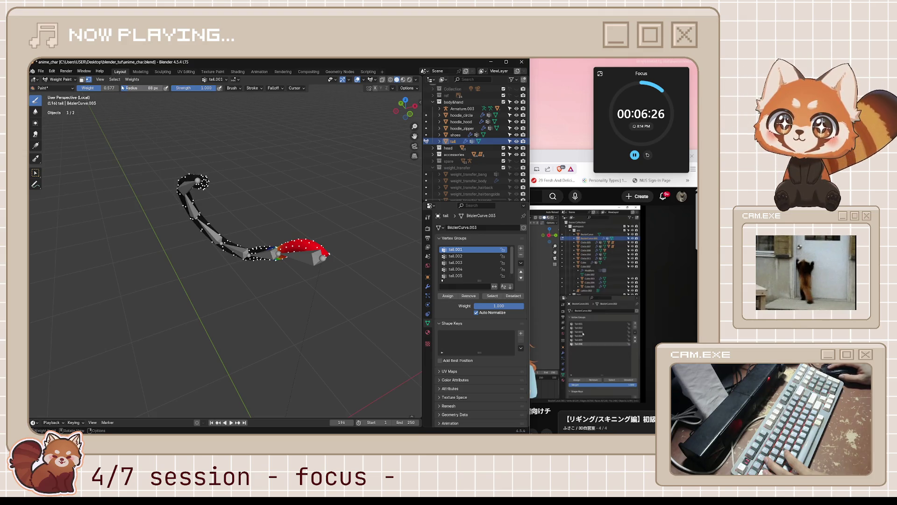
left_click(115, 79)
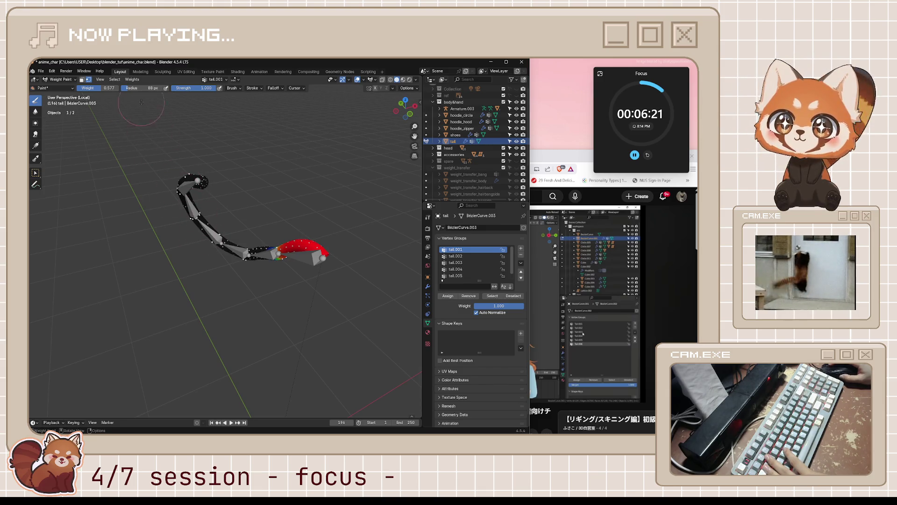
Step: Smooth the tail.001 group's weights at factor 1.0 with a single iteration
left_click(132, 80)
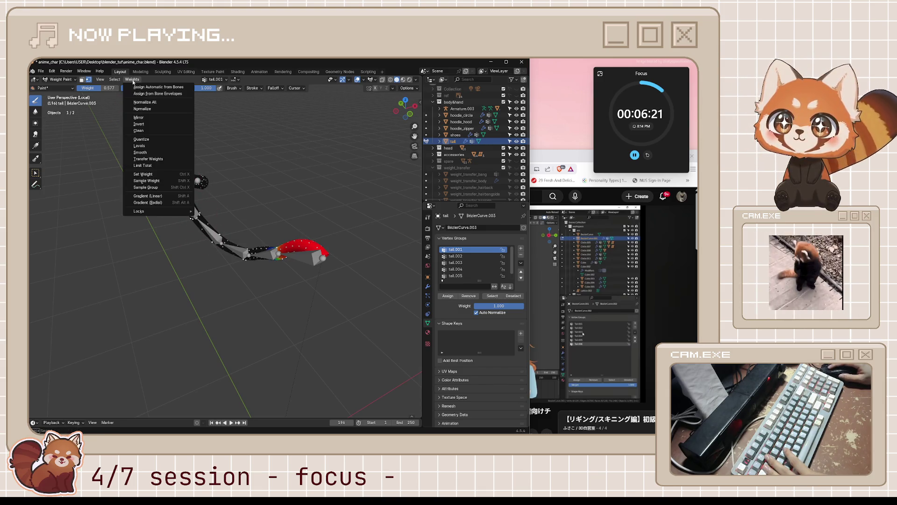
left_click(140, 153)
middle_click_drag(185, 321, 201, 309)
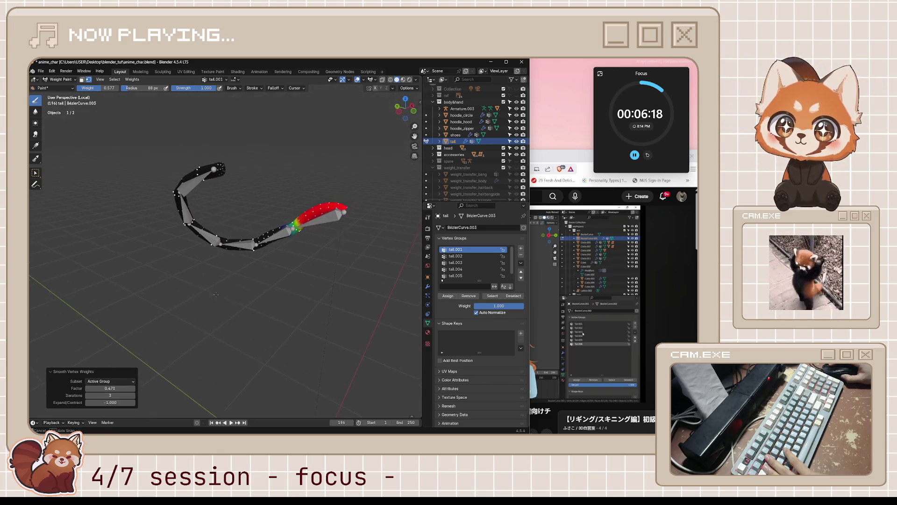
mouse_move(110, 389)
left_mouse_down()
mouse_move(135, 389)
mouse_move(117, 388)
left_mouse_up()
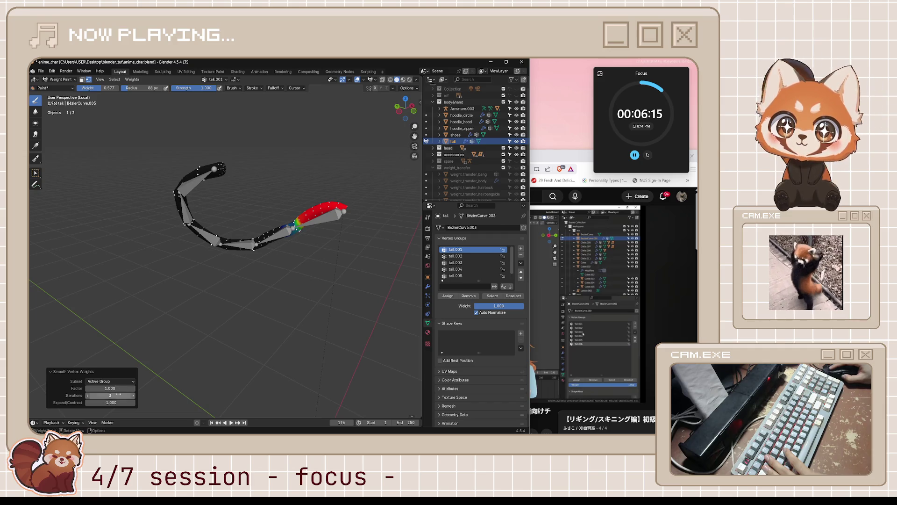
left_click(86, 396)
left_click(86, 396)
mouse_move(110, 402)
left_mouse_down()
mouse_move(124, 402)
mouse_move(112, 402)
left_mouse_up()
middle_click_drag(316, 279, 303, 280)
Step: Make tail.003 the active vertex group and smooth its weights at factor 1.000
left_click(455, 256)
left_click(456, 269)
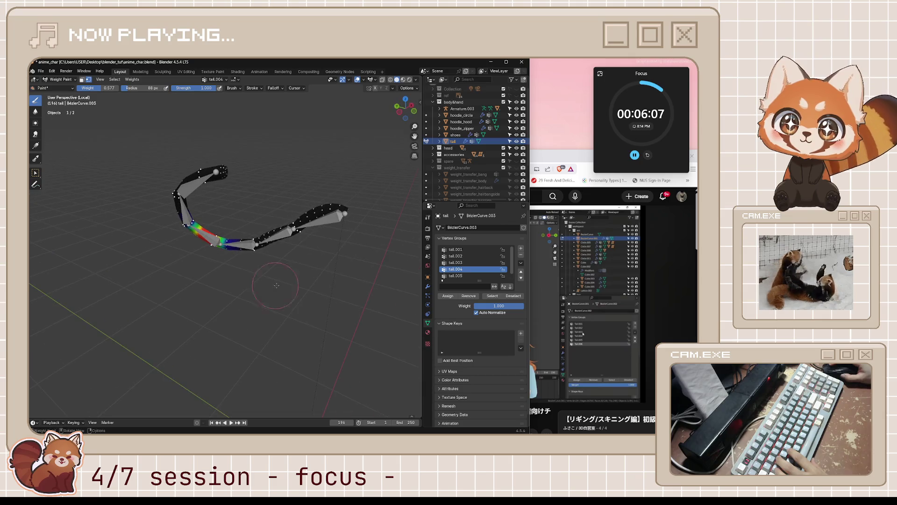
left_click(455, 275)
key("Up")
key("Up")
key("Up")
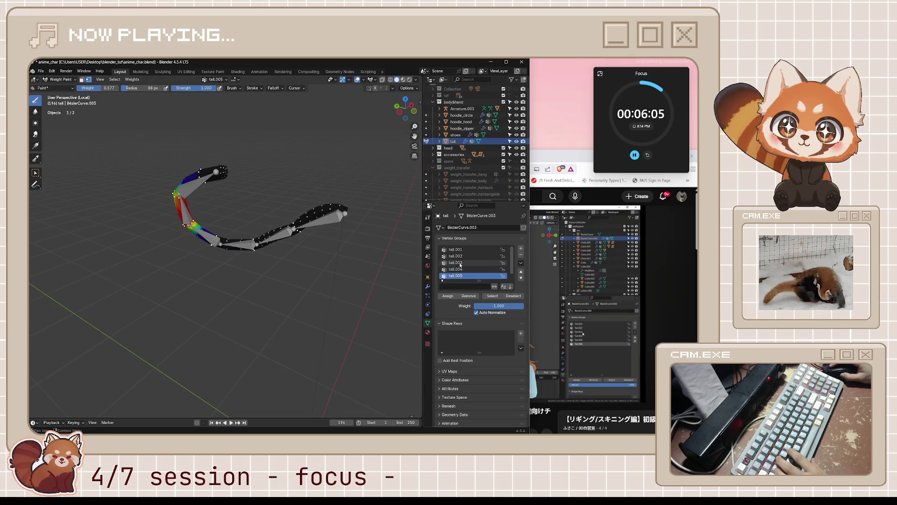
key("Down")
key("Down")
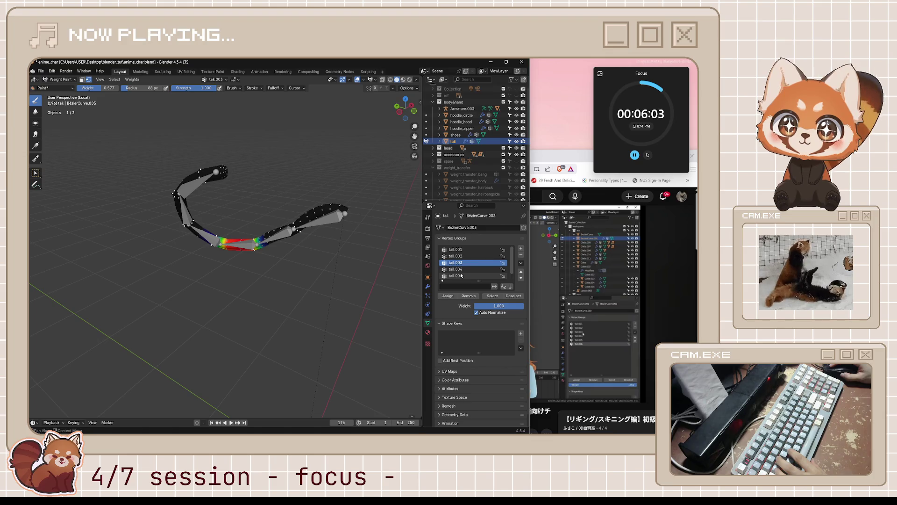
left_click(131, 79)
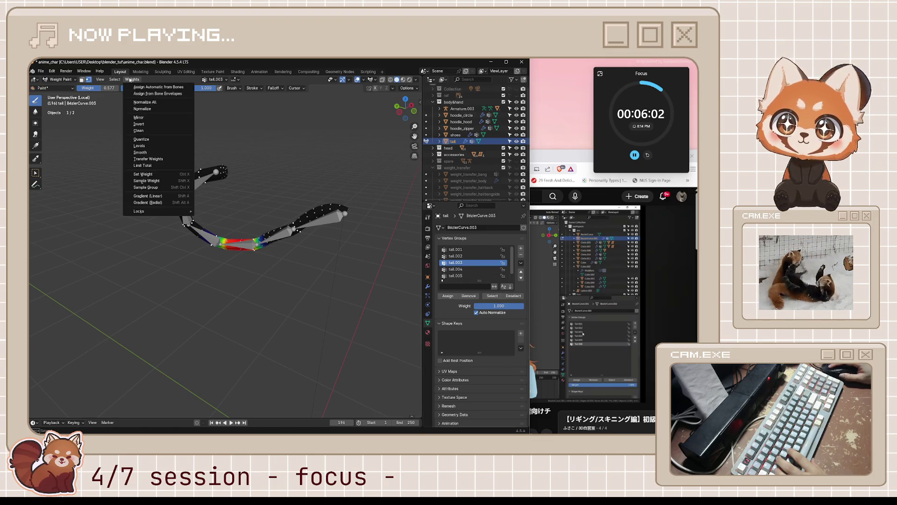
left_click(140, 152)
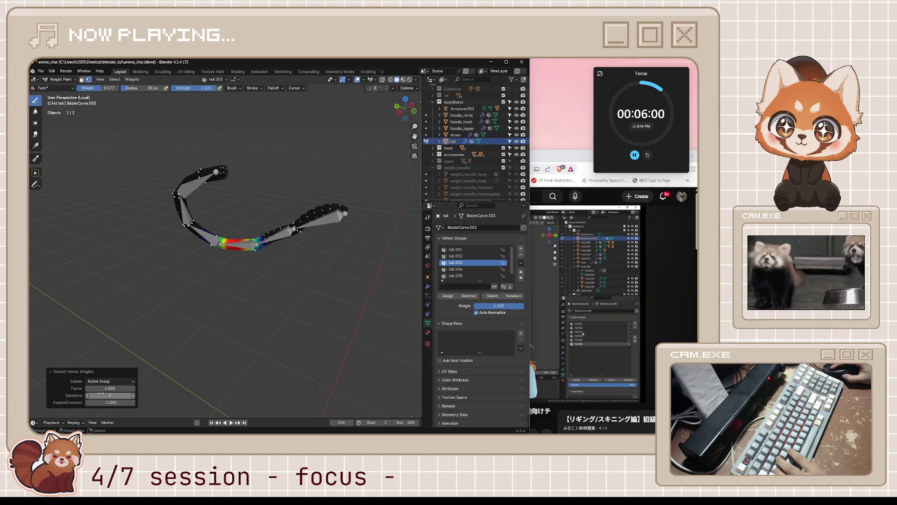
left_click_drag(112, 389, 111, 389)
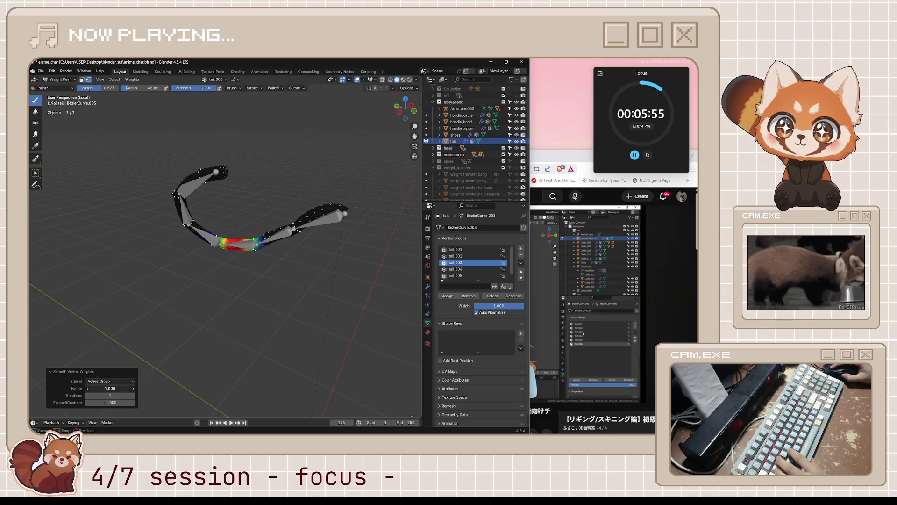
left_click_drag(111, 388, 111, 389)
Step: Make tail.002 the active group and take the tail back to Object Mode
left_click(479, 257)
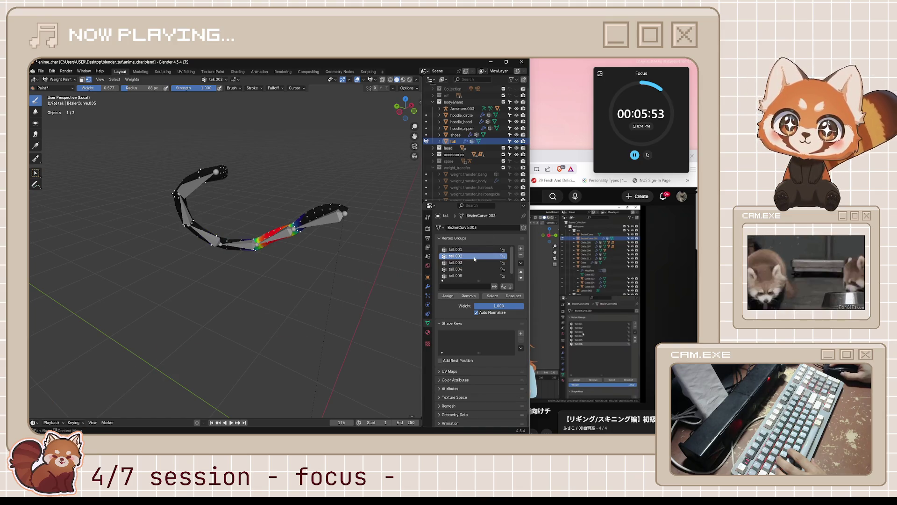
left_click(139, 72)
key("ctrl+Page_Up")
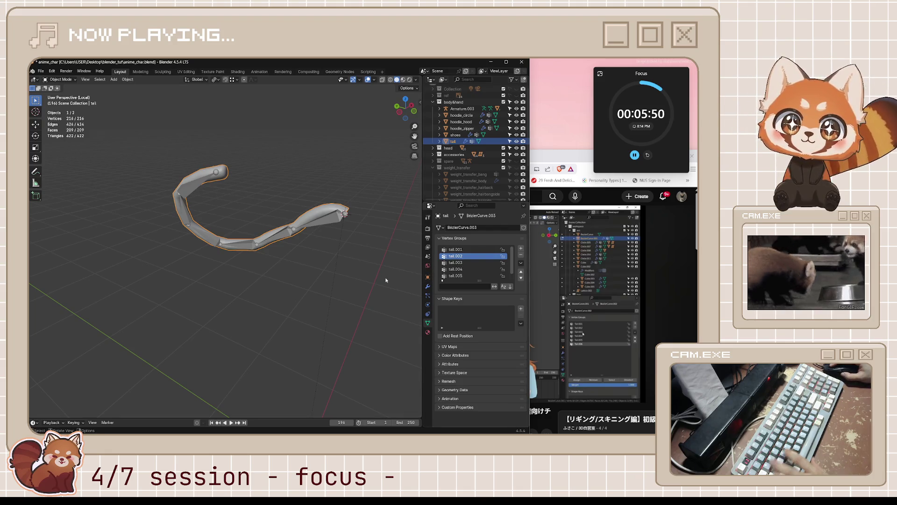
Step: Switch the tail into Weight Paint and smooth the tail.002 group's weights
key("alt+a")
key("ctrl+Tab")
left_click(340, 255)
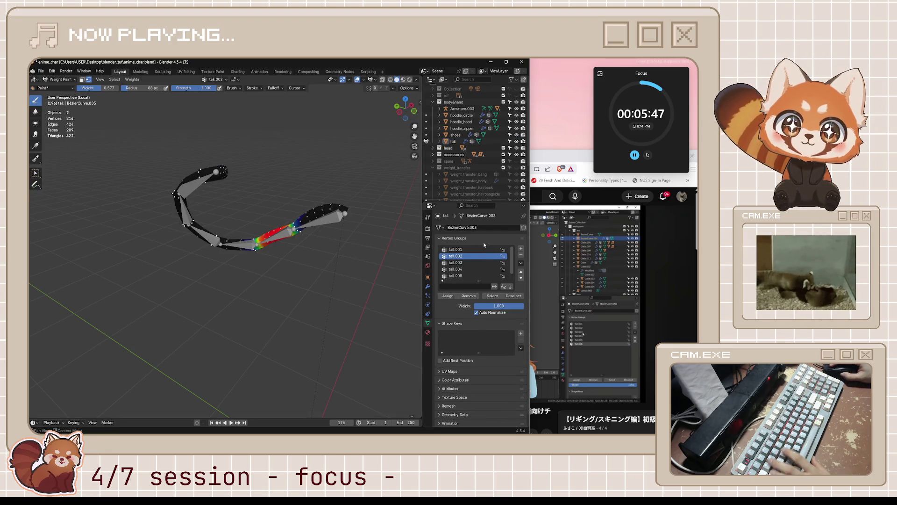
left_click(127, 79)
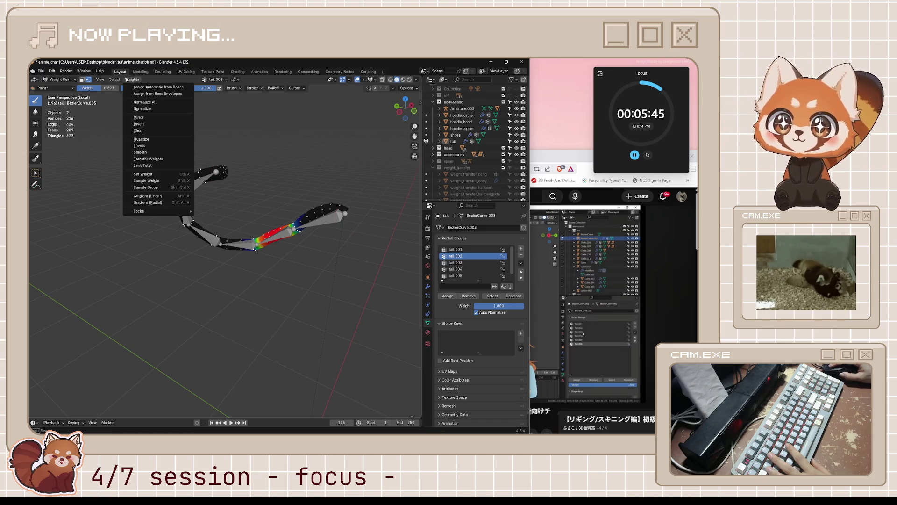
left_click(140, 156)
left_click_drag(93, 391, 126, 403)
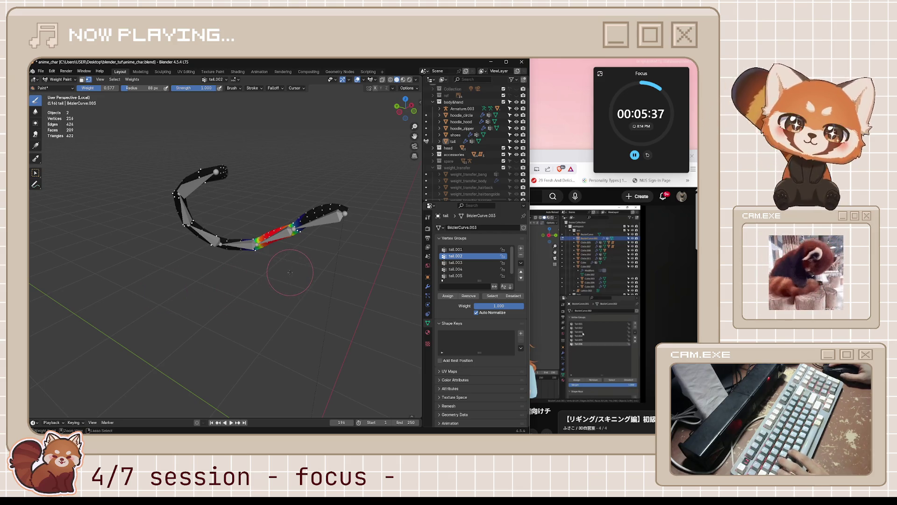
Step: Save anime_char.blend, return the tail to Object Mode, and select the tail armature
key("ctrl+s")
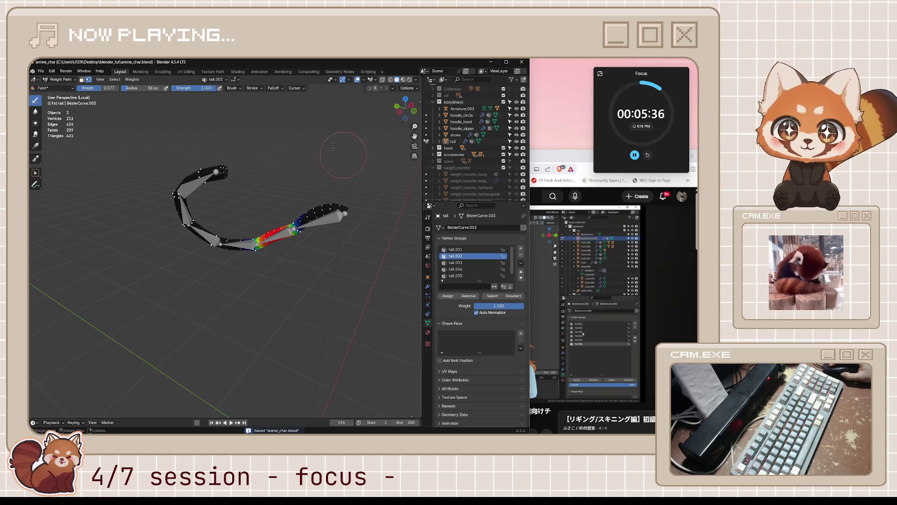
key("ctrl+Tab")
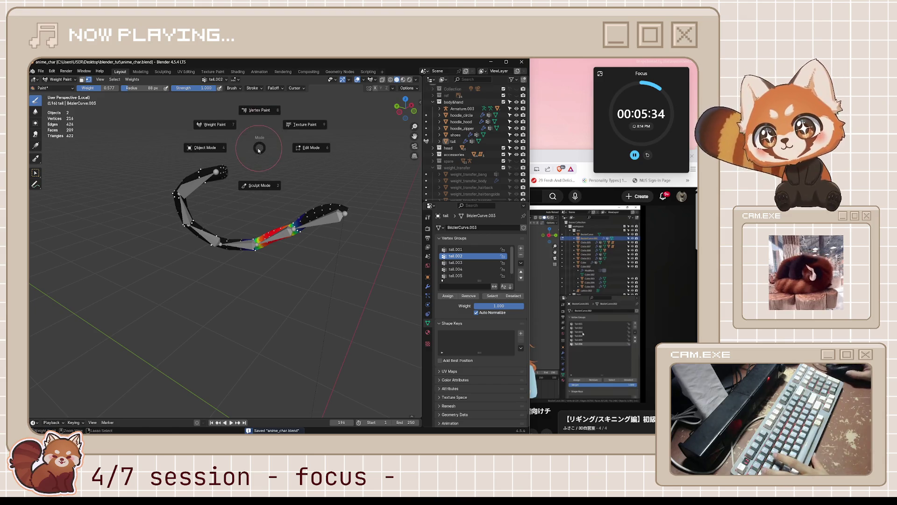
left_click(226, 148)
middle_click_drag(275, 190, 210, 201)
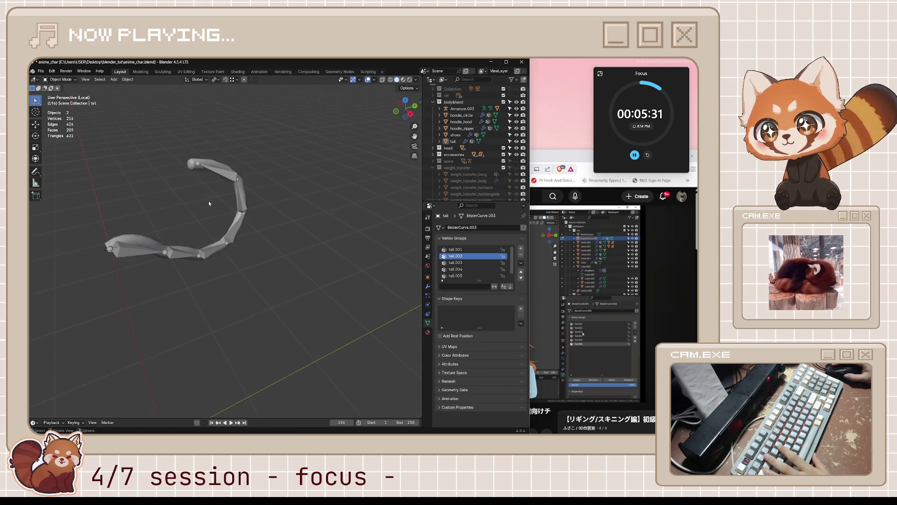
left_click(151, 250)
Step: Pose all tail bones and test a rotation with overlays hidden, then cancel it
key("ctrl+Tab")
left_click(150, 248)
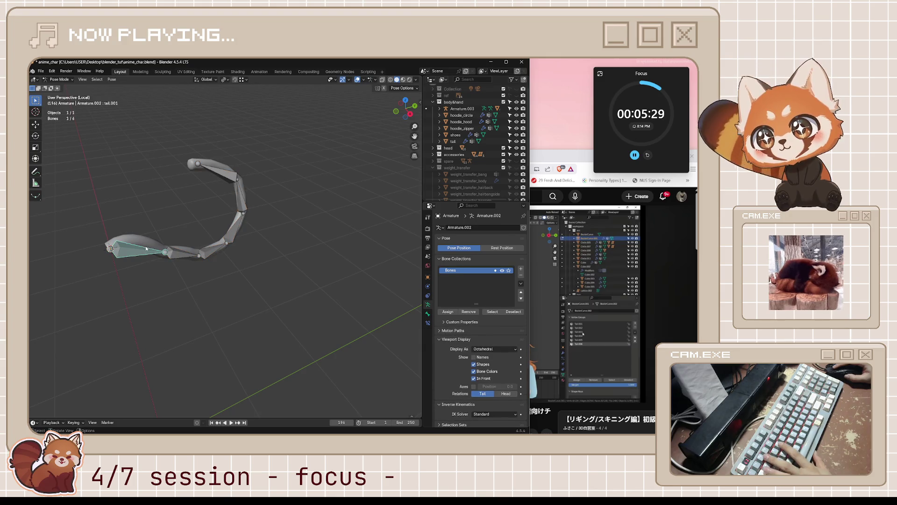
mouse_move(180, 258)
middle_mouse_down()
mouse_move(164, 257)
mouse_move(169, 246)
mouse_move(160, 274)
mouse_move(208, 202)
middle_mouse_up()
key("a")
left_click(357, 79)
key("r")
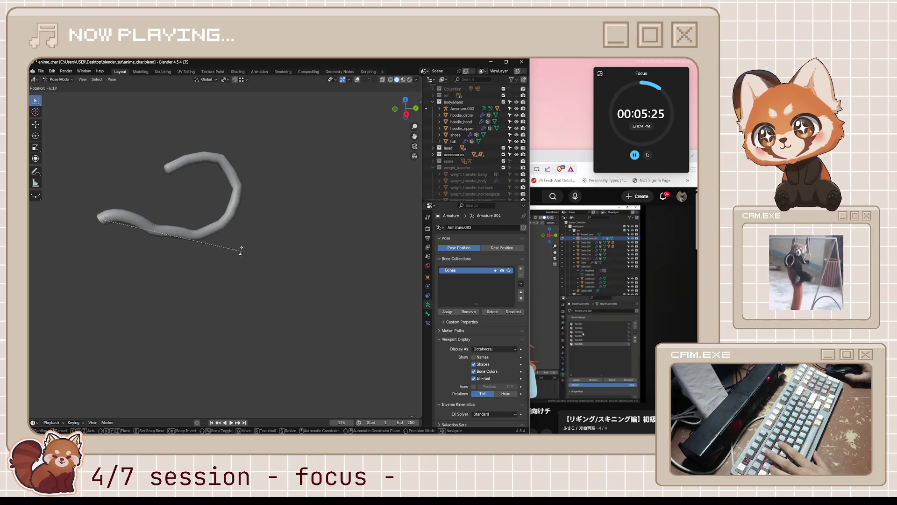
right_click(146, 310)
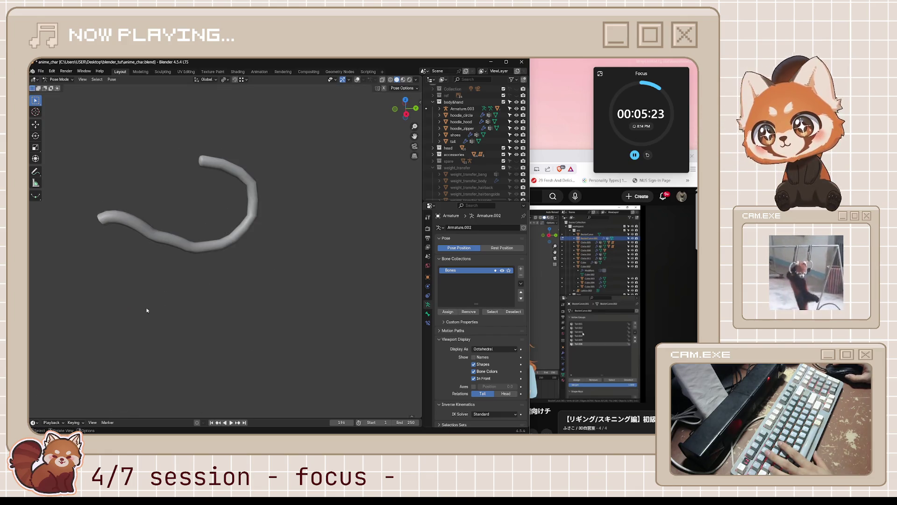
Step: From the side view, test-bend the tail again, cancel it, and turn overlays back on
key("KP_3")
middle_click_drag(181, 282, 256, 288, "shift")
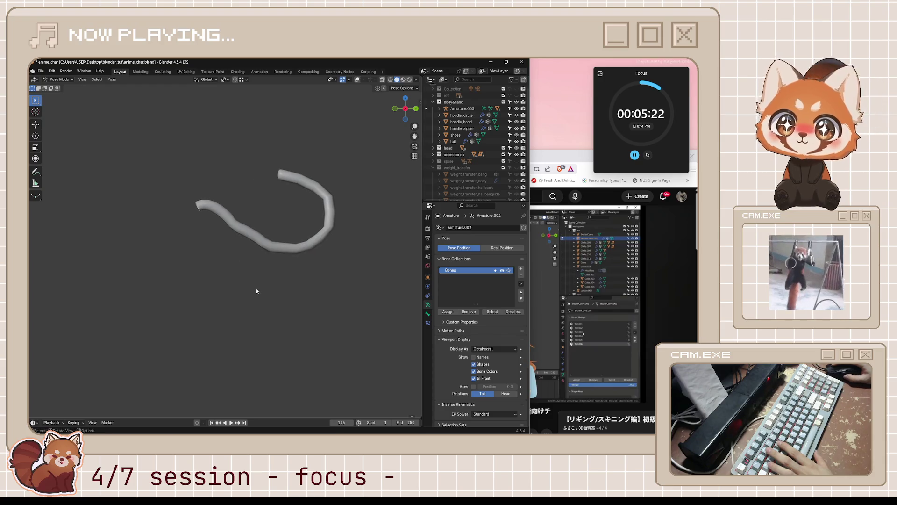
key("r")
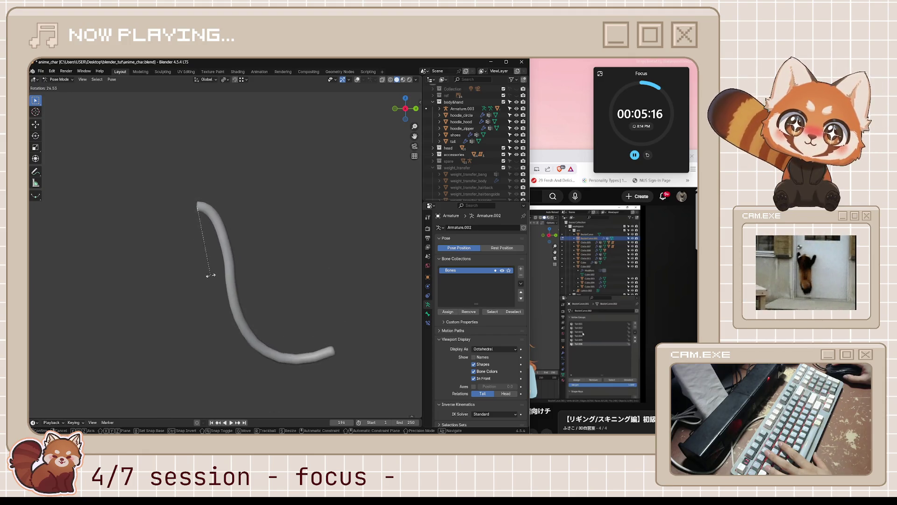
key("Escape")
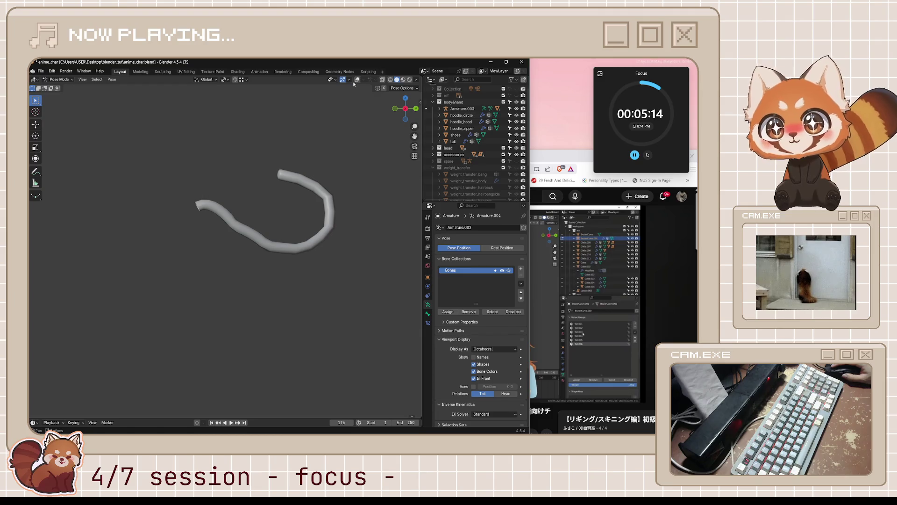
left_click(358, 80)
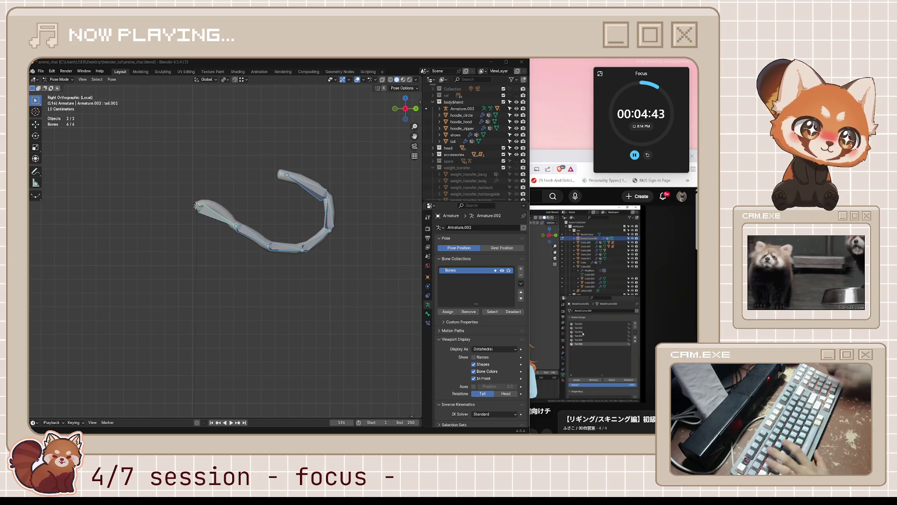
Step: Bring the rigging tutorial to the front and resume playing it
middle_click_drag(399, 254, 342, 279)
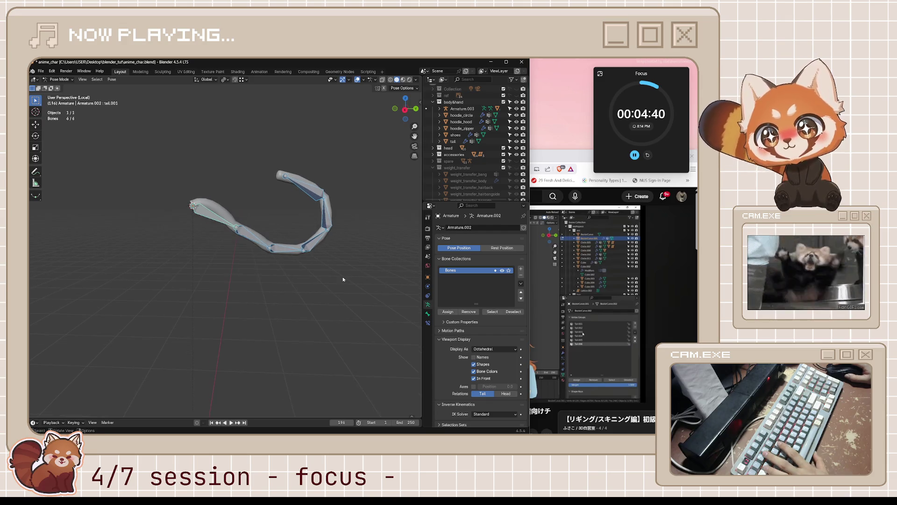
left_click(576, 161)
left_click(536, 309)
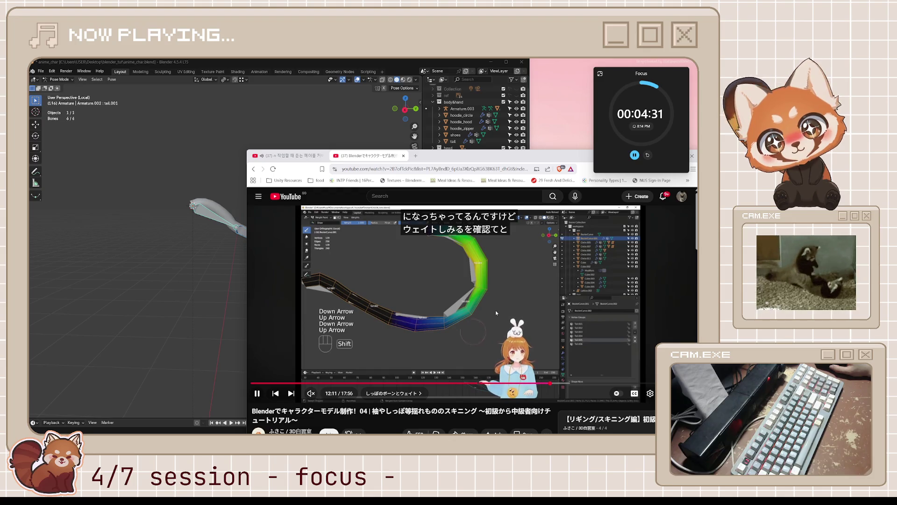
Step: Pause the tutorial, then select the tail mesh in Blender and switch it to Weight Paint
left_click(495, 310)
left_click(204, 286)
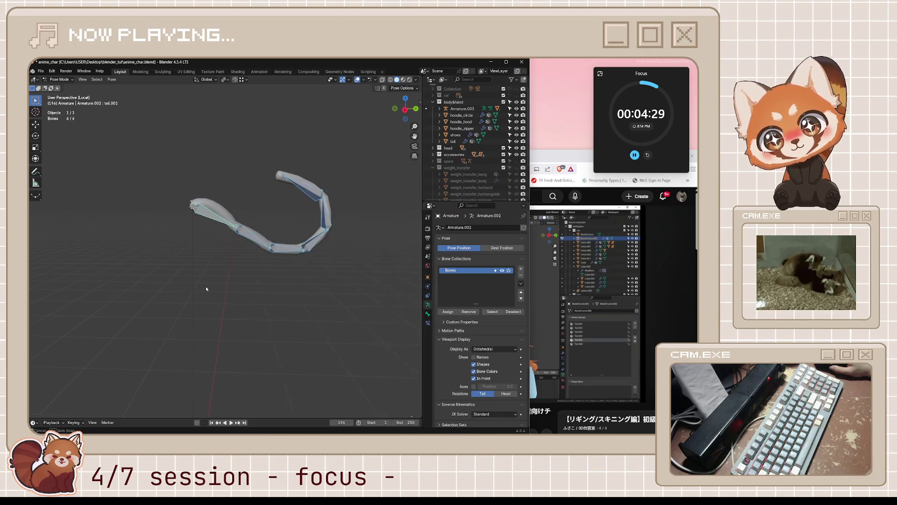
key("ctrl+Tab")
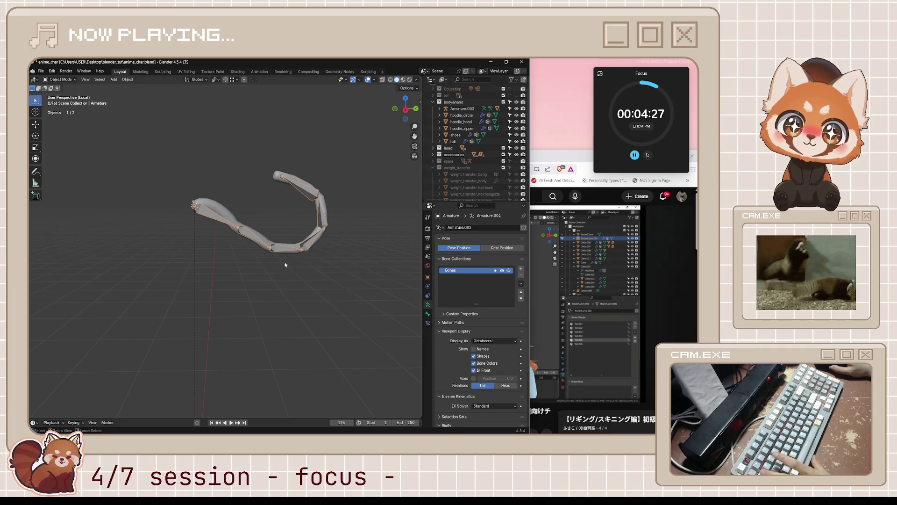
left_click(231, 213)
key("ctrl+Tab")
left_click(254, 226)
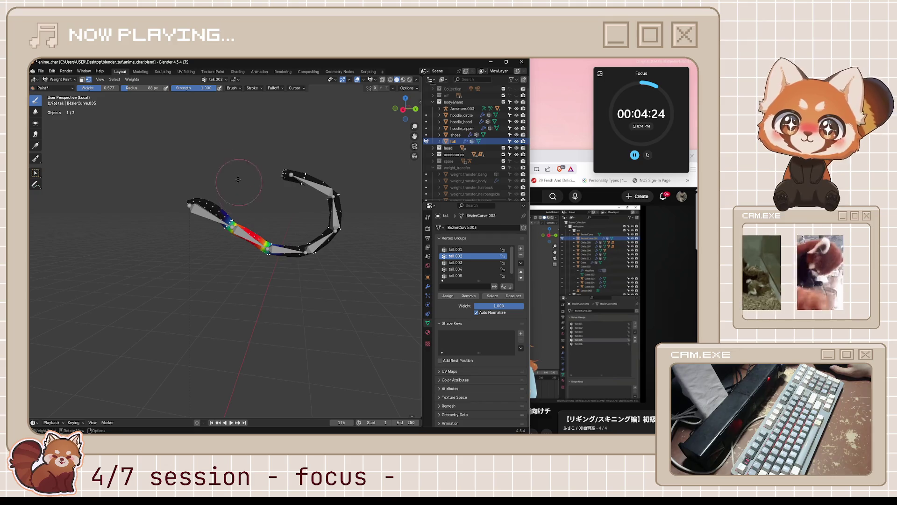
Step: With vertex masking off, smooth the tail.002 weights at a factor of about 0.78
left_click(89, 80)
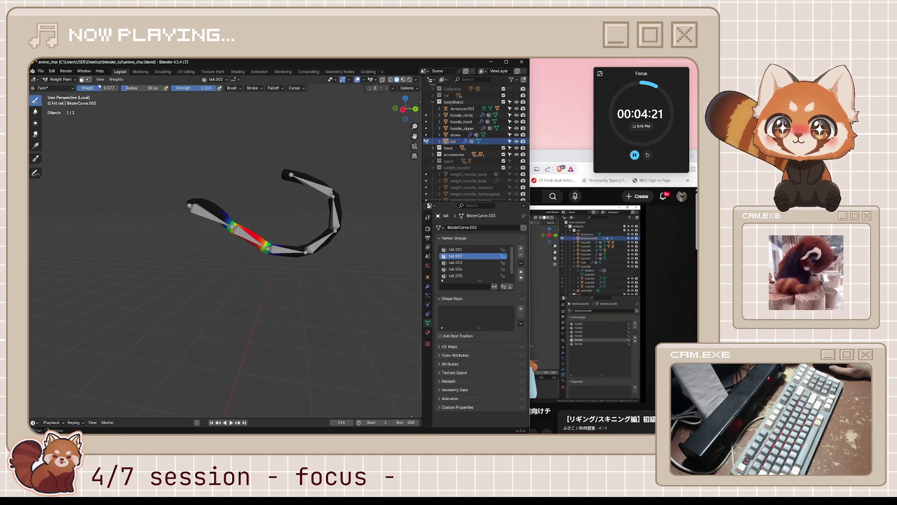
left_click(115, 79)
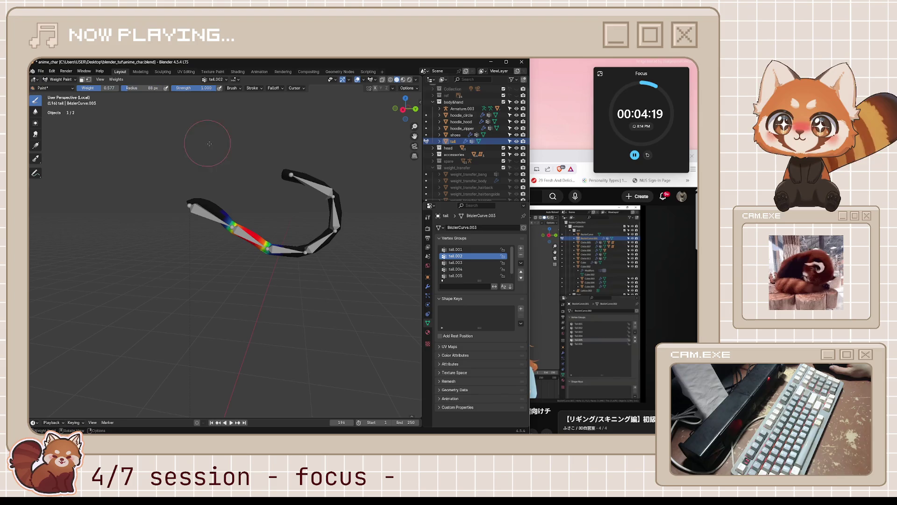
left_click(116, 80)
left_click(126, 153)
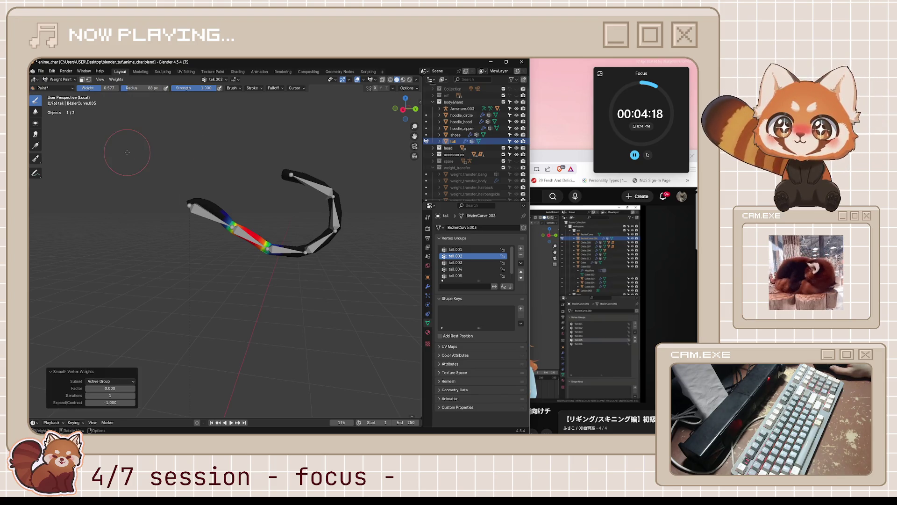
mouse_move(112, 389)
left_mouse_down()
mouse_move(130, 388)
mouse_move(117, 402)
mouse_move(131, 402)
mouse_move(112, 402)
left_mouse_up()
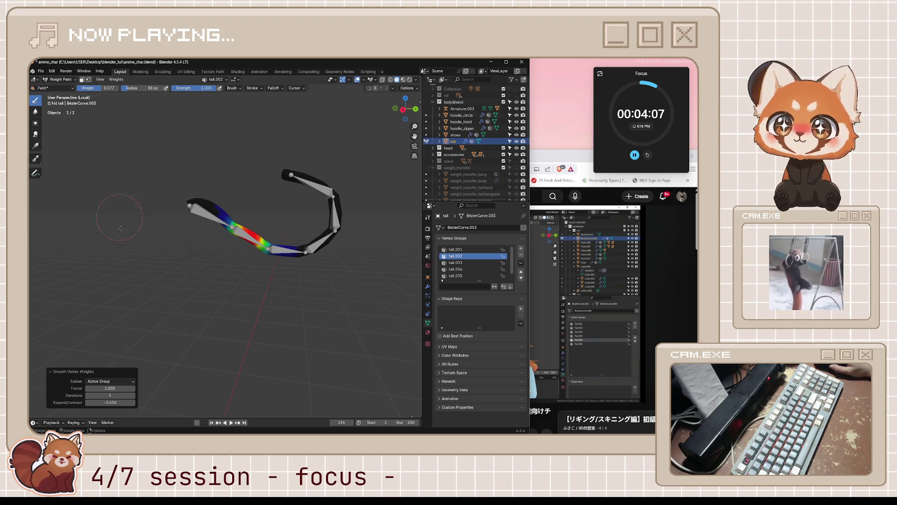
Step: Turn vertex selection masking back on and re-smooth tail.002 at factor 1.000
left_click(89, 79)
left_click(114, 79)
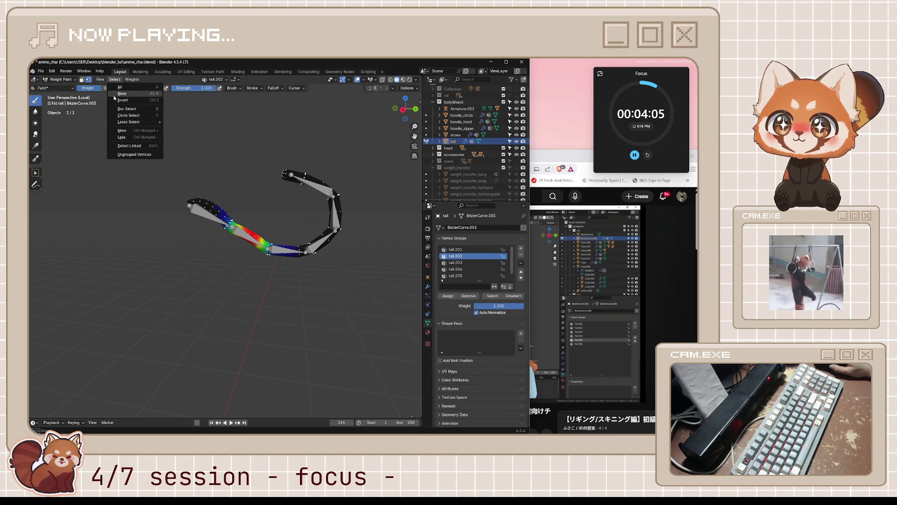
left_click(133, 80)
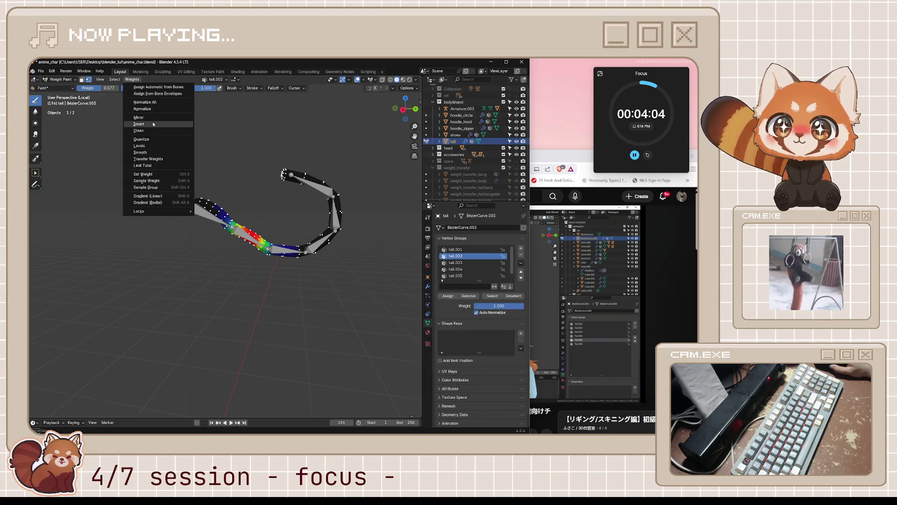
left_click(154, 150)
left_click(112, 388)
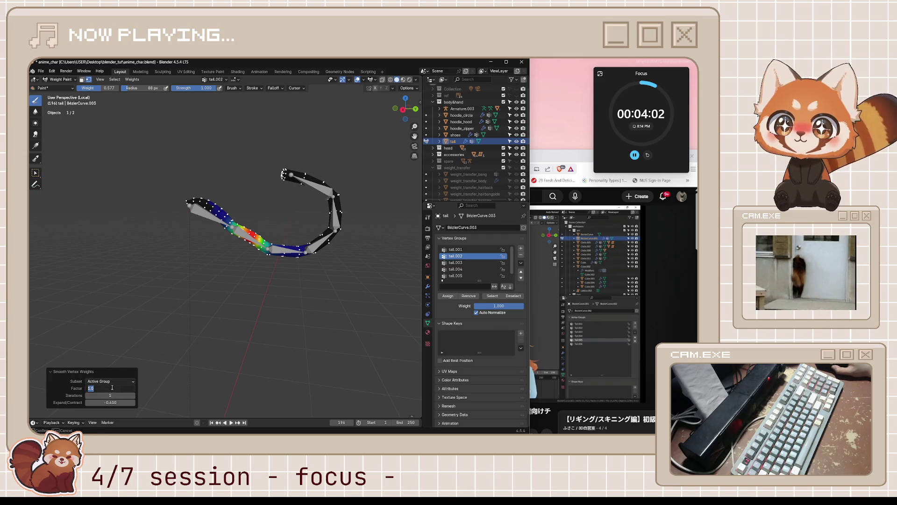
key("Return")
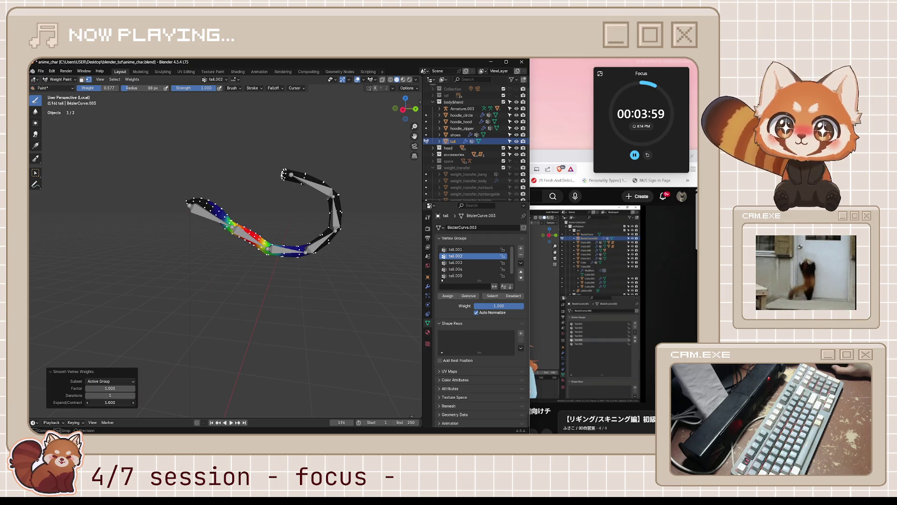
Step: Inspect the weights of the tail.001, tail.003, tail.005 and tail.004 groups
left_click(460, 249)
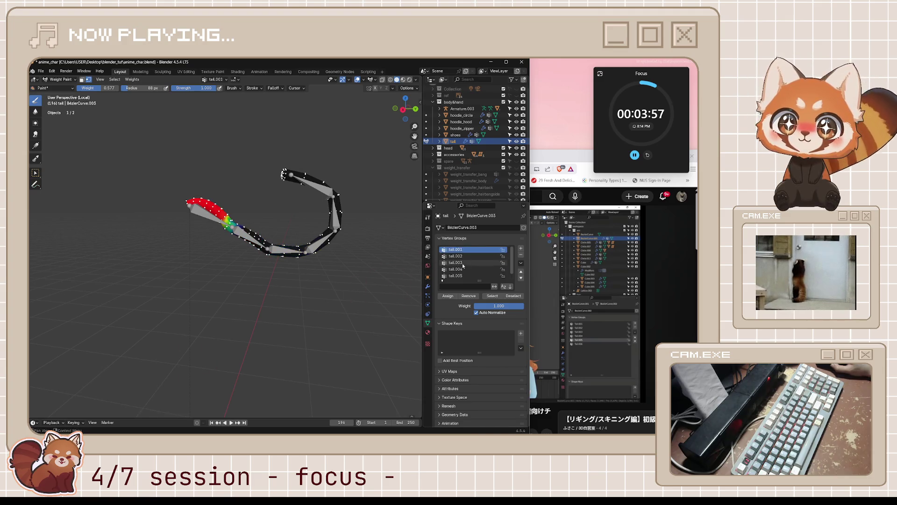
left_click(462, 263)
left_click(462, 276)
scroll(460, 281, "up", 4, "ctrl")
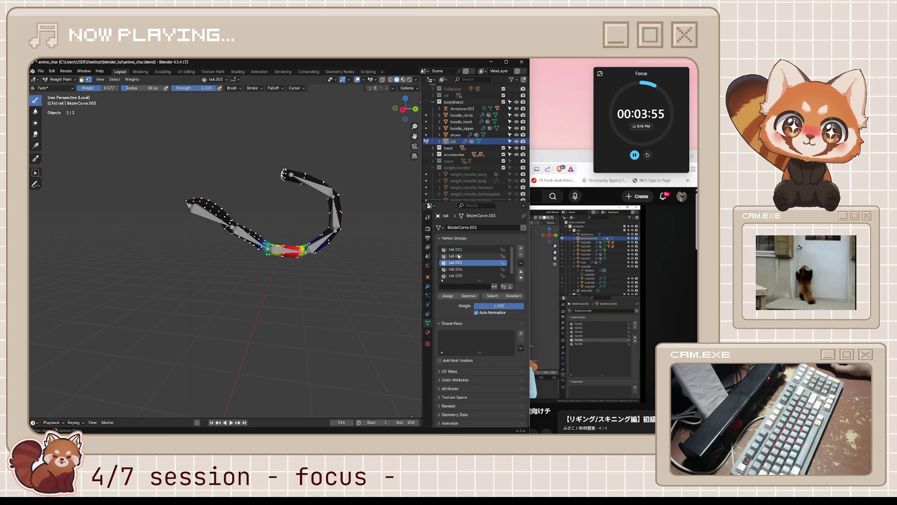
scroll(455, 272, "down", 2, "ctrl")
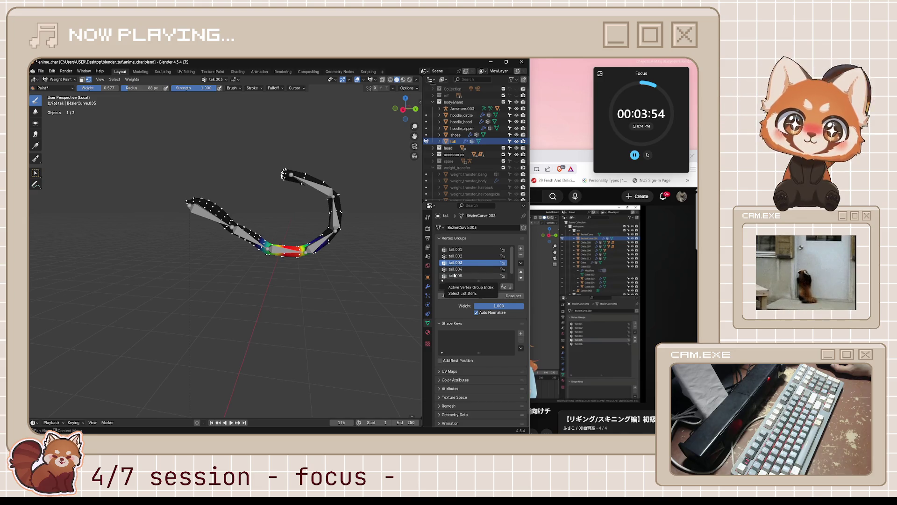
left_click(458, 270)
left_click(459, 263)
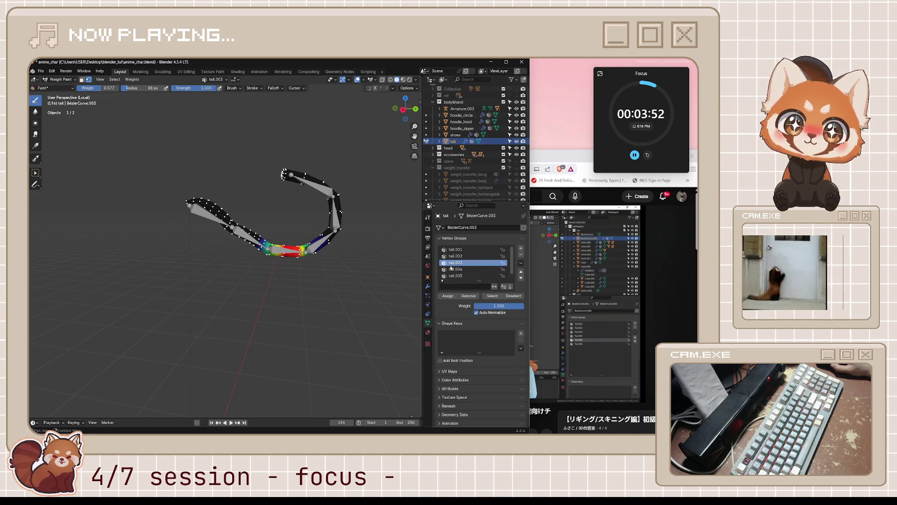
scroll(452, 267, "up", 2, "ctrl")
Step: Step through tail.002 and tail.004, leaving tail.005 as the active vertex group
left_click(114, 79)
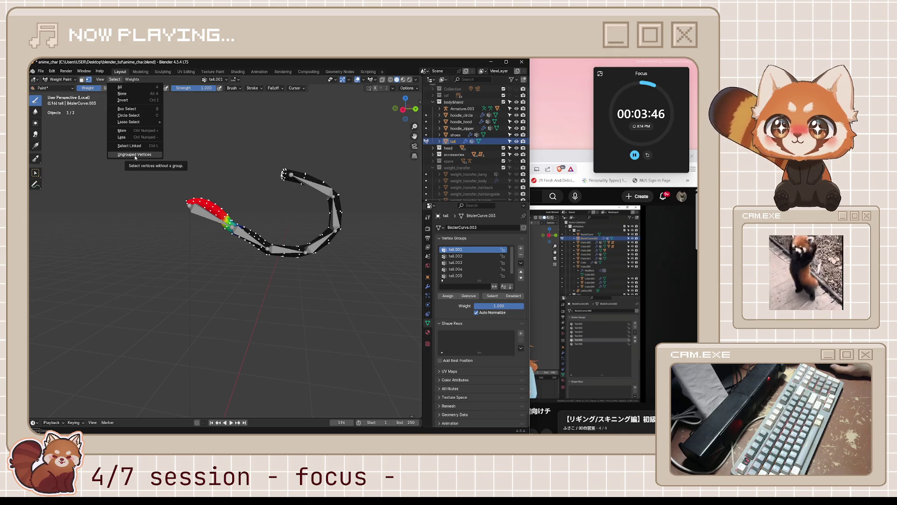
left_click(133, 79)
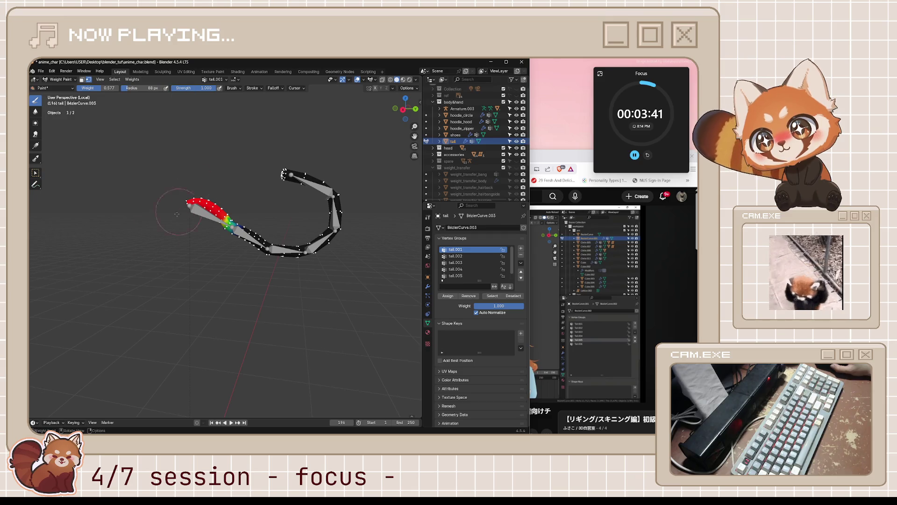
left_click(467, 257)
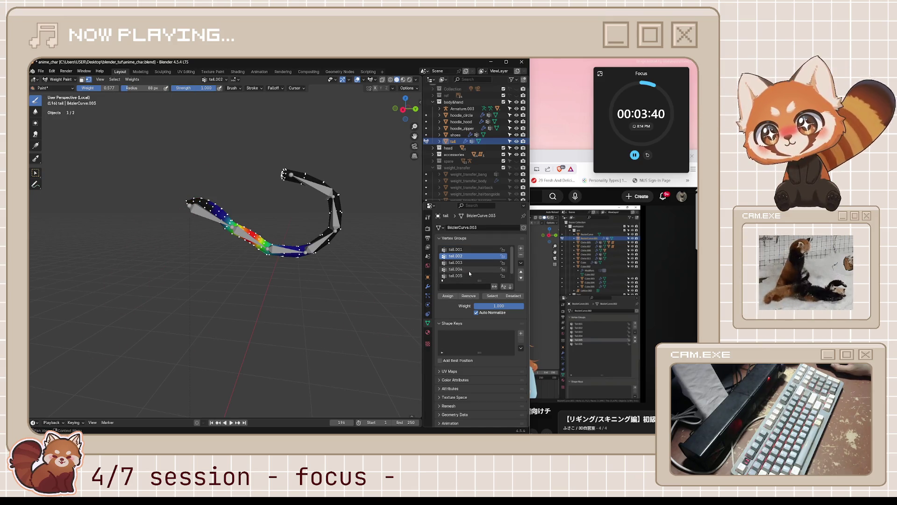
left_click(471, 268)
left_click(470, 276)
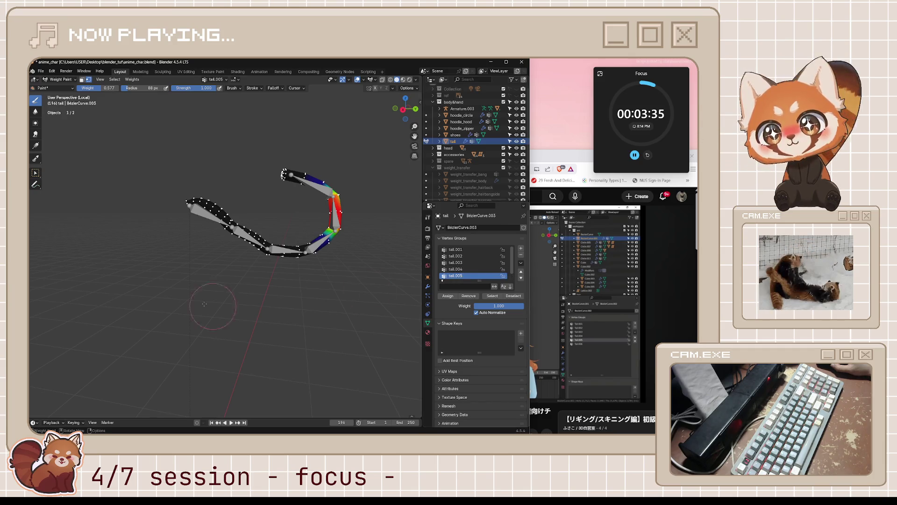
left_click(116, 84)
Step: Smooth the tail.005 weights with a contracted spread and two iterations
mouse_move(132, 79)
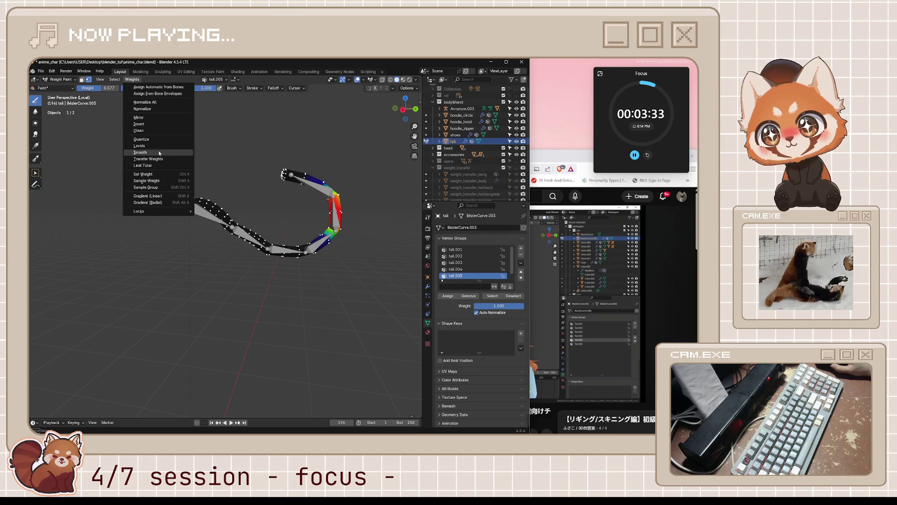
left_click(140, 154)
mouse_move(110, 388)
left_mouse_down()
mouse_move(95, 388)
mouse_move(110, 387)
left_mouse_up()
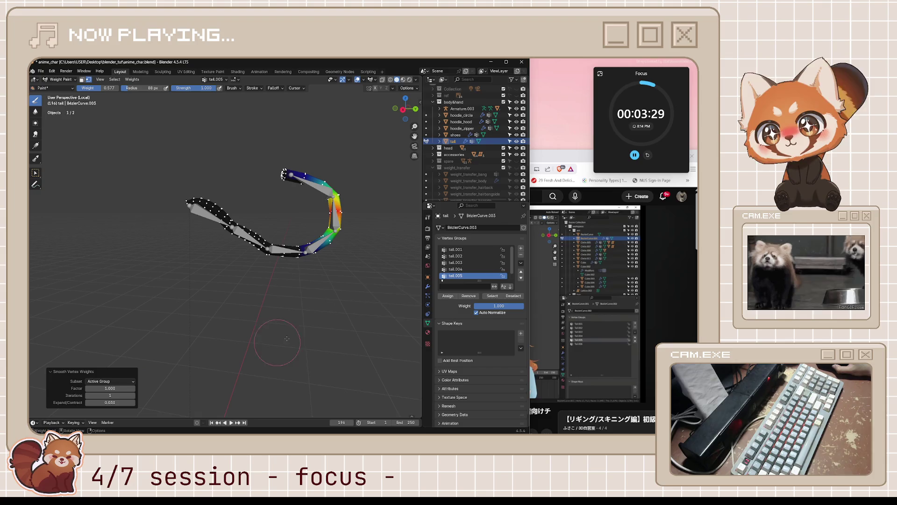
mouse_move(107, 401)
left_mouse_down()
mouse_move(77, 400)
mouse_move(107, 400)
left_mouse_up()
type("-0.070")
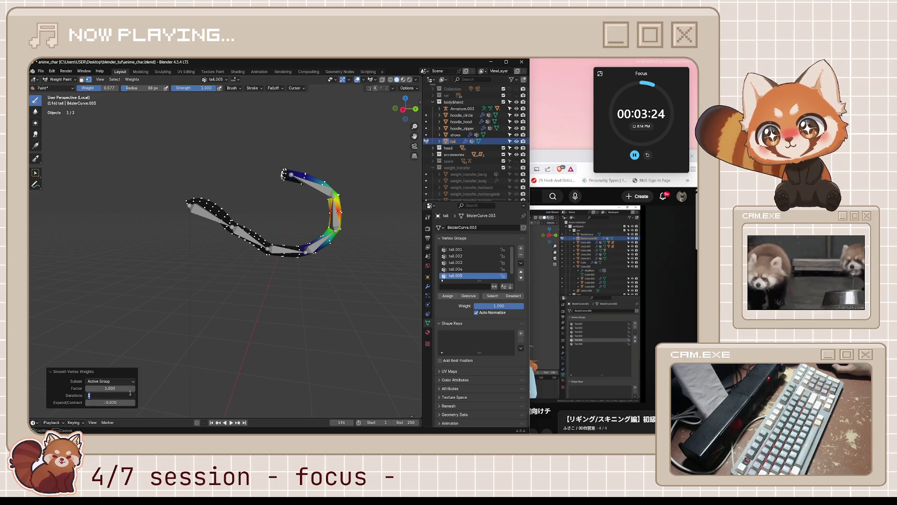
left_click(134, 396)
type("2")
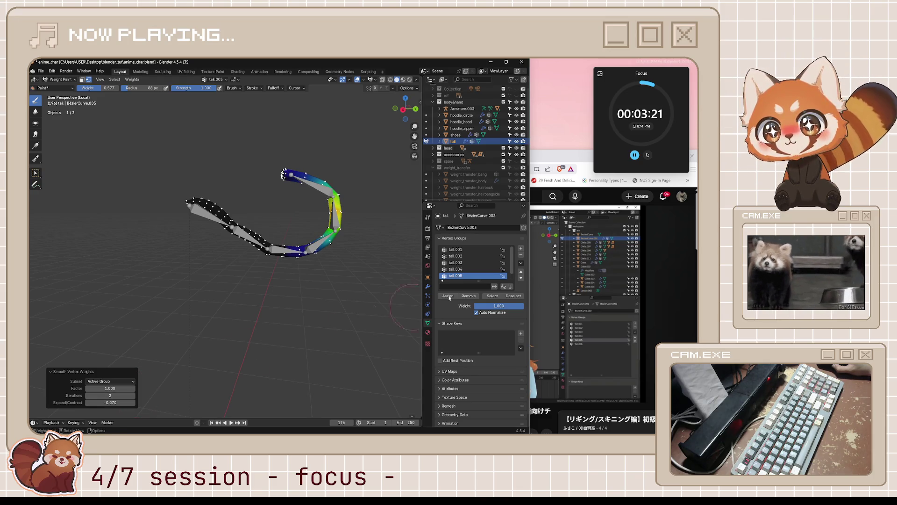
Step: Smooth the tail.004 and tail.003 vertex group weights
left_click(477, 269)
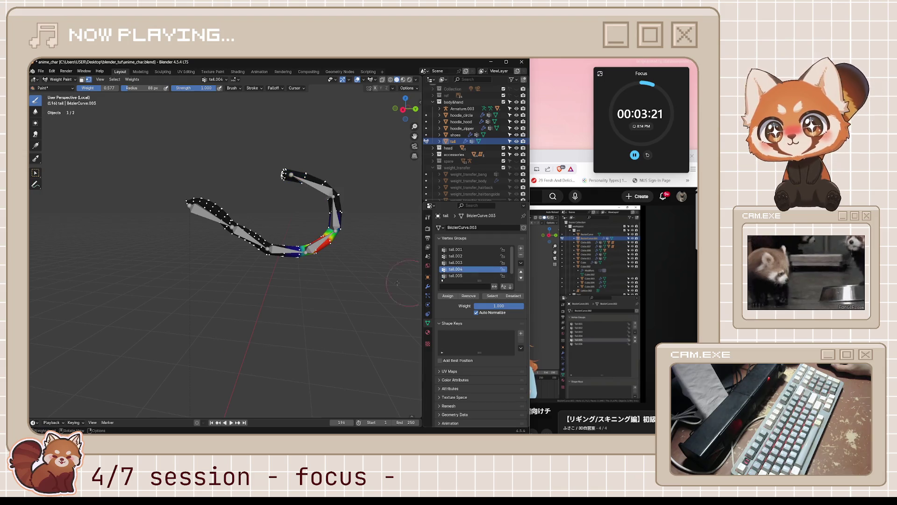
left_click(132, 80)
left_click(155, 152)
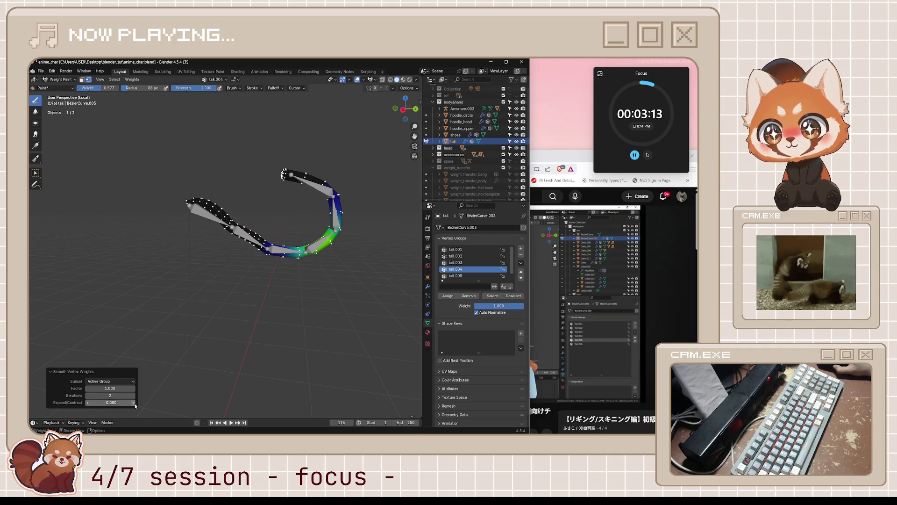
left_click(468, 263)
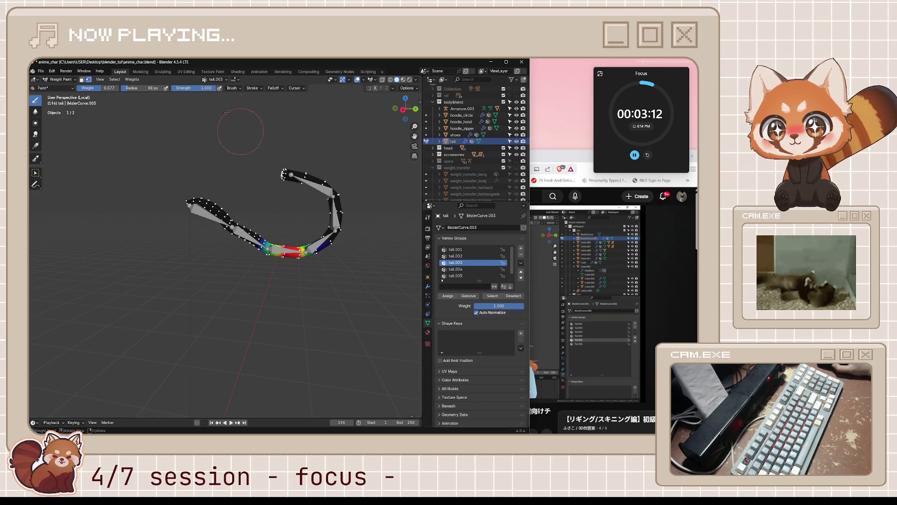
left_click(140, 80)
left_click(150, 154)
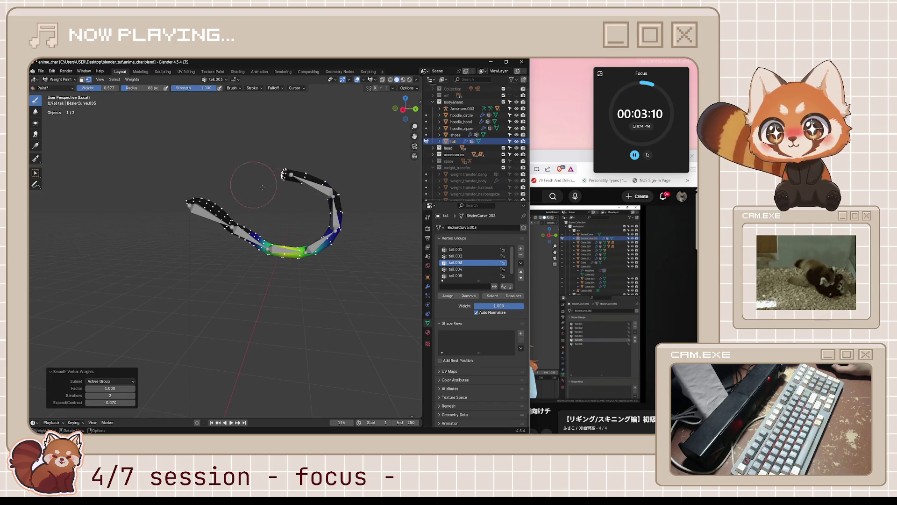
Step: Smooth the tail.002 weights, then the tail.001 weights
left_click(460, 256)
left_click(133, 80)
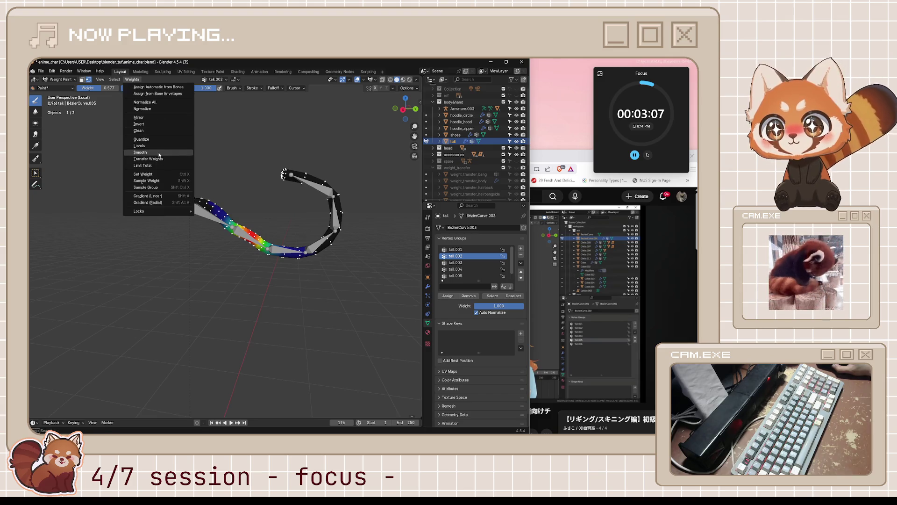
left_click(150, 153)
left_click(476, 249)
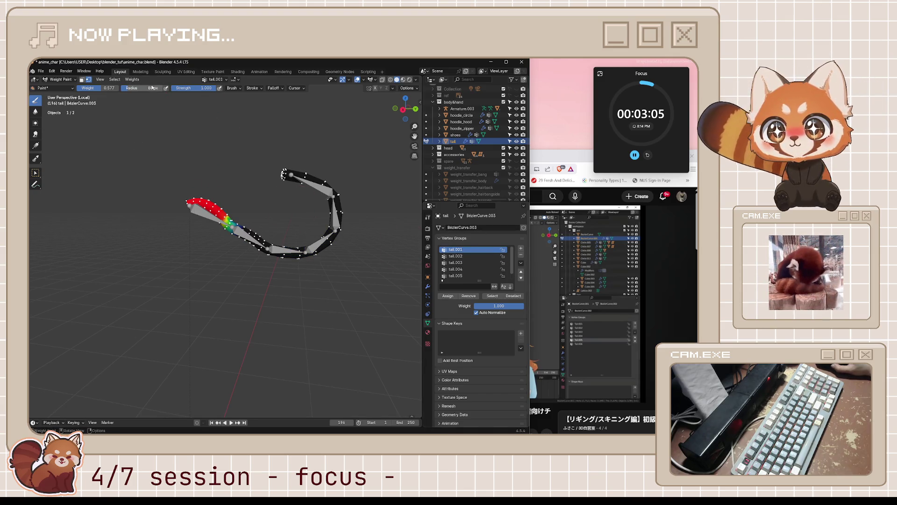
left_click(132, 80)
left_click(148, 152)
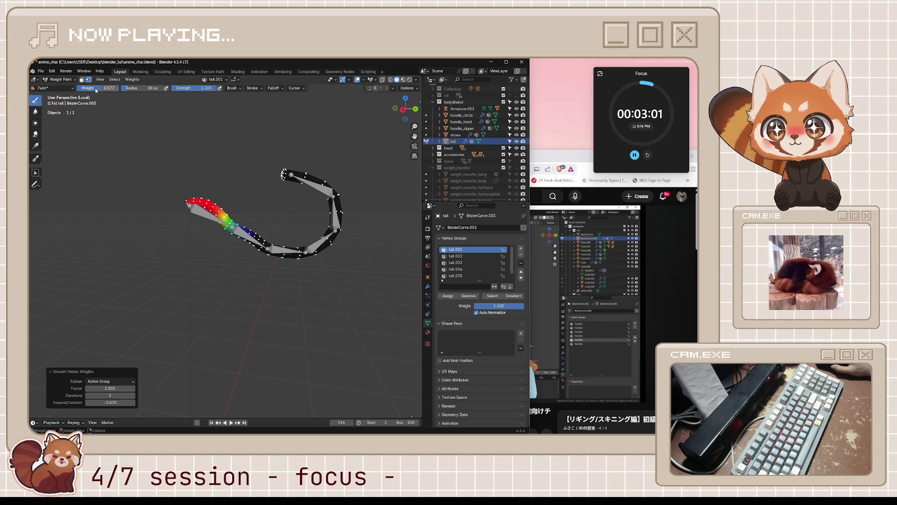
Step: Turn off vertex selection masking, save the character file, and return to Object Mode
key("v")
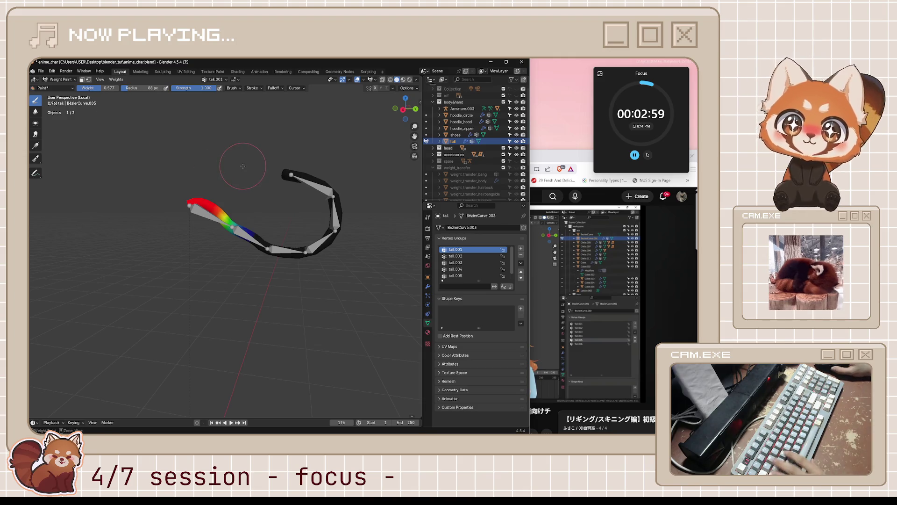
key("ctrl+s")
key("ctrl+Tab")
key("2")
key("ctrl+Tab")
left_click(132, 175)
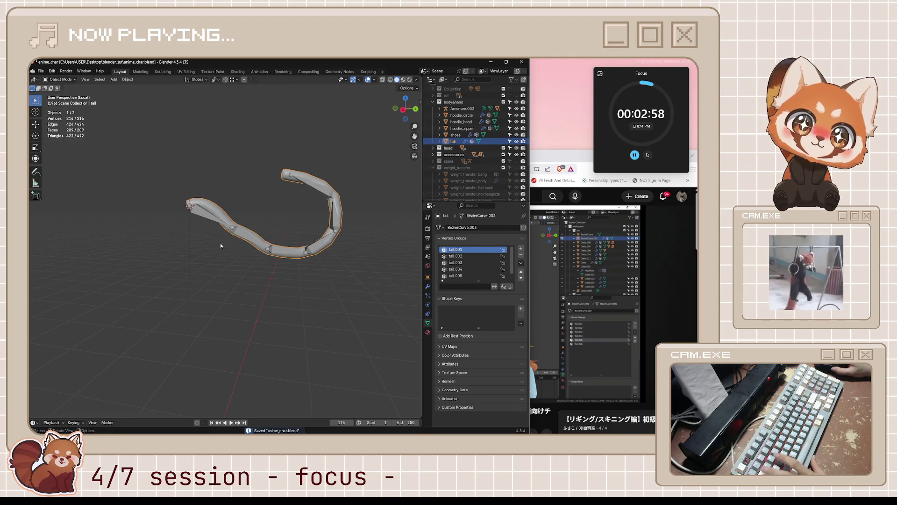
Step: Select the tail's armature and put it in Pose Mode with overlays showing
left_click(269, 297)
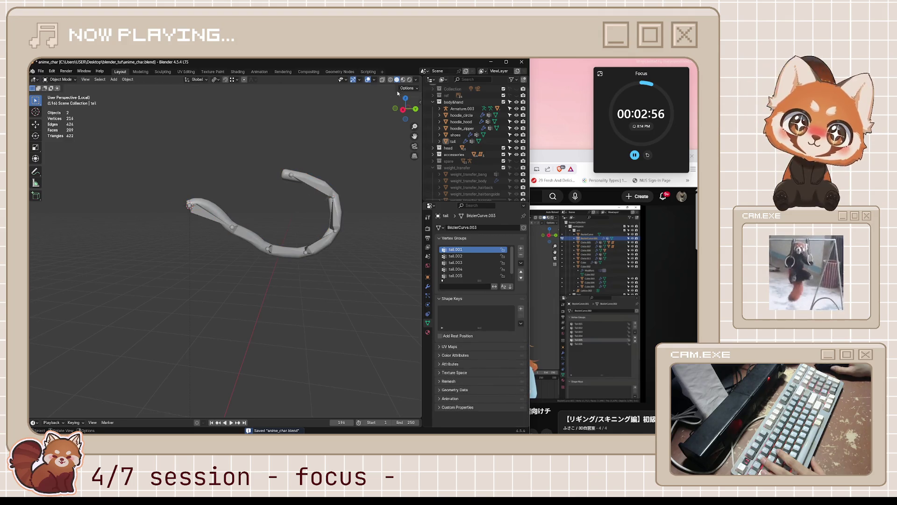
key("shift+alt+z")
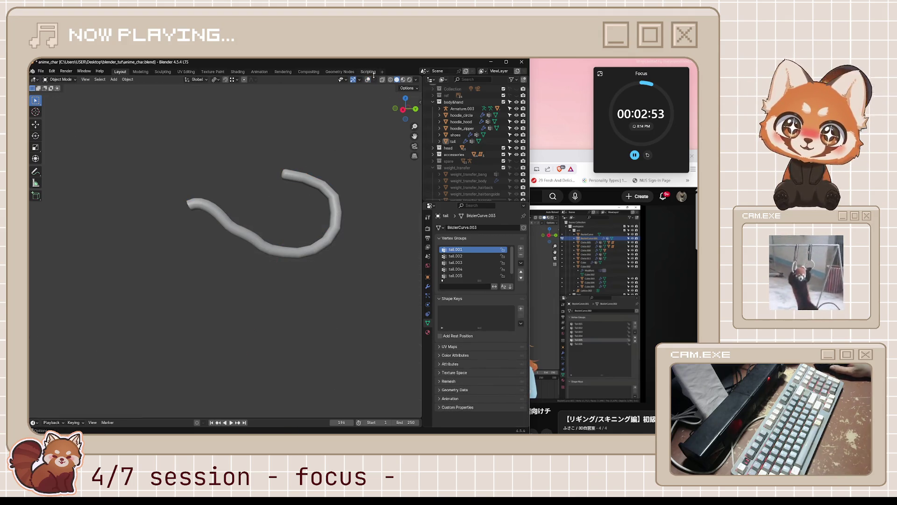
left_click(369, 81)
left_click(306, 189)
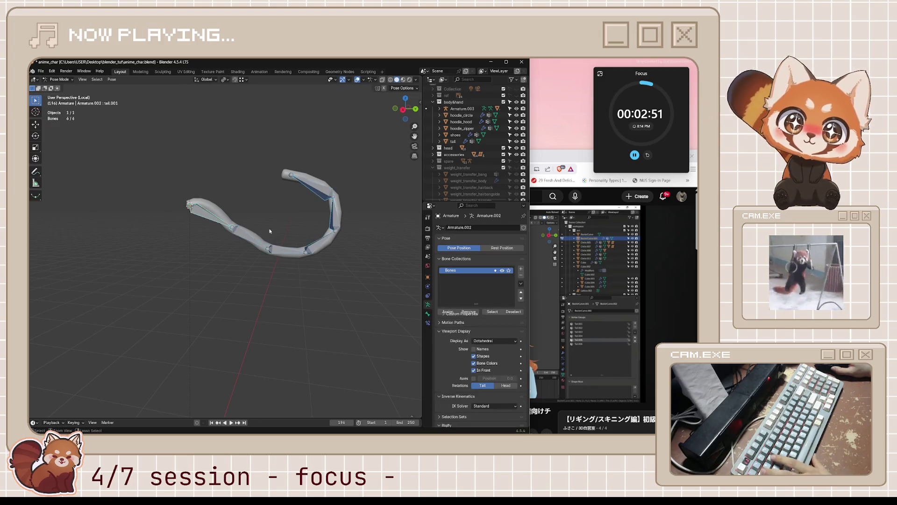
key("ctrl+Tab")
Step: Test-rotate two tail bones to check the bending, then restore solid shading
left_click(358, 80)
key("r")
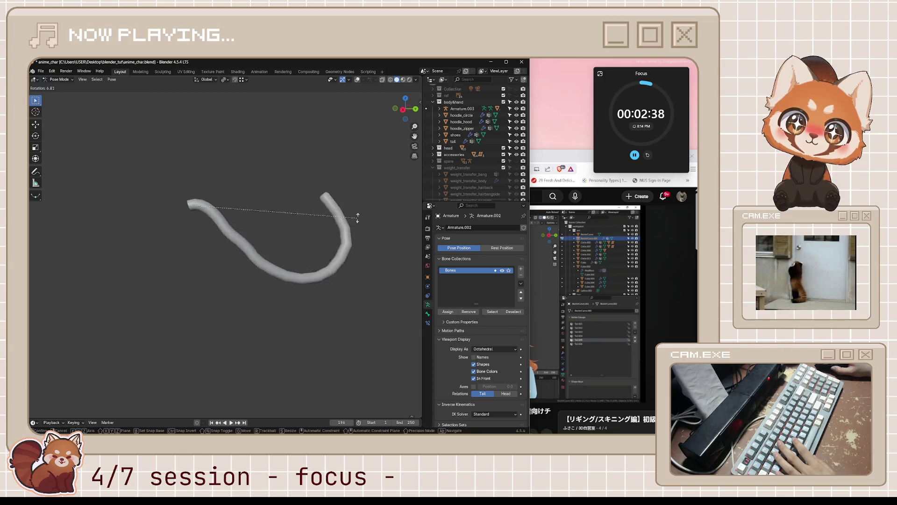
left_click(367, 170)
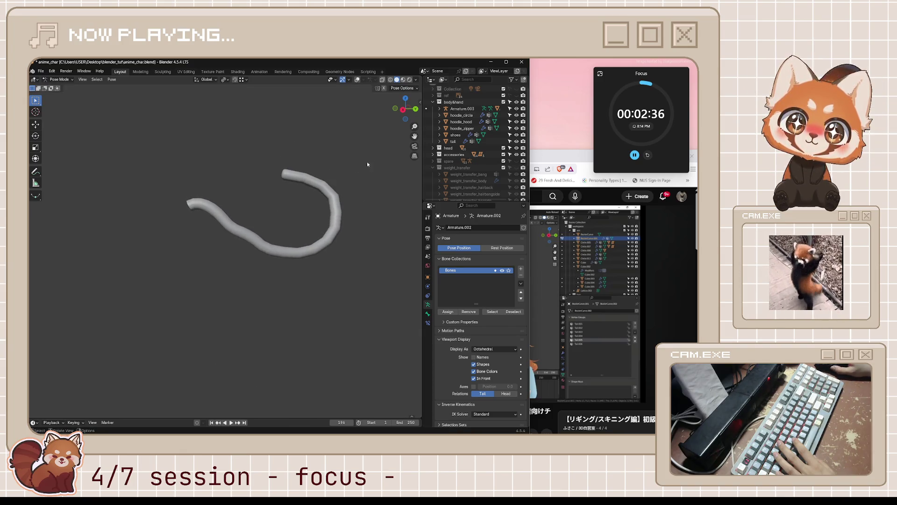
left_click(391, 80)
key("r")
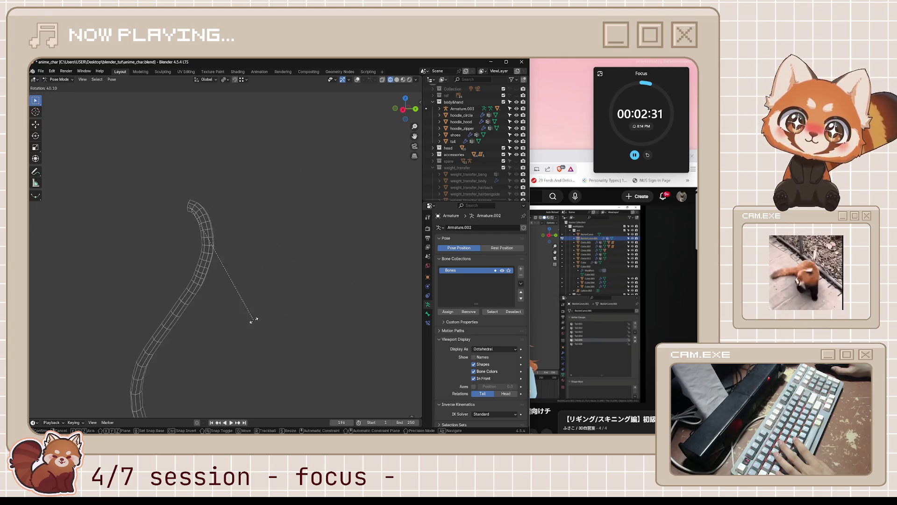
left_click(374, 255)
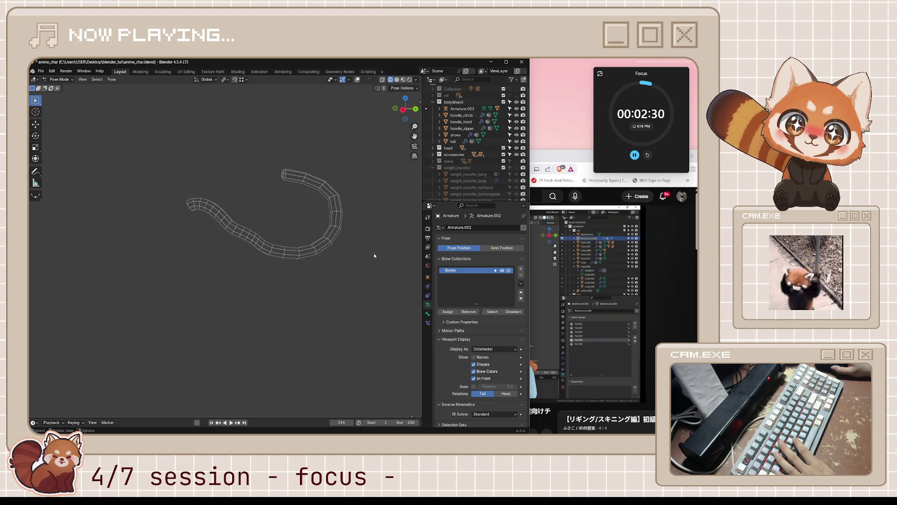
key("shift+z")
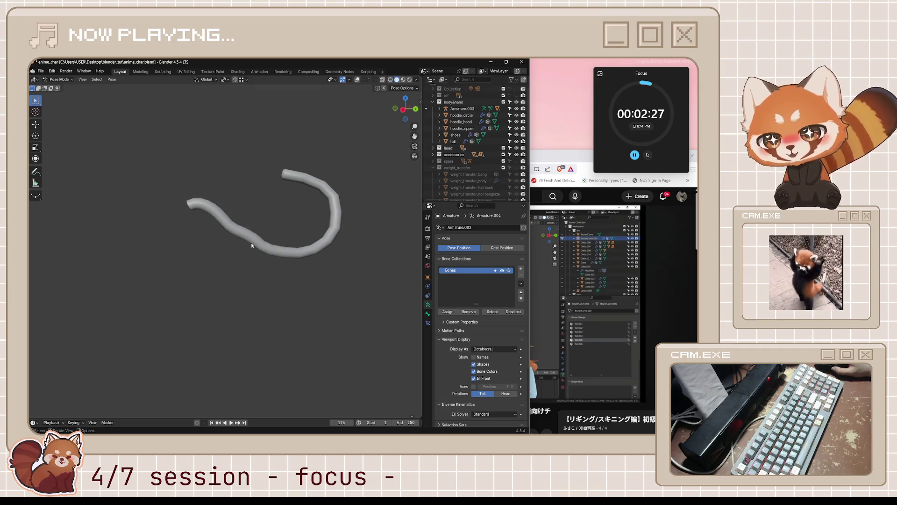
Step: Select the tail mesh with all vertices selected and enter Weight Paint mode
key("ctrl+Tab")
left_click(224, 213)
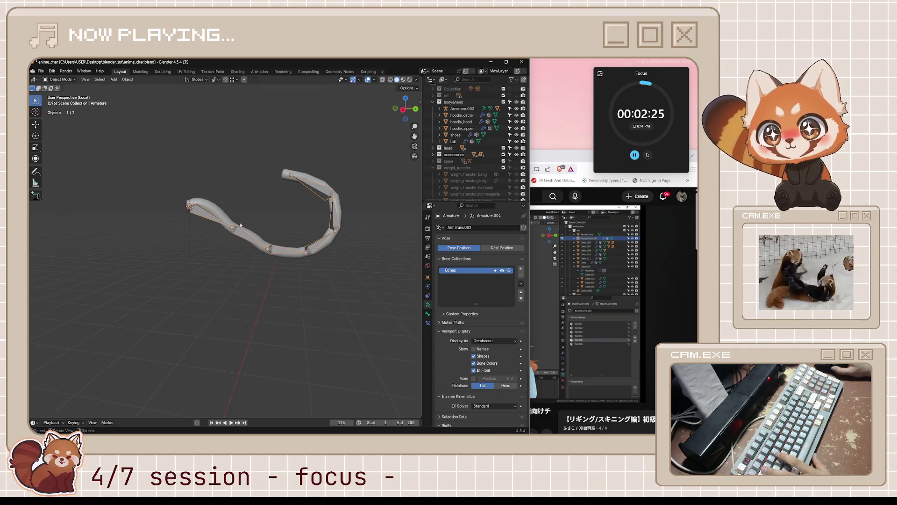
key("Tab")
key("a")
key("Tab")
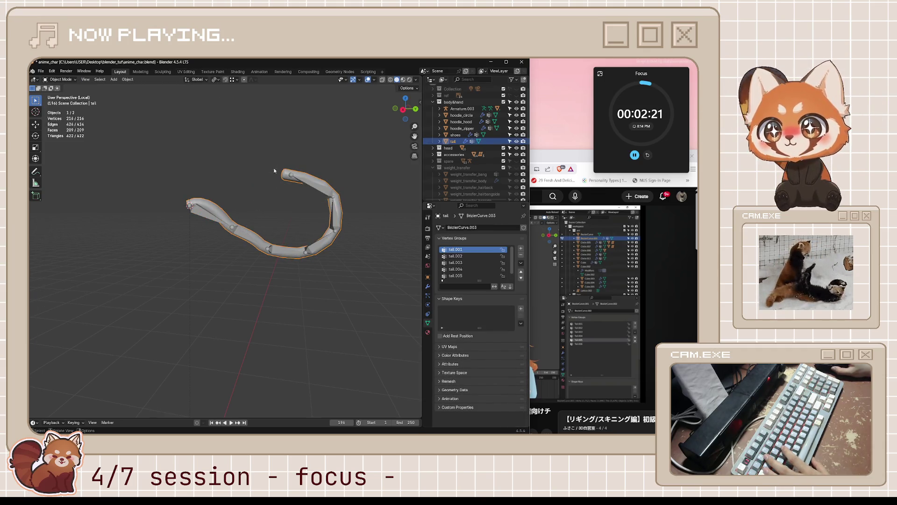
key("ctrl+Tab")
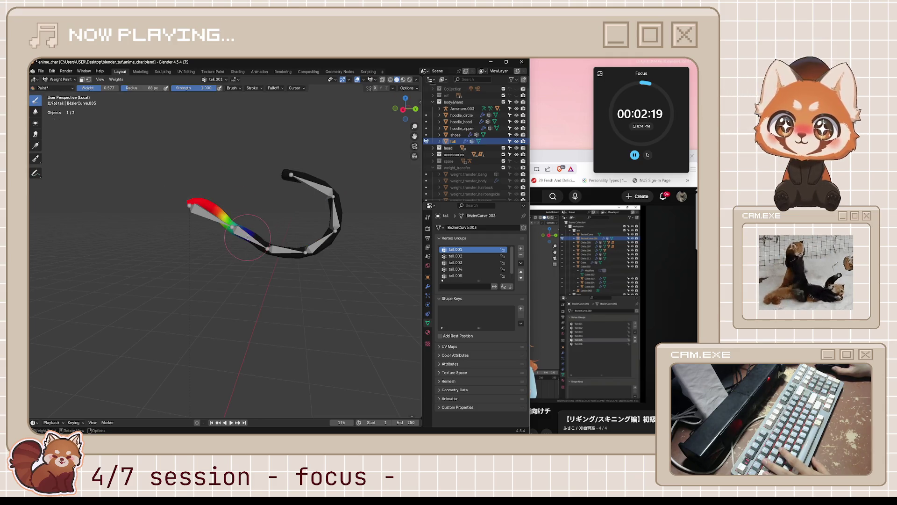
Step: Smooth the tail.002 weights and reduce the smoothing's expand amount
left_click(474, 256)
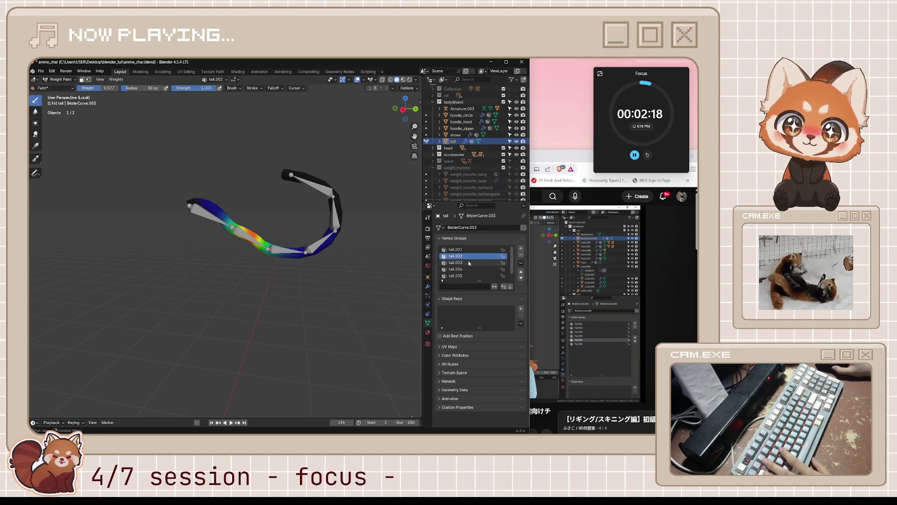
left_click(469, 263)
left_click(471, 256)
left_click(472, 249)
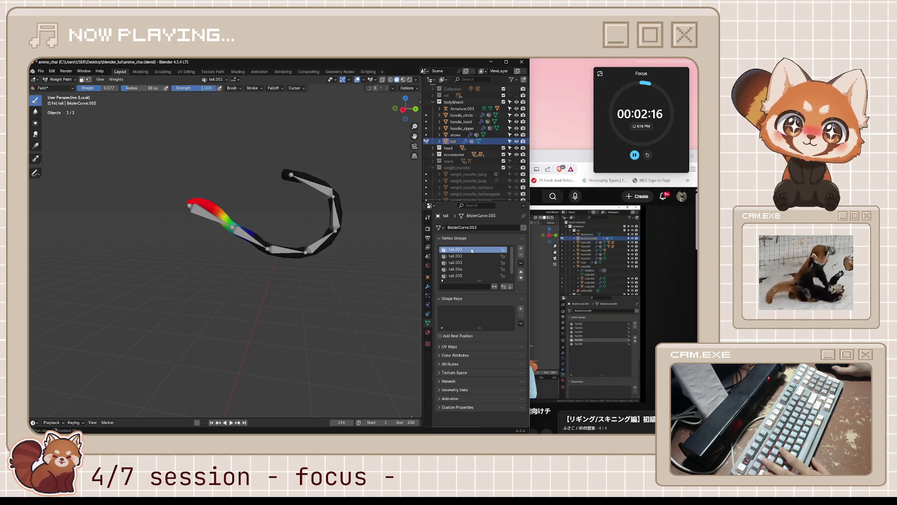
left_click(472, 256)
scroll(273, 241, "up", 4)
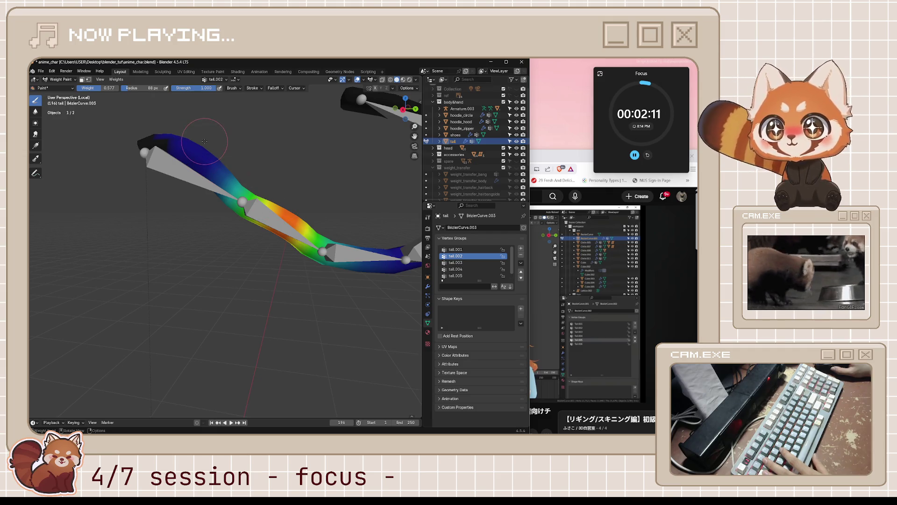
left_click(116, 80)
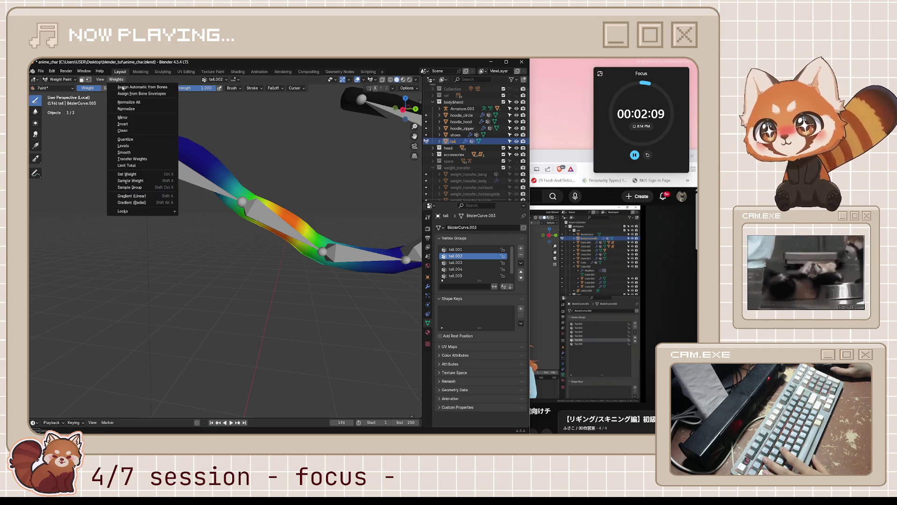
left_click(143, 156)
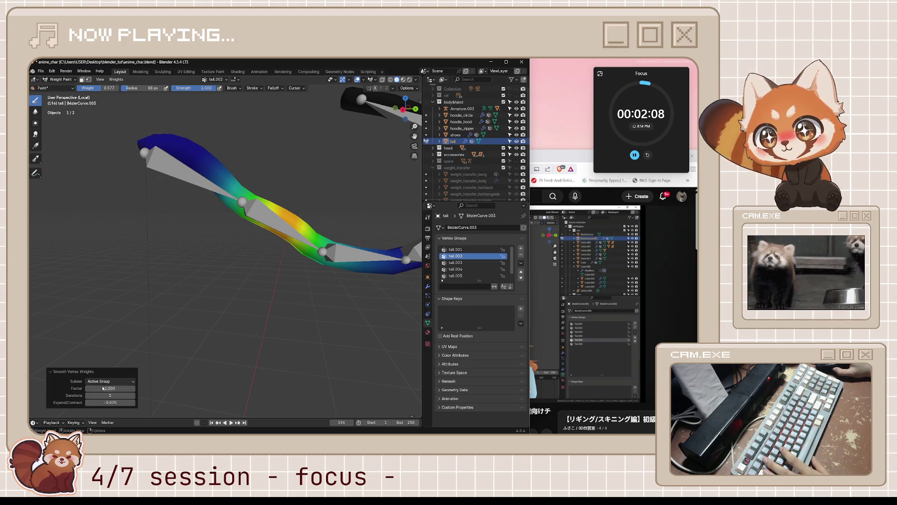
mouse_move(109, 402)
left_mouse_down()
mouse_move(141, 403)
mouse_move(95, 402)
left_mouse_up()
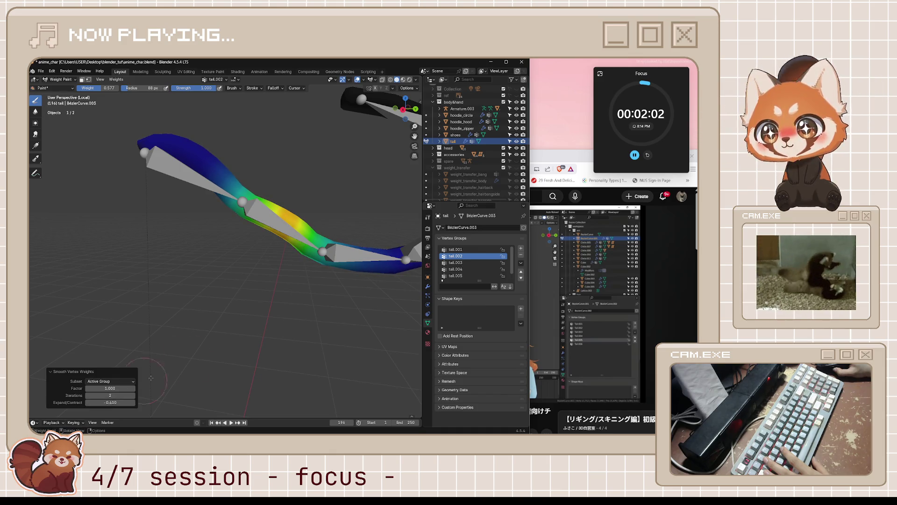
Step: Smooth the tail.001 weights, tuning the factor and expand/contract values
left_click(456, 249)
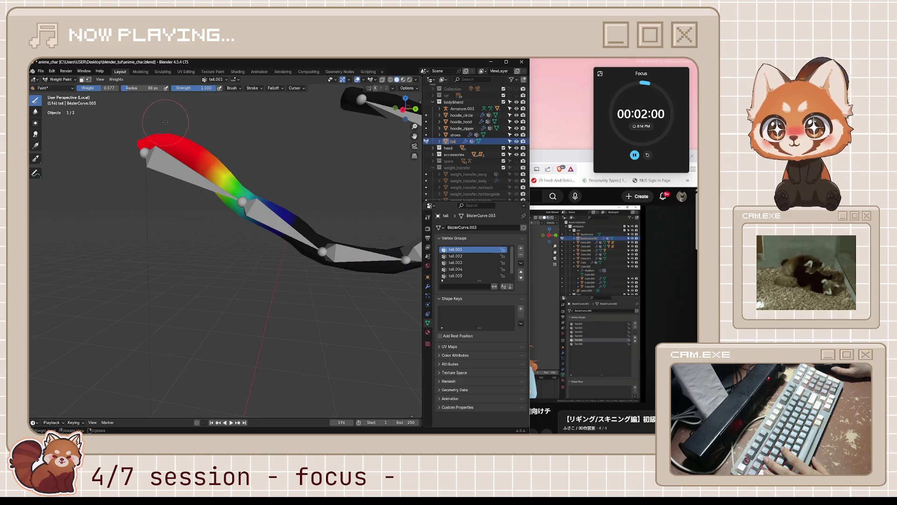
left_click(117, 79)
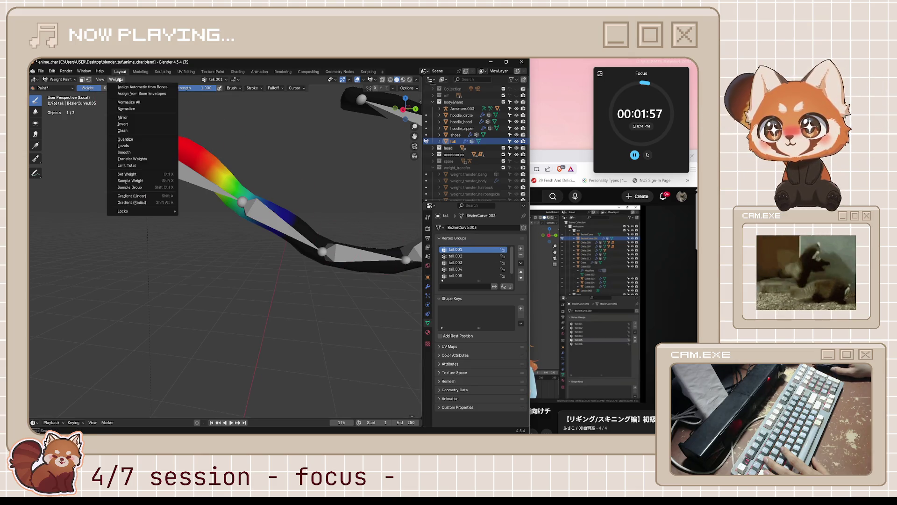
left_click(124, 152)
left_click_drag(111, 402, 140, 402)
mouse_move(110, 402)
left_mouse_down()
mouse_move(136, 402)
mouse_move(100, 388)
mouse_move(127, 388)
left_mouse_up()
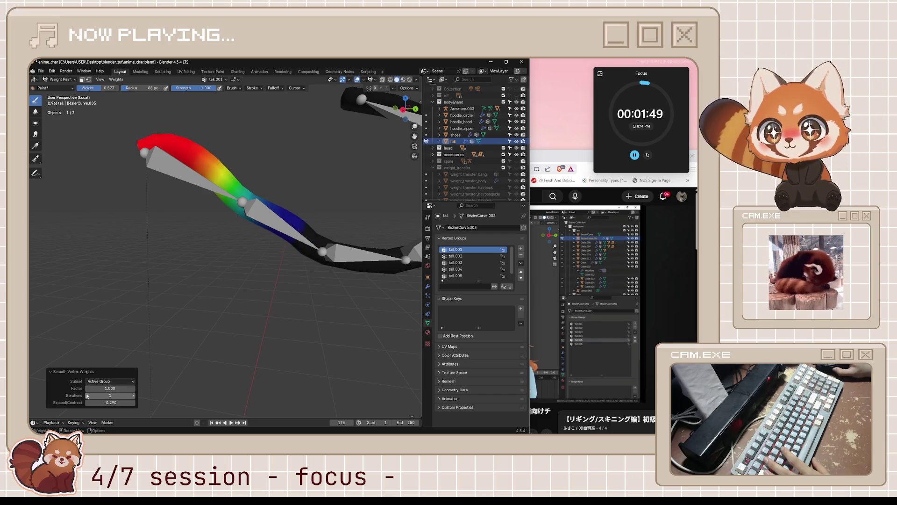
left_click_drag(130, 400, 131, 401)
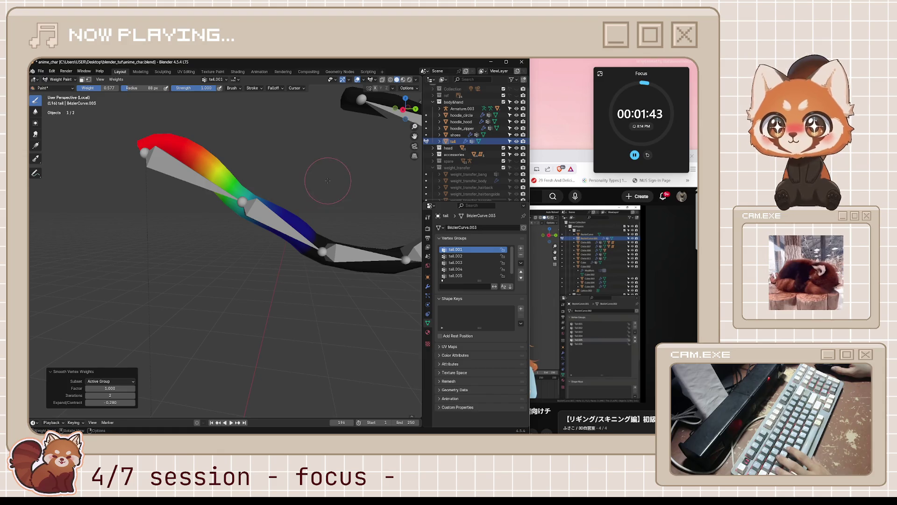
Step: Save anime_char.blend and return the tail to Object Mode
key("ctrl+s")
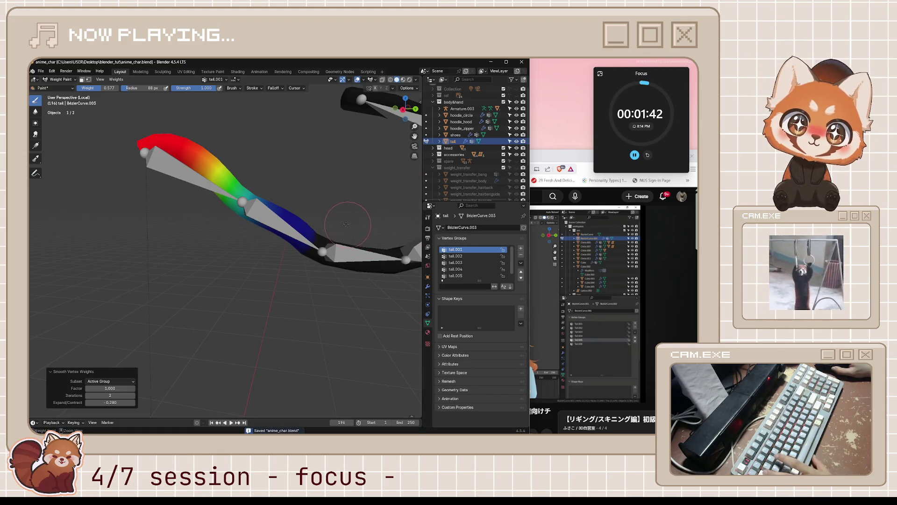
key("ctrl+Tab")
left_click(271, 232)
middle_click_drag(272, 233, 285, 242)
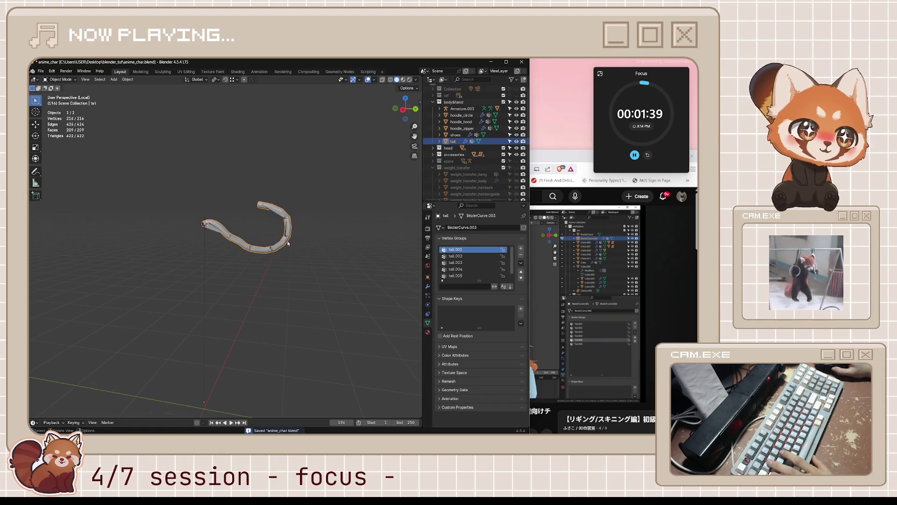
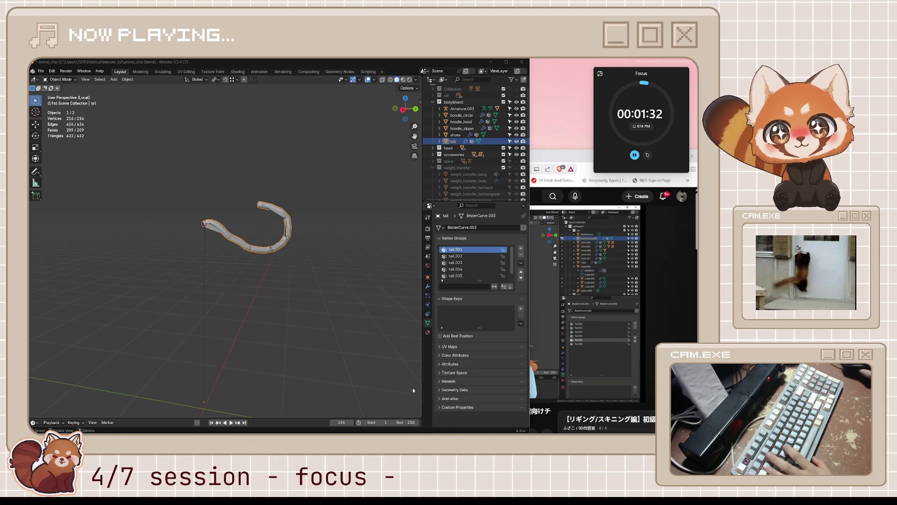
Step: Put the tail armature in Pose Mode with overlays hidden and test-rotate the tail bones
left_click(328, 271)
mouse_move(162, 208)
middle_mouse_down()
mouse_move(279, 215)
mouse_move(183, 215)
middle_mouse_up()
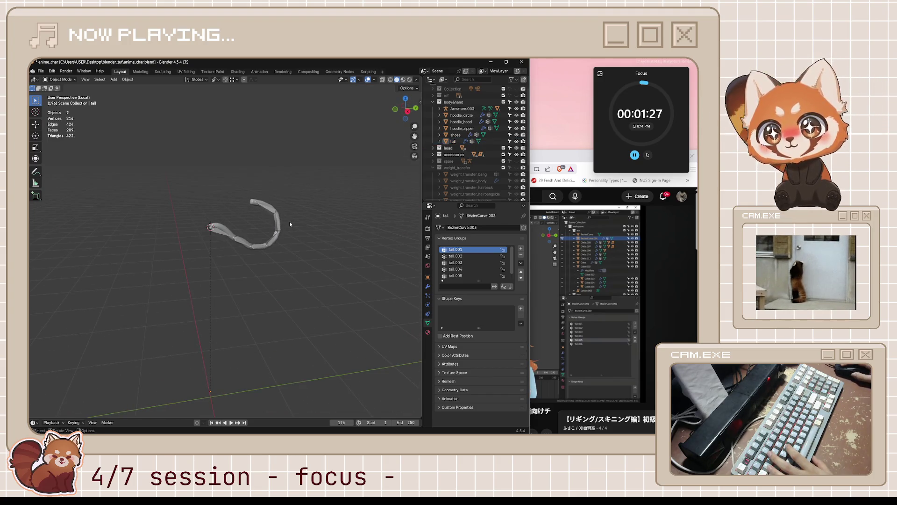
left_click(276, 215)
key("ctrl+Tab")
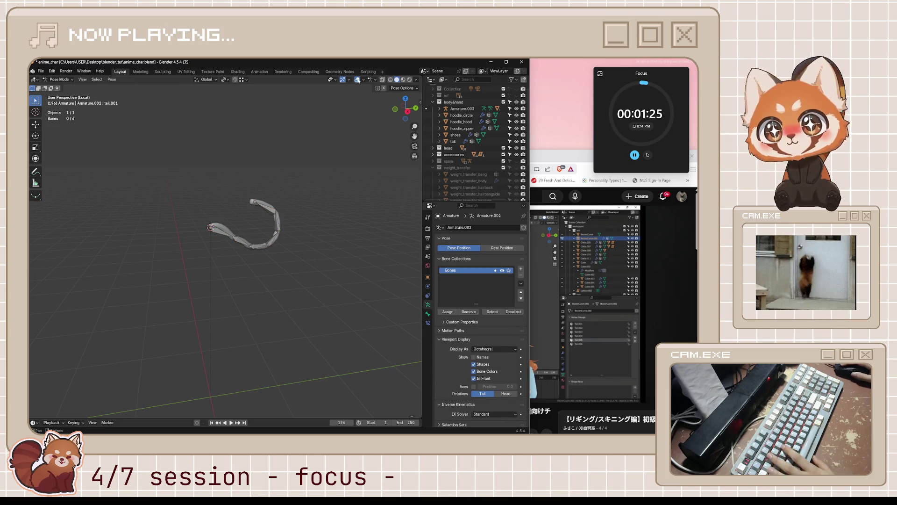
key("shift+alt+z")
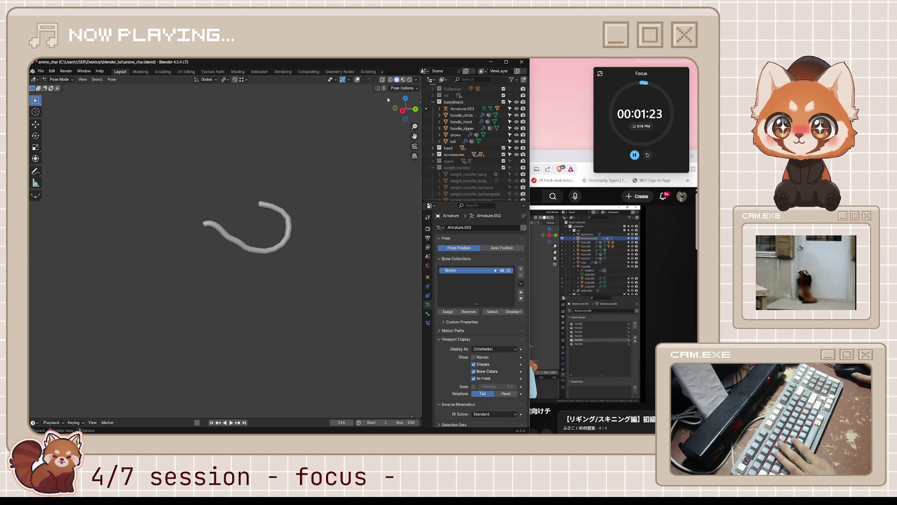
mouse_move(295, 268)
middle_mouse_down()
mouse_move(300, 237)
mouse_move(300, 262)
mouse_move(286, 241)
middle_mouse_up()
key("r")
key("Escape")
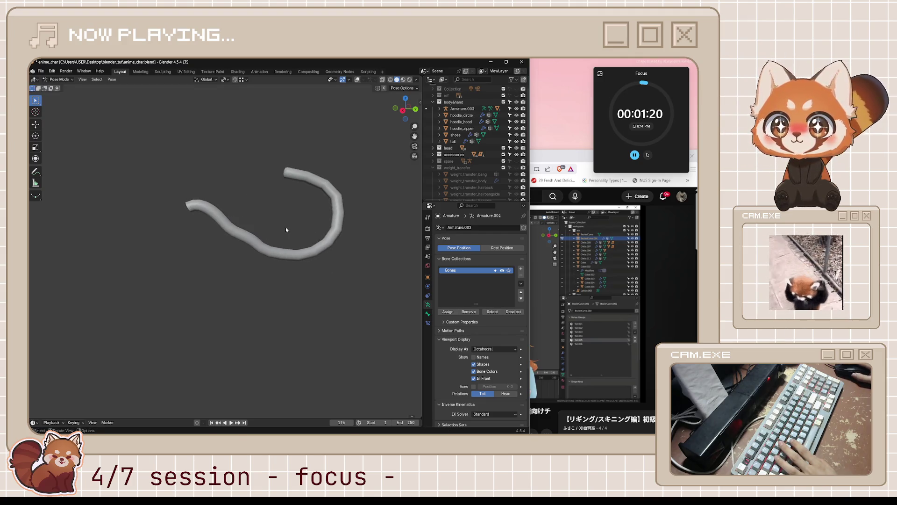
key("r")
key("Escape")
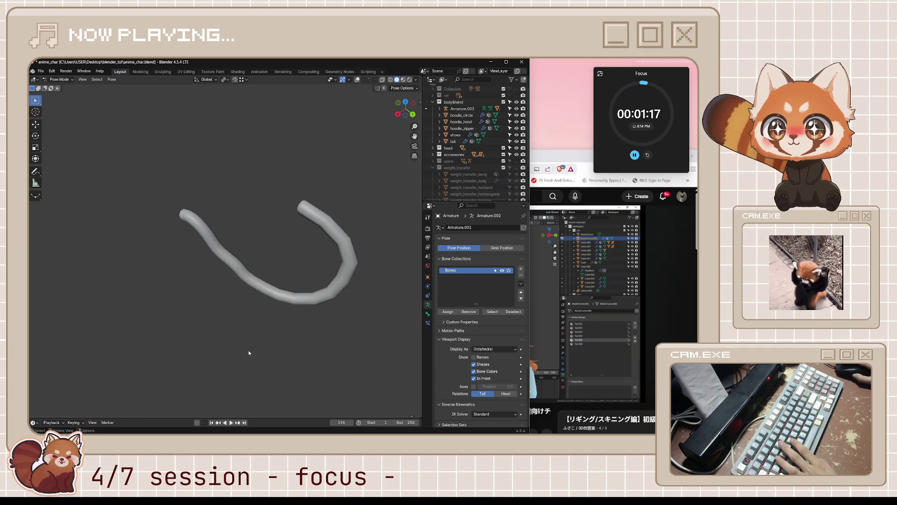
Step: Test-bend the tail again in wireframe, then restore solid shading, Object Mode and overlays
middle_click_drag(248, 354, 288, 297)
key("r")
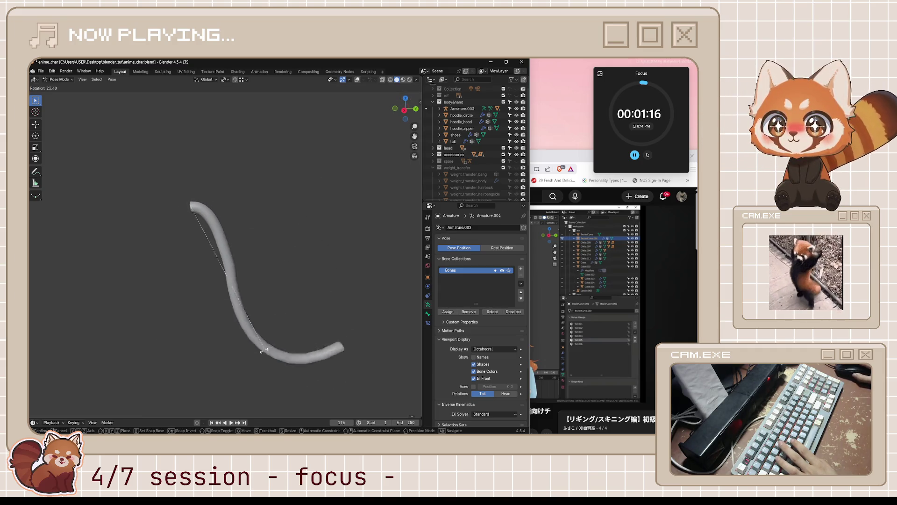
key("Escape")
left_click(391, 78)
key("r")
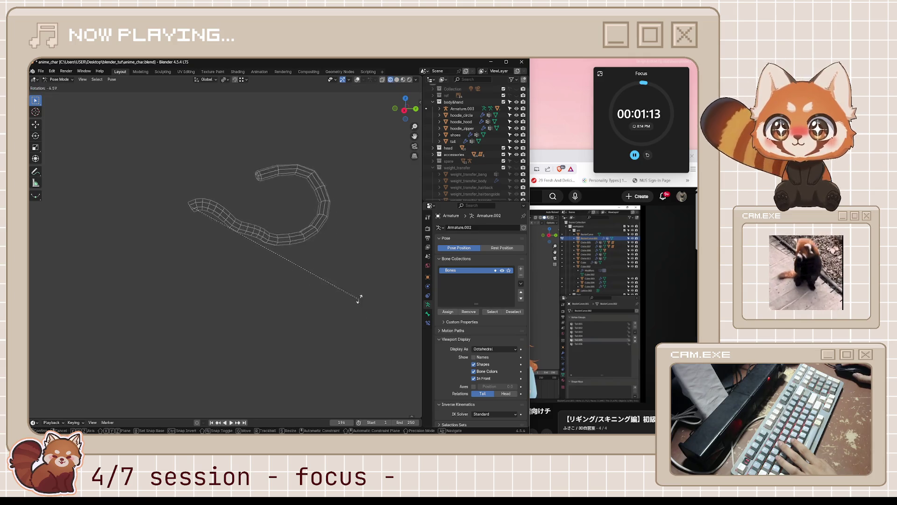
key("Escape")
left_click(397, 80)
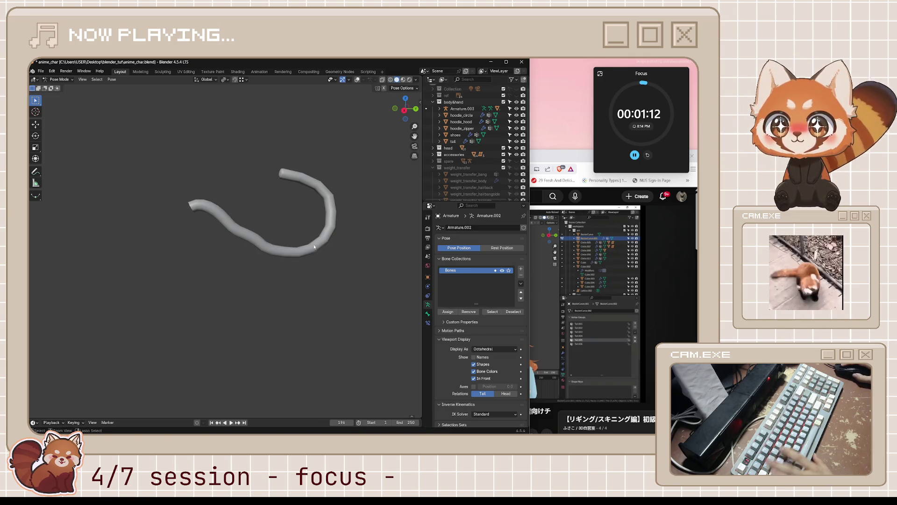
key("ctrl+Tab")
left_click(368, 79)
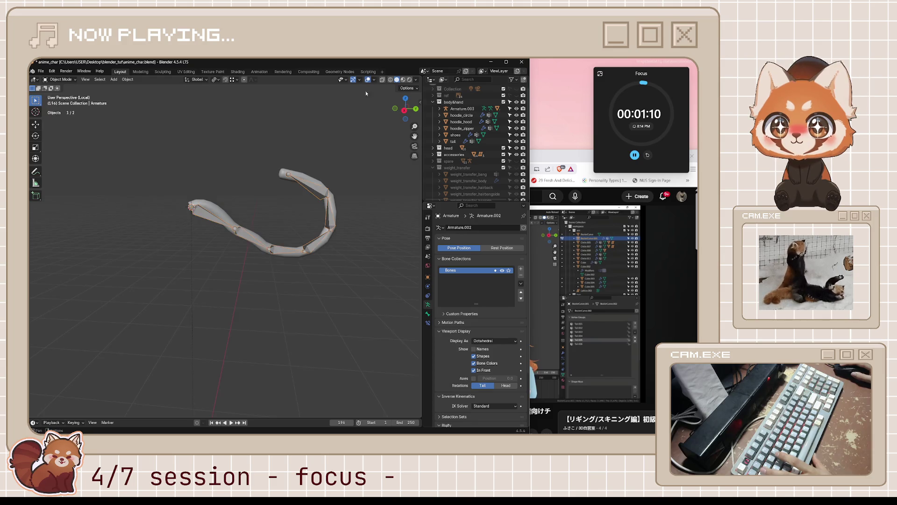
Step: Enter Edit Mode on the tail mesh and select edge loops and face rings to inspect them
left_click(268, 238)
key("Tab")
scroll(265, 237, "up", 2)
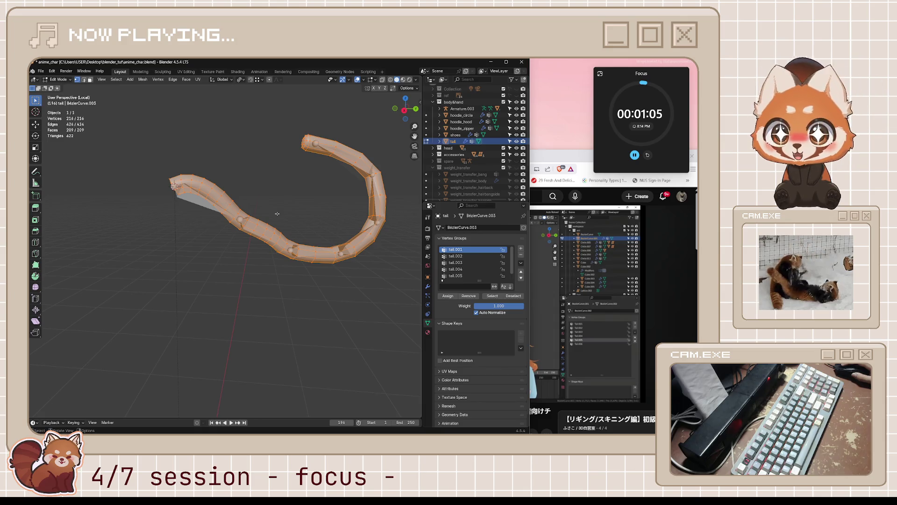
left_click(277, 213)
left_click_drag(259, 210, 271, 265)
left_click(263, 232, "alt")
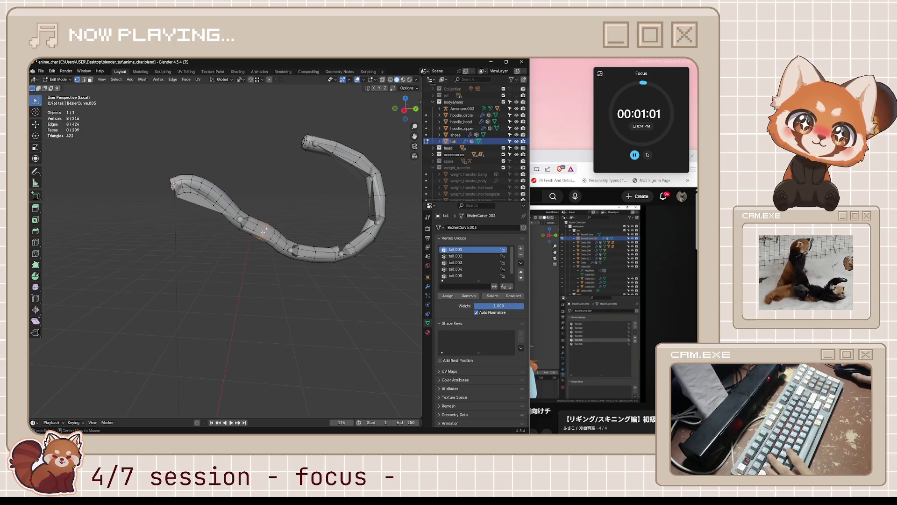
middle_click_drag(257, 218, 251, 210)
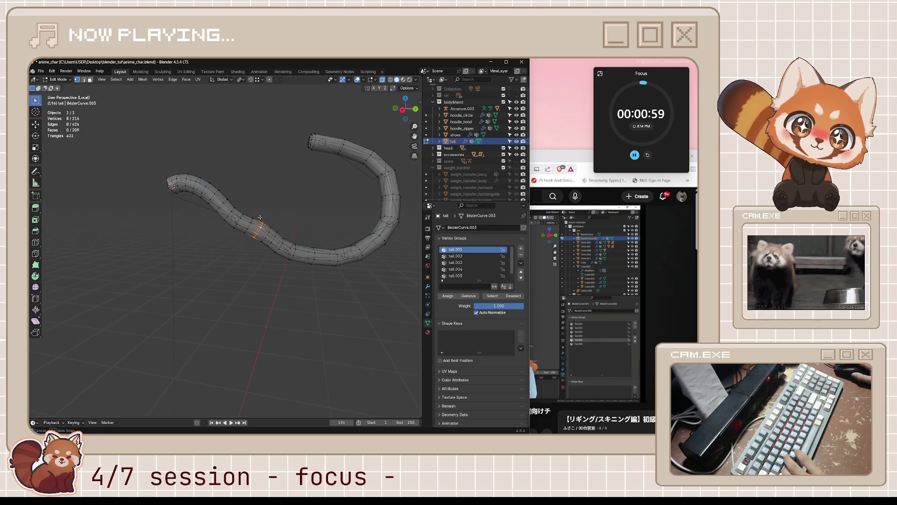
mouse_move(250, 209)
left_mouse_down()
mouse_move(259, 245)
mouse_move(272, 235)
left_mouse_up()
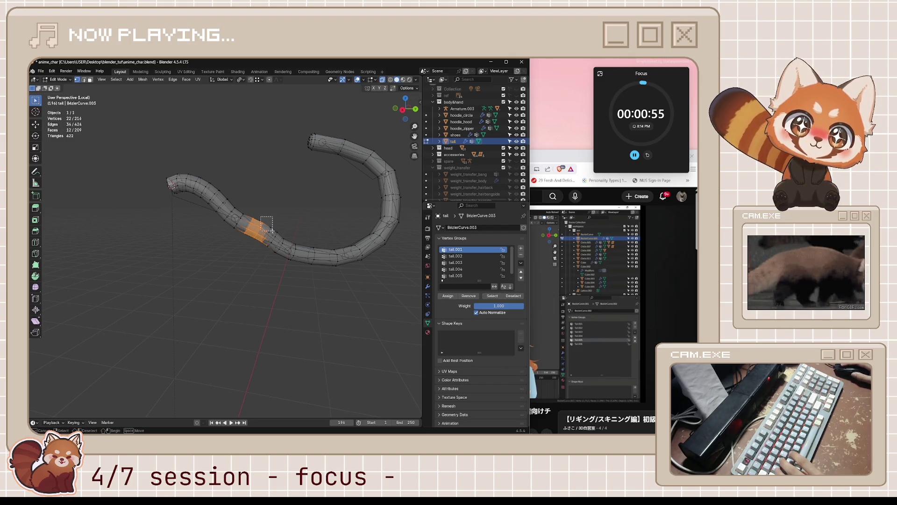
mouse_move(337, 249)
middle_mouse_down()
mouse_move(279, 248)
mouse_move(161, 330)
mouse_move(274, 288)
middle_mouse_up()
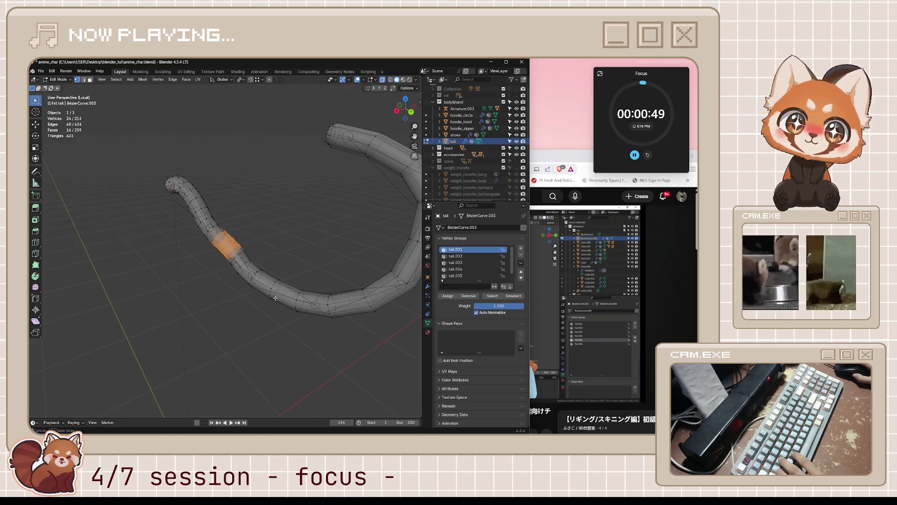
Step: Save anime_char.blend and return the tail mesh to Object Mode
key("ctrl+s")
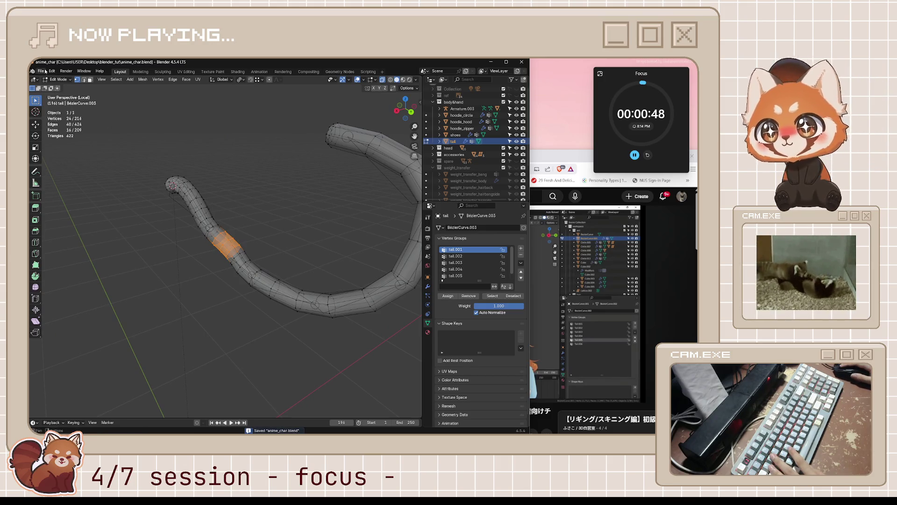
left_click(51, 71)
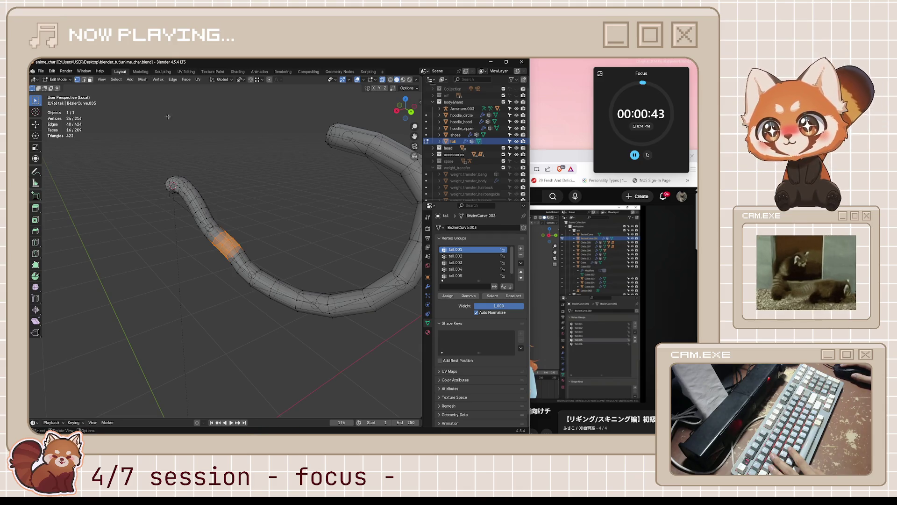
key("ctrl+Tab")
left_click(194, 271)
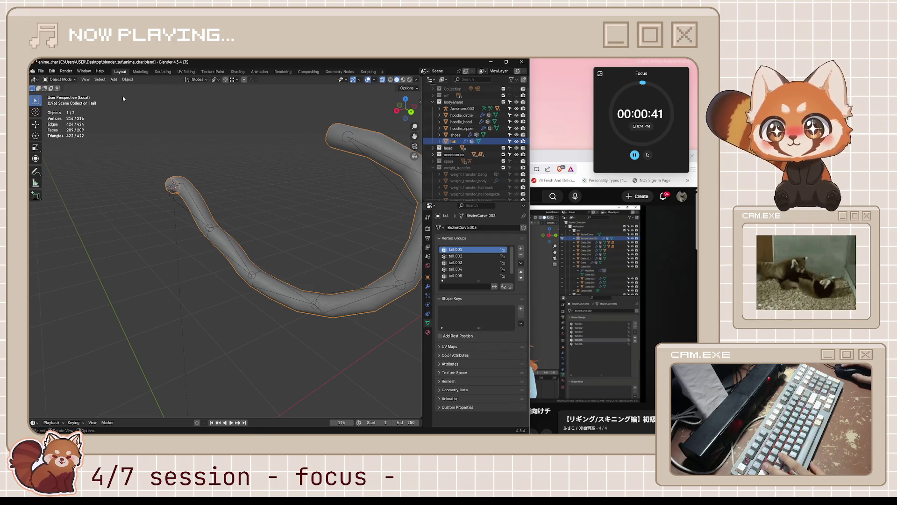
Step: Switch the tail to Weight Paint with vertex masking and review the tail.002–tail.005 group weights
key("ctrl+Tab")
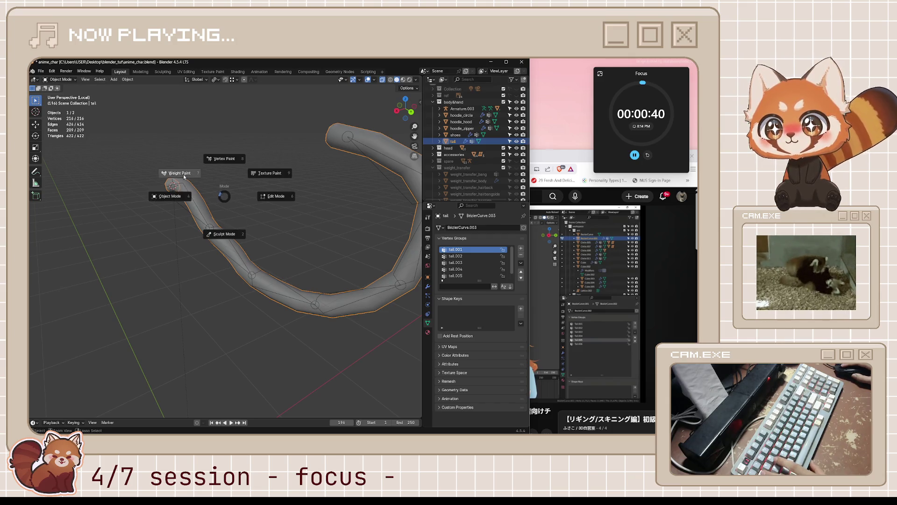
left_click(173, 171)
left_click(88, 79)
middle_click_drag(233, 191, 278, 215)
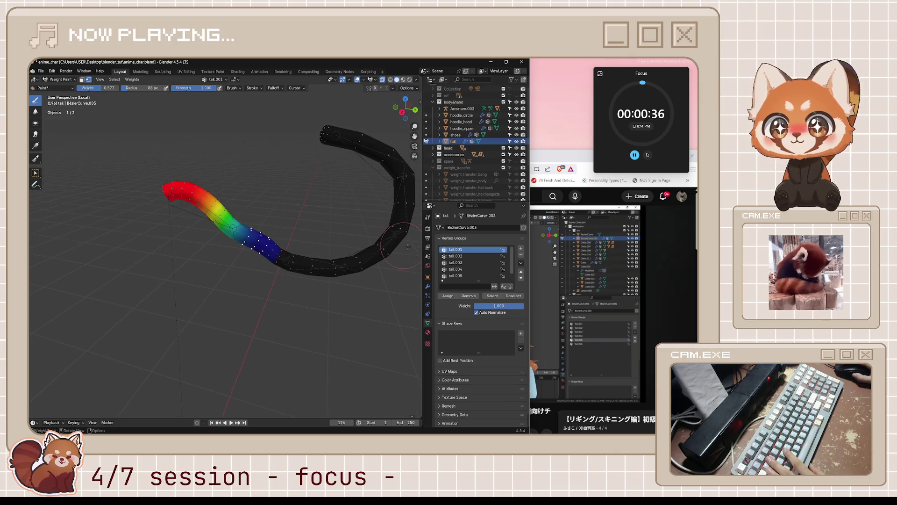
left_click(472, 257)
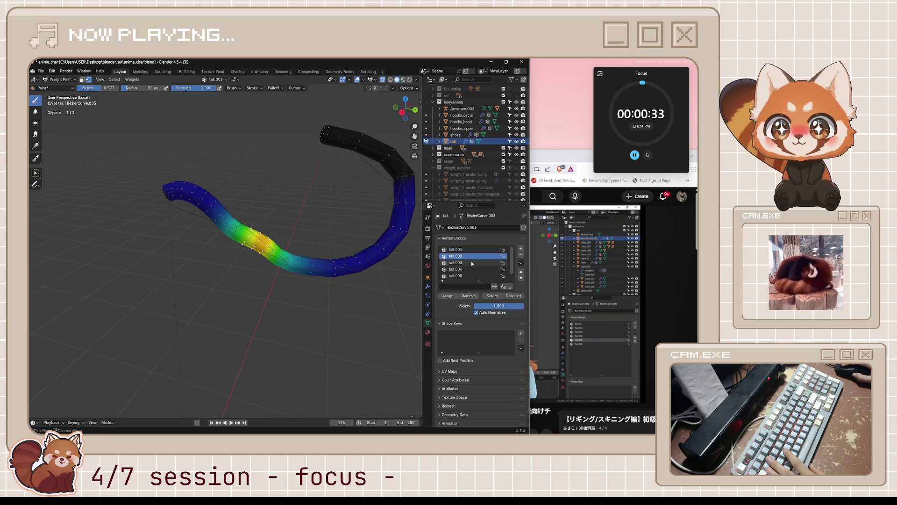
left_click(472, 263)
left_click(473, 269)
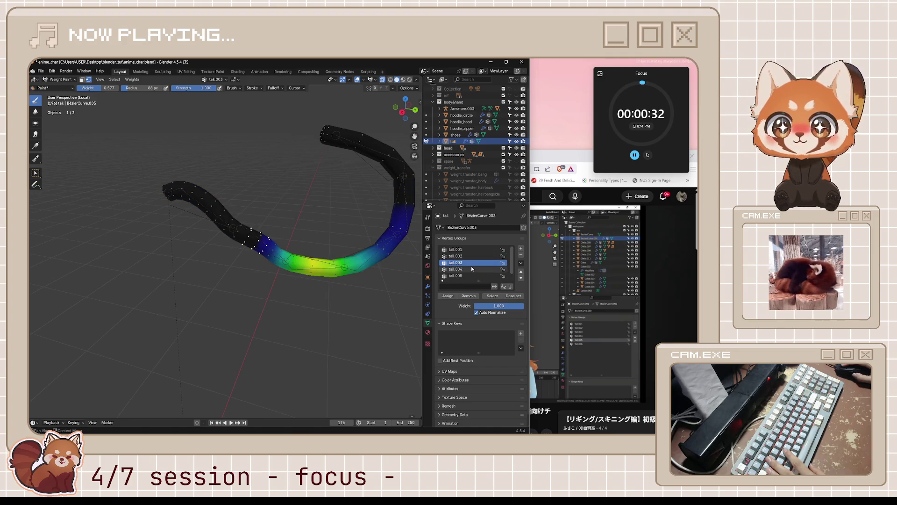
left_click(473, 275)
left_click(475, 263)
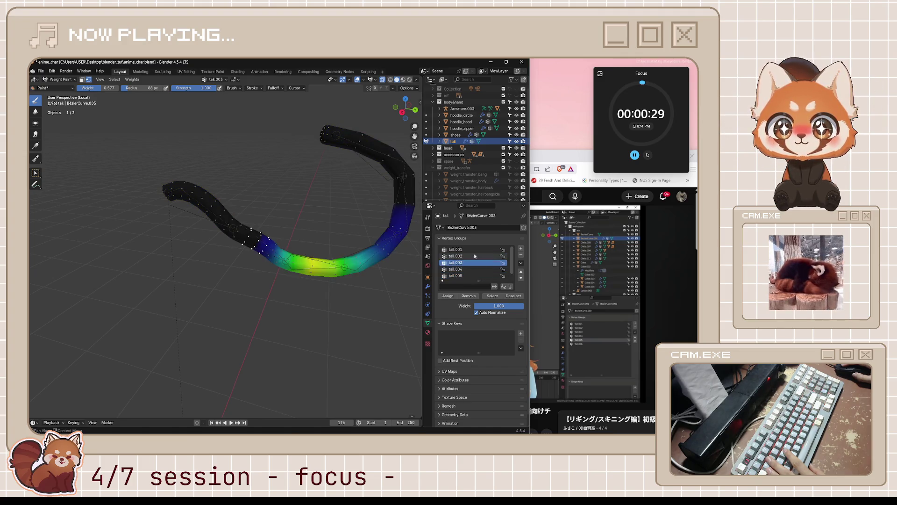
left_click(473, 256)
Step: Smooth the tail.002 weights with 2 iterations and save the file
left_click(127, 80)
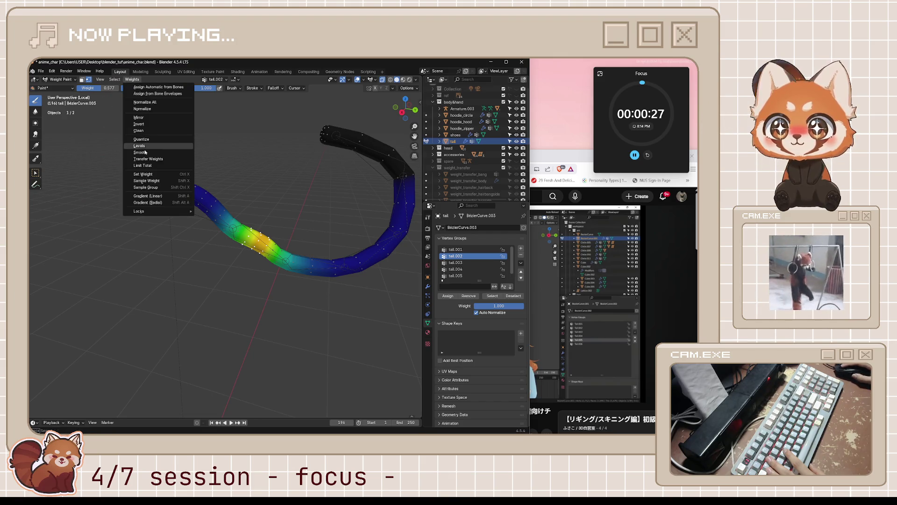
left_click(140, 149)
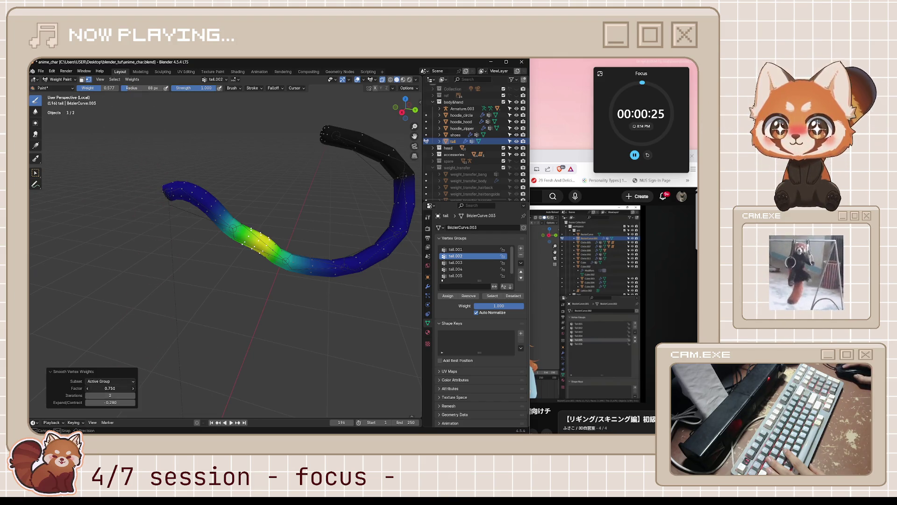
left_click_drag(110, 395, 118, 396)
mouse_move(111, 403)
left_mouse_down()
mouse_move(89, 402)
mouse_move(114, 402)
left_mouse_up()
left_click(231, 307)
key("ctrl+s")
Step: Return the tail to Object Mode and reframe the view on the whole tail
key("ctrl+Tab")
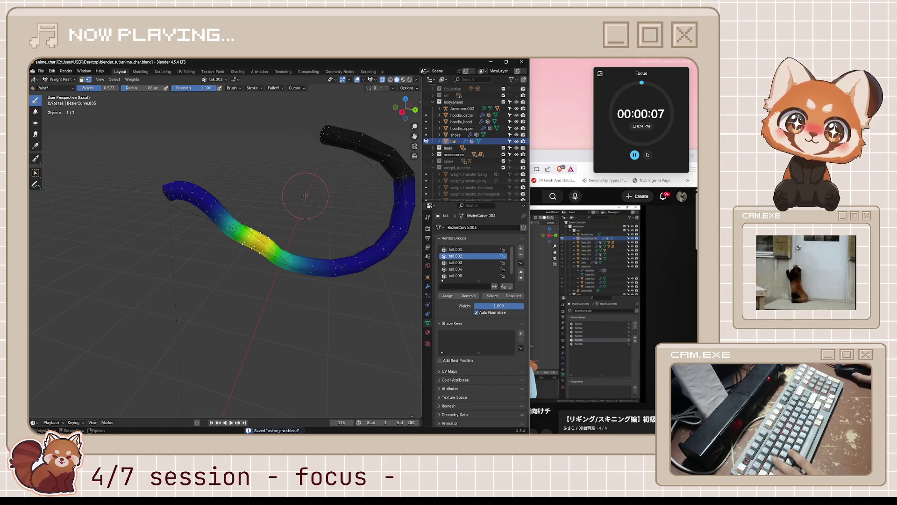
left_click(280, 196)
middle_click_drag(285, 208, 300, 213)
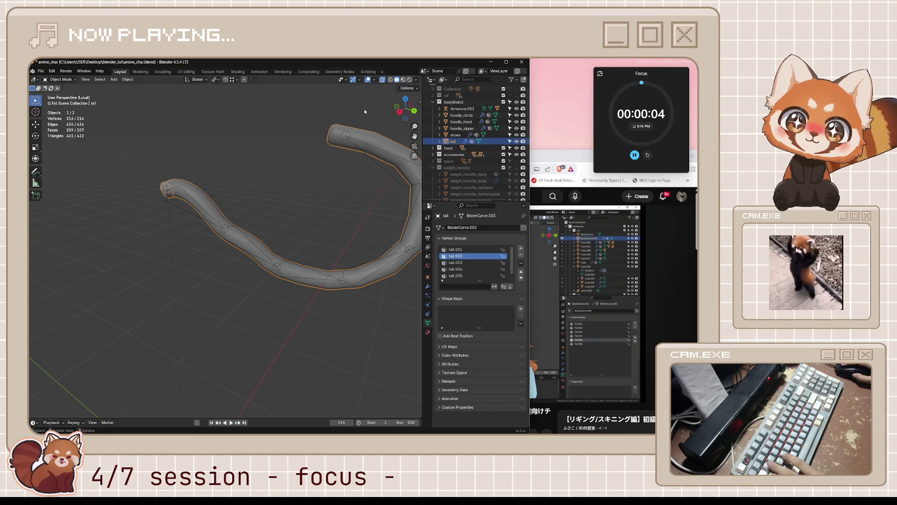
key("grave")
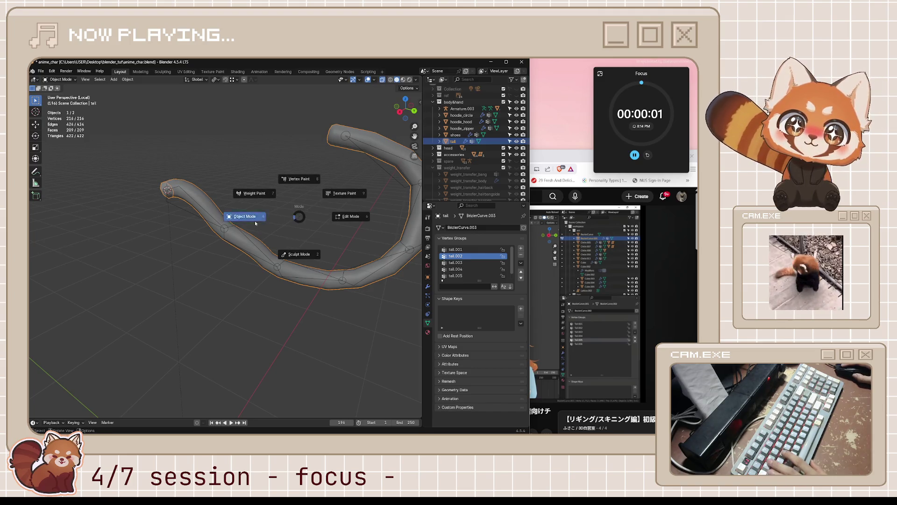
left_click(254, 221)
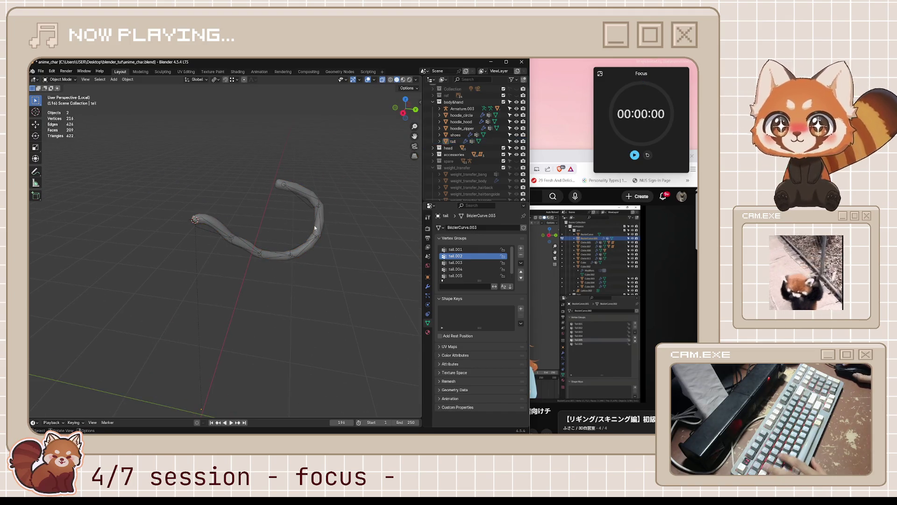
Step: Select the tail armature, dismiss the Timer done alert and expand the Focus timer
left_click(271, 237)
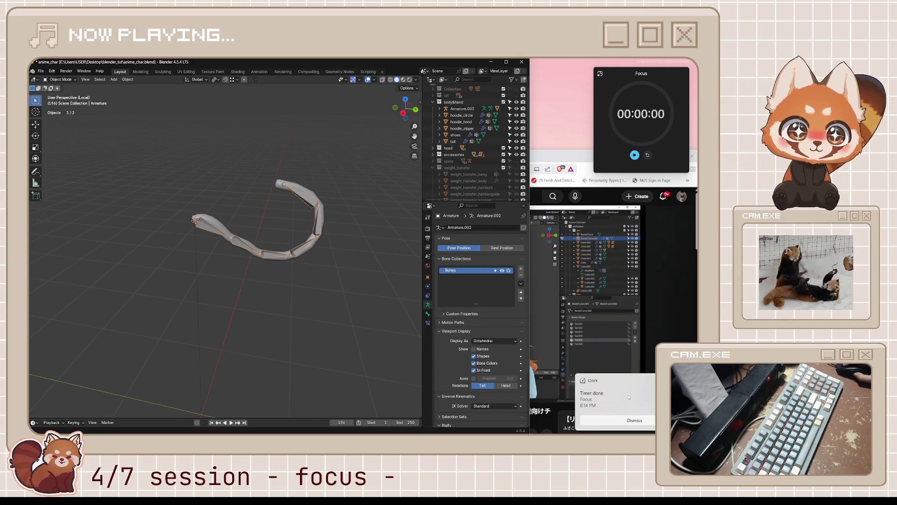
left_click(634, 420)
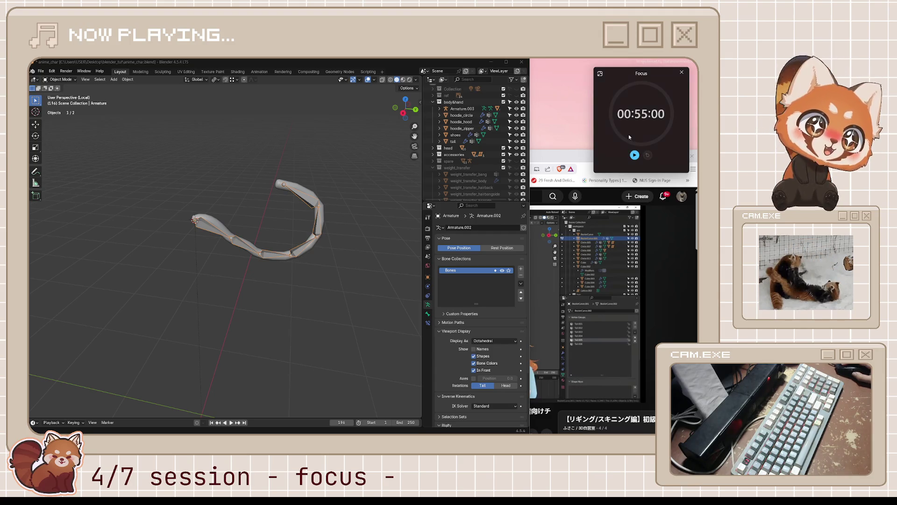
left_click(600, 75)
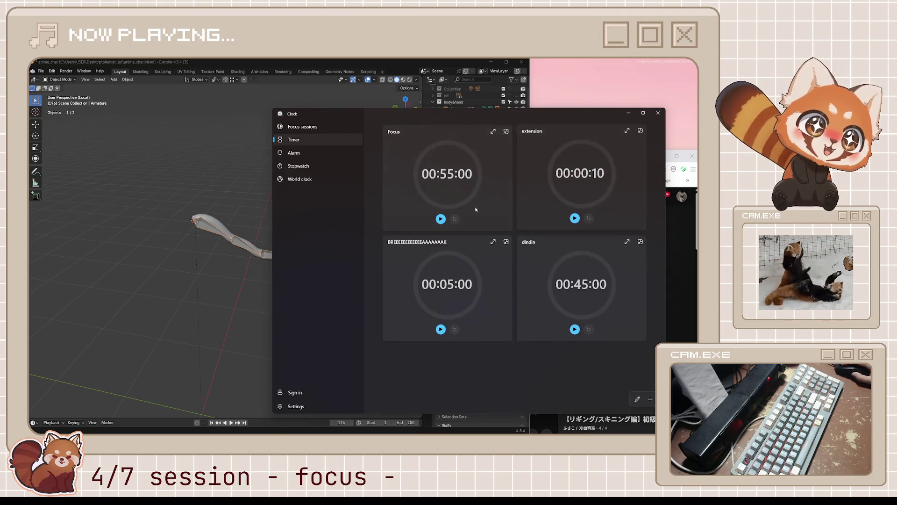
Step: Start the 5-minute break timer as a compact overlay and switch to the Microscape window
left_click(441, 327)
left_click(506, 240)
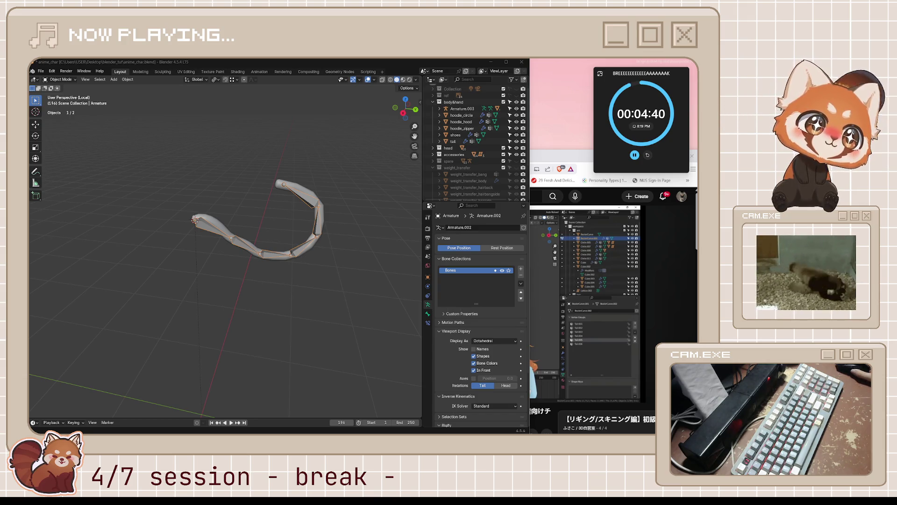
key("alt+Tab")
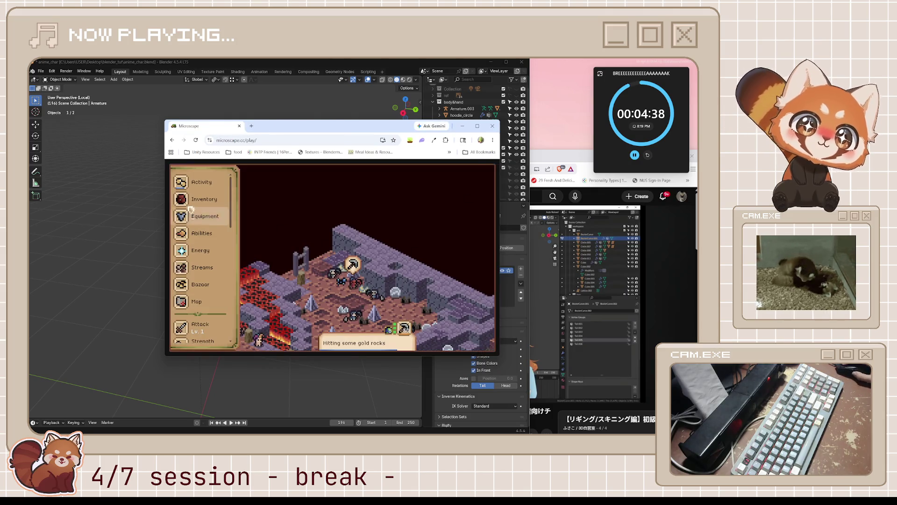
Step: Open Microscape's Activity & Loot, enlarge the window, acknowledge Mining level 51, then minimize the game
left_click(201, 182)
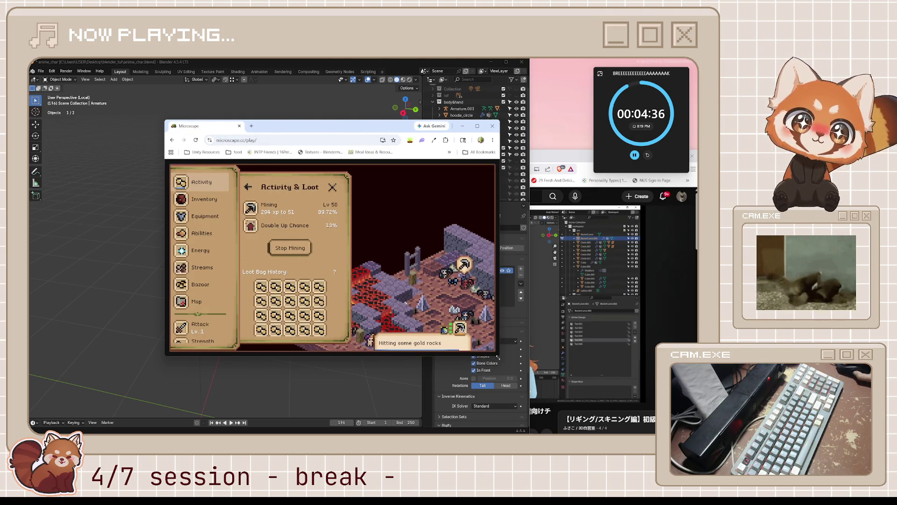
left_click_drag(500, 354, 612, 417)
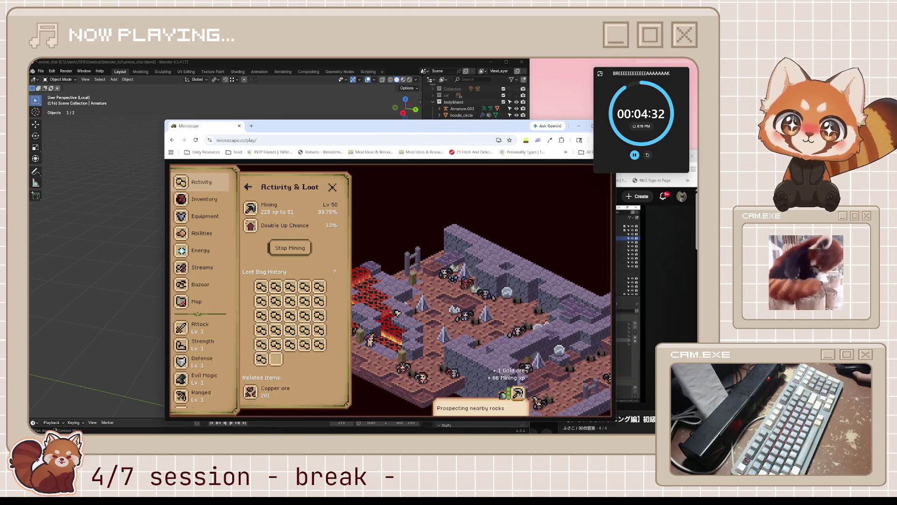
scroll(308, 320, "down", 1)
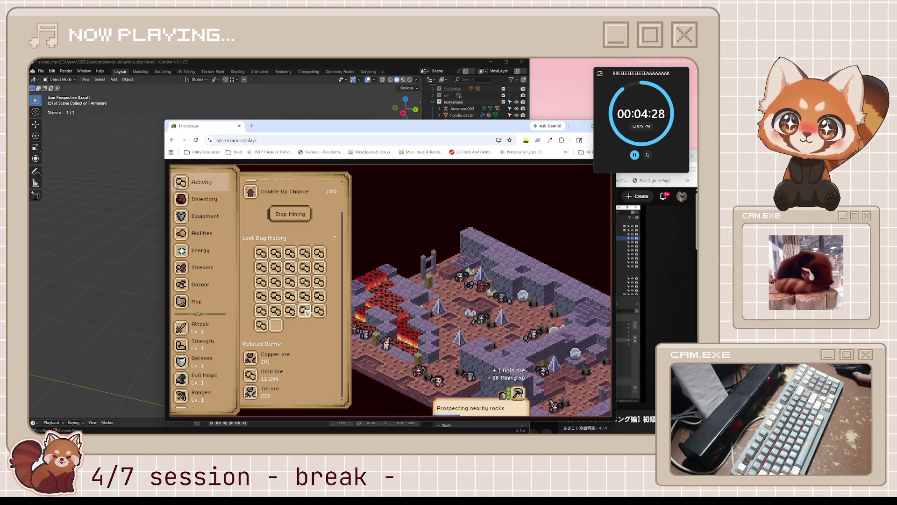
scroll(307, 312, "up", 1)
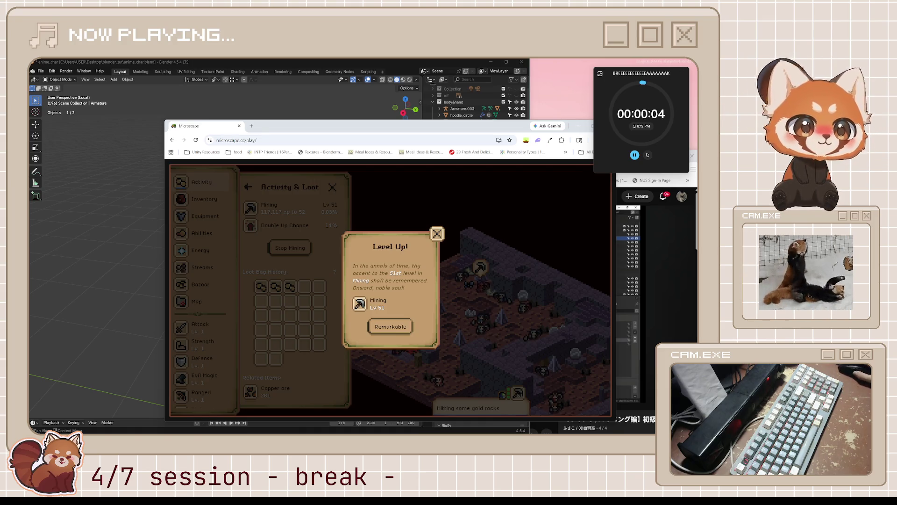
left_click(400, 326)
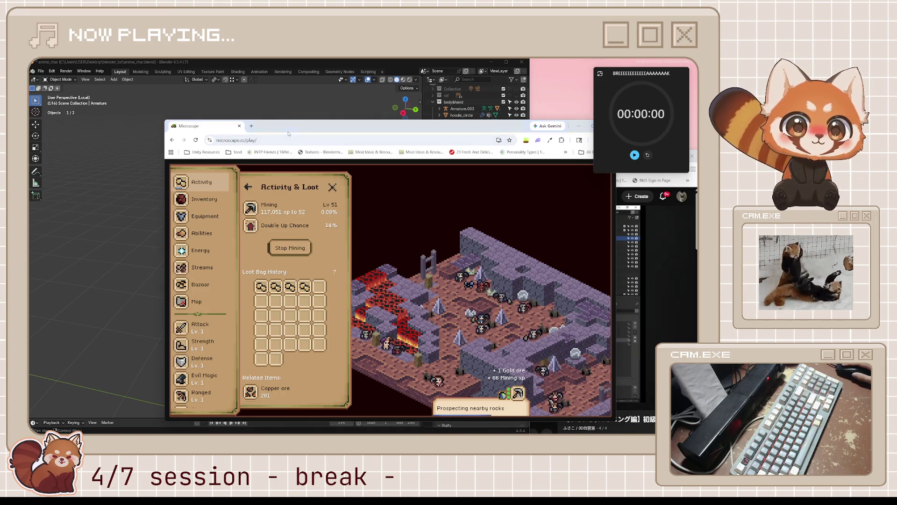
left_click(578, 126)
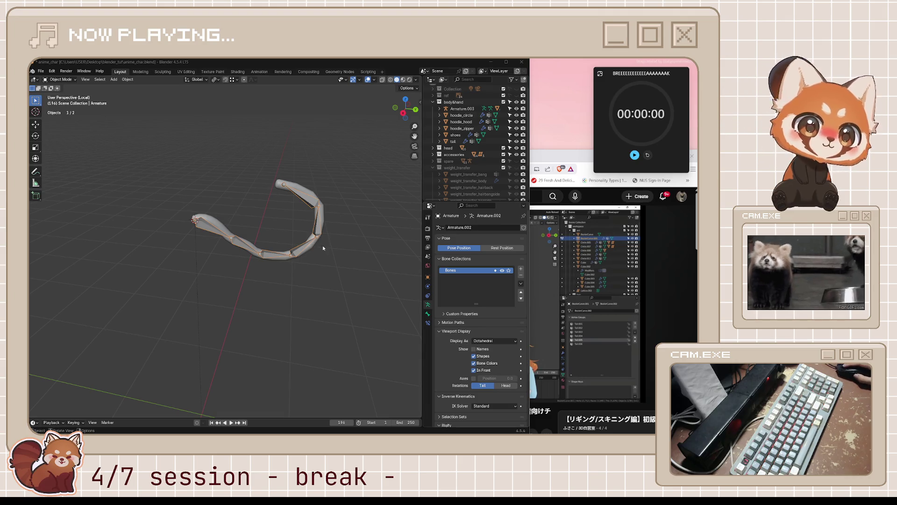
Step: Orbit around the tail armature, then bring the YouTube skinning tutorial to the front
middle_click_drag(249, 224, 261, 216)
left_click(537, 318)
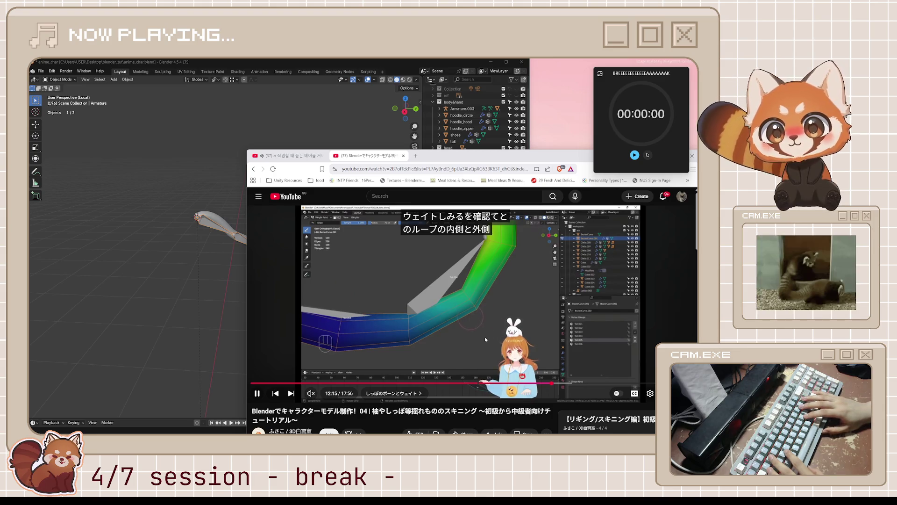
Step: Pause the tutorial, reset the break timer, start the 55-minute Focus timer compactly, then resume the video
key("space")
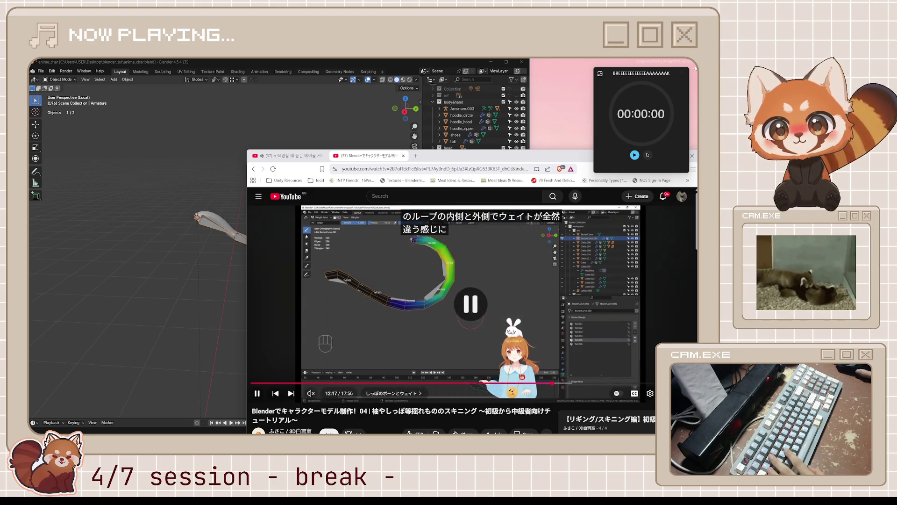
left_click(648, 155)
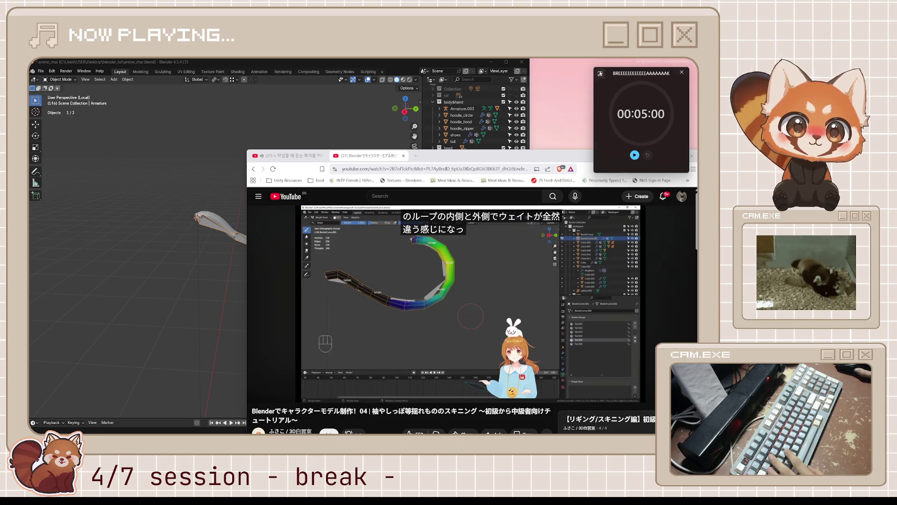
left_click(600, 73)
left_click(441, 219)
left_click(504, 132)
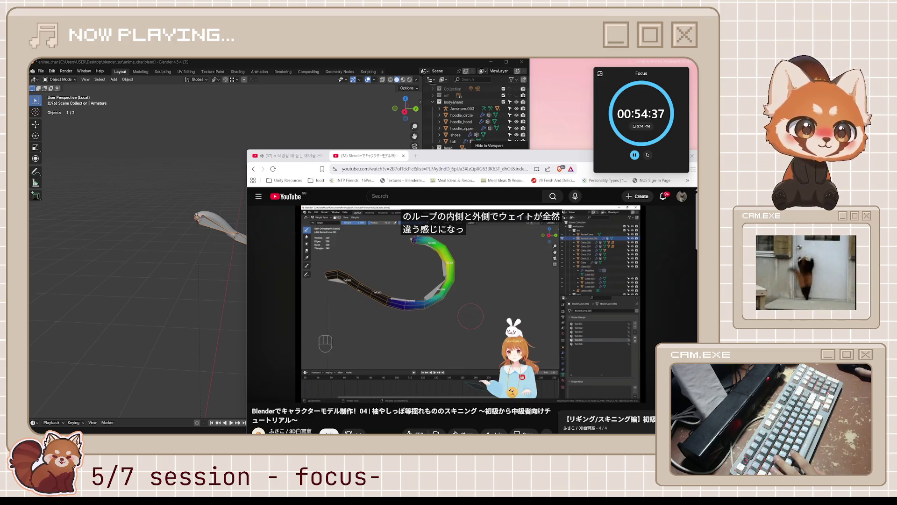
mouse_move(538, 238)
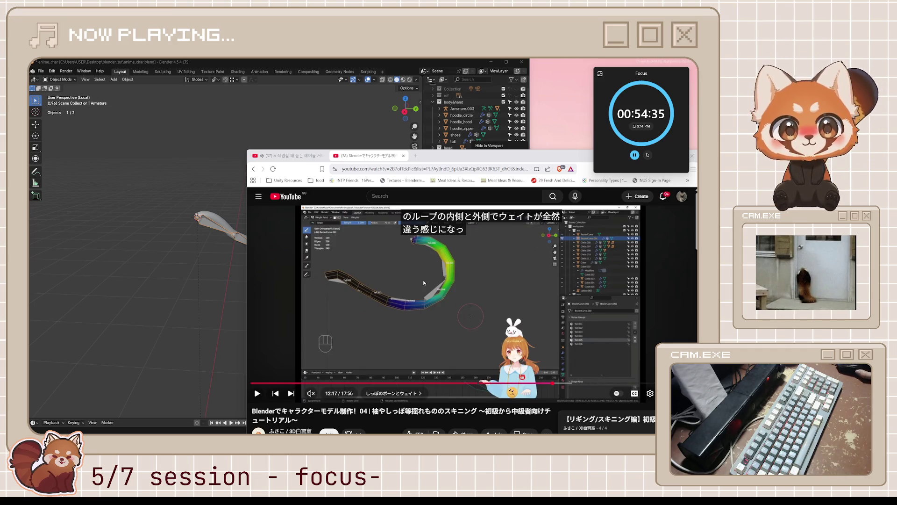
left_click(460, 290)
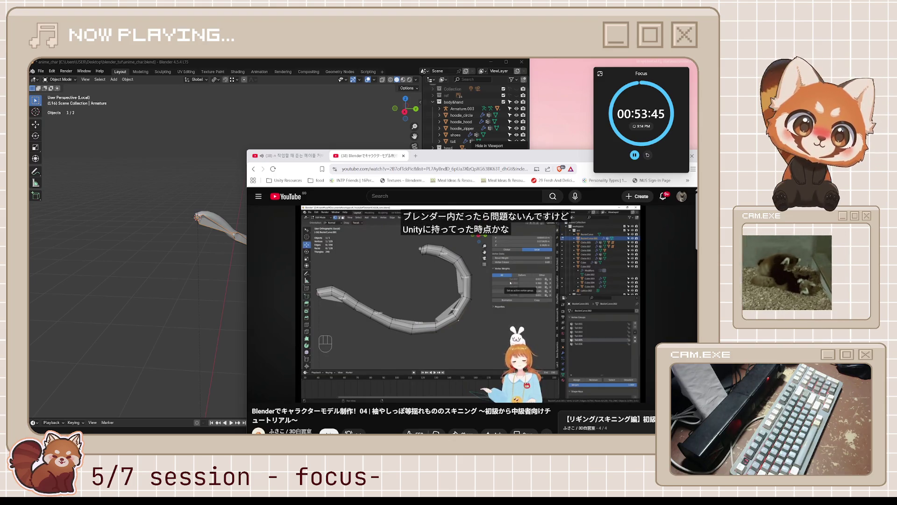
Step: Rewind the tutorial 10 seconds, pause at the four-bone-per-vertex limit, then select the tail mesh in Blender
key("k")
key("j")
key("k")
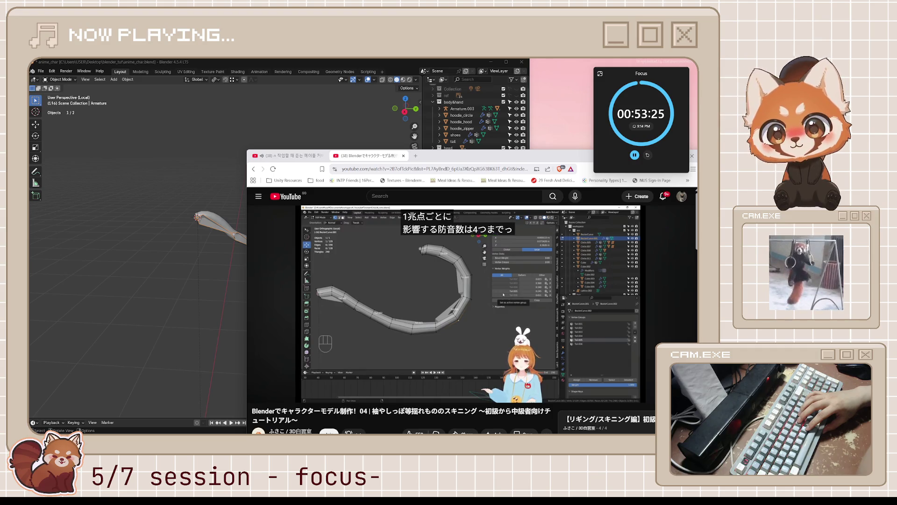
left_click(425, 247)
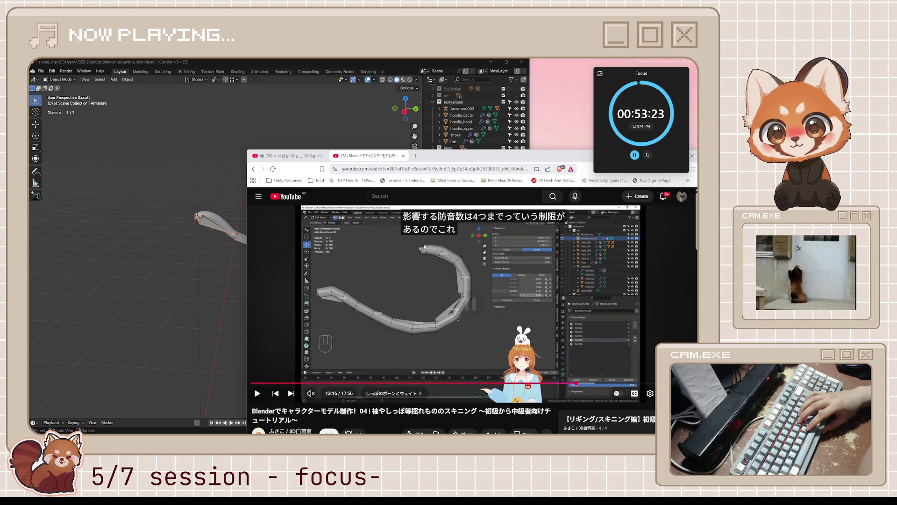
left_click(424, 247)
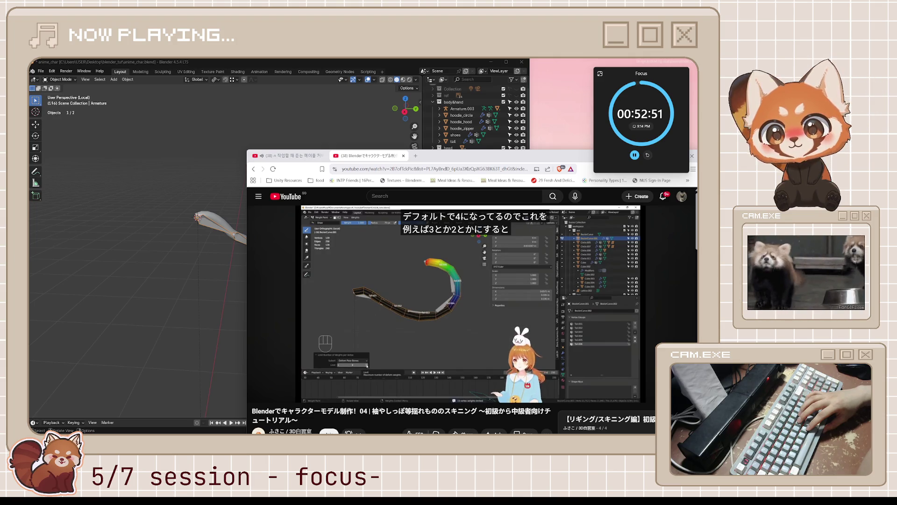
key("space")
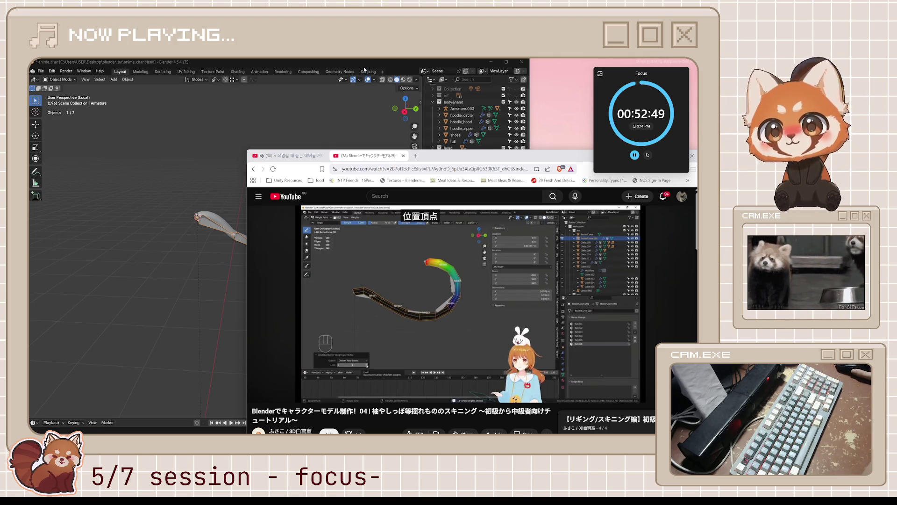
left_click(364, 69)
left_click(285, 256)
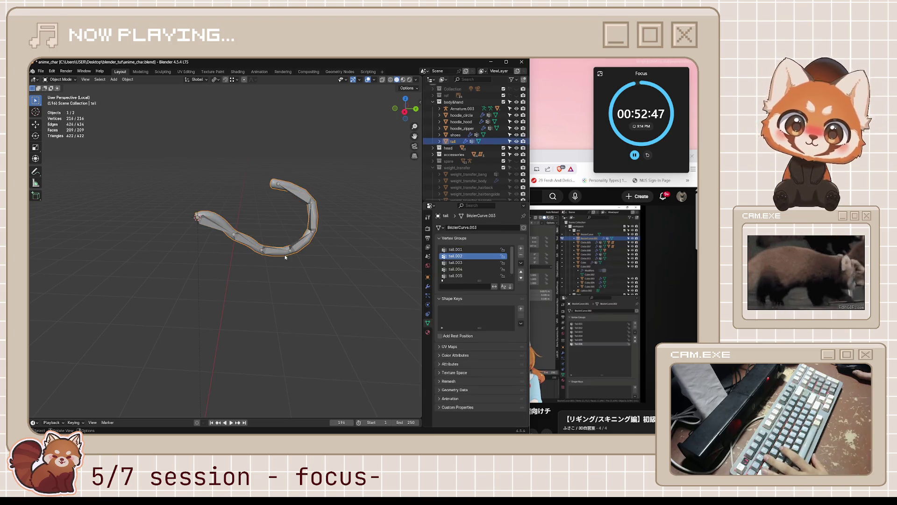
Step: In Weight Paint mode without vertex masking, run Limit Total on the tail with Limit 3
key("ctrl+Tab")
left_click(306, 252)
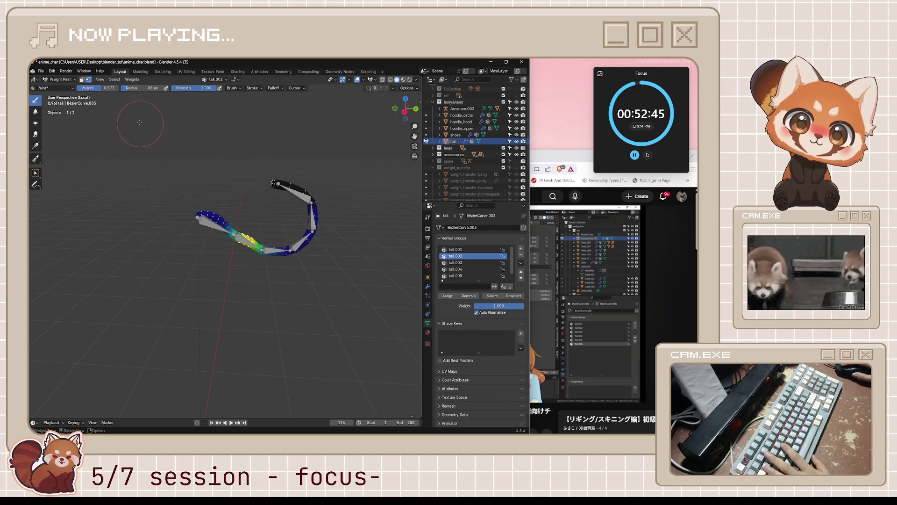
key("v")
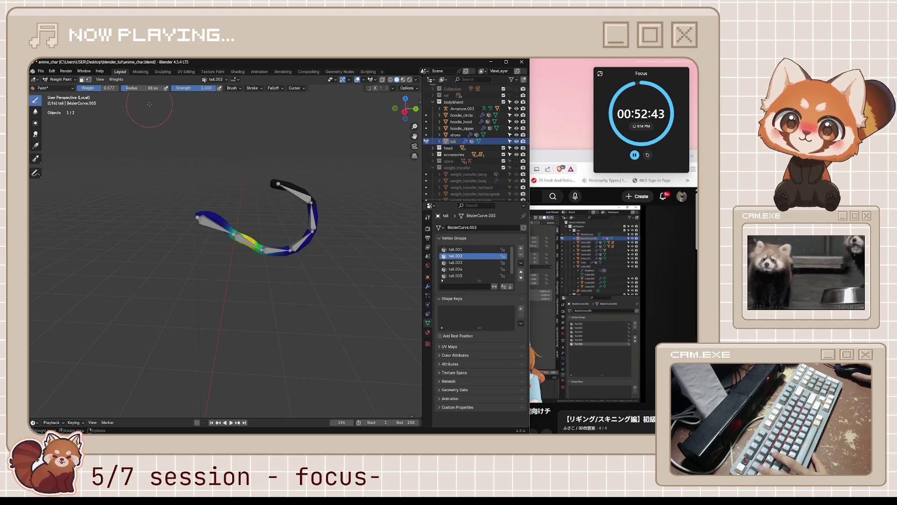
left_click(116, 79)
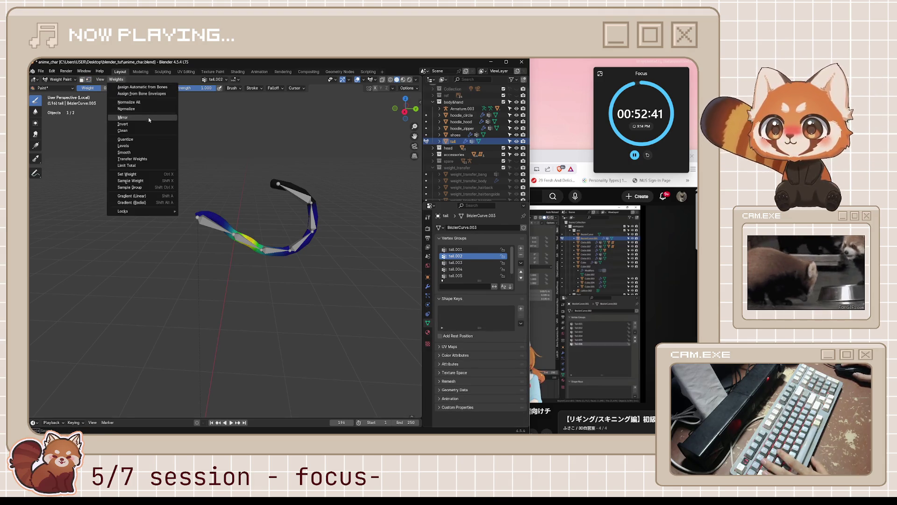
left_click(146, 165)
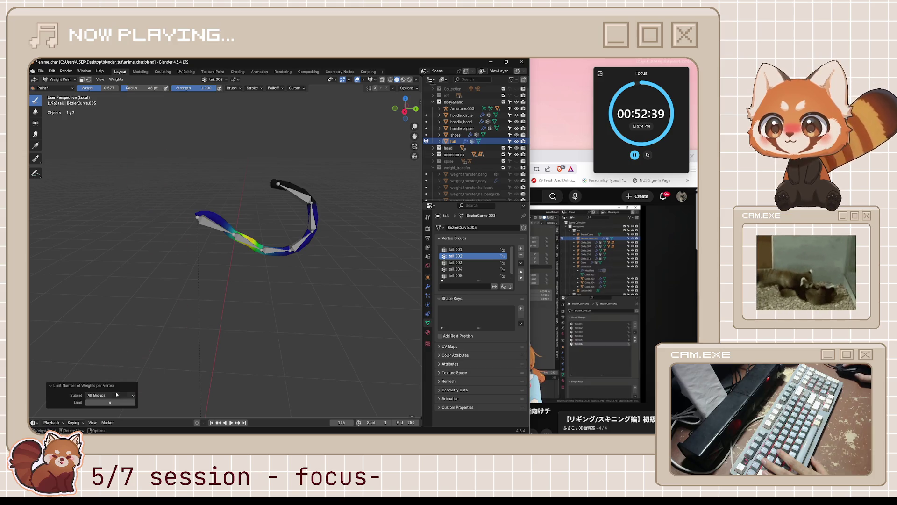
left_click(87, 402)
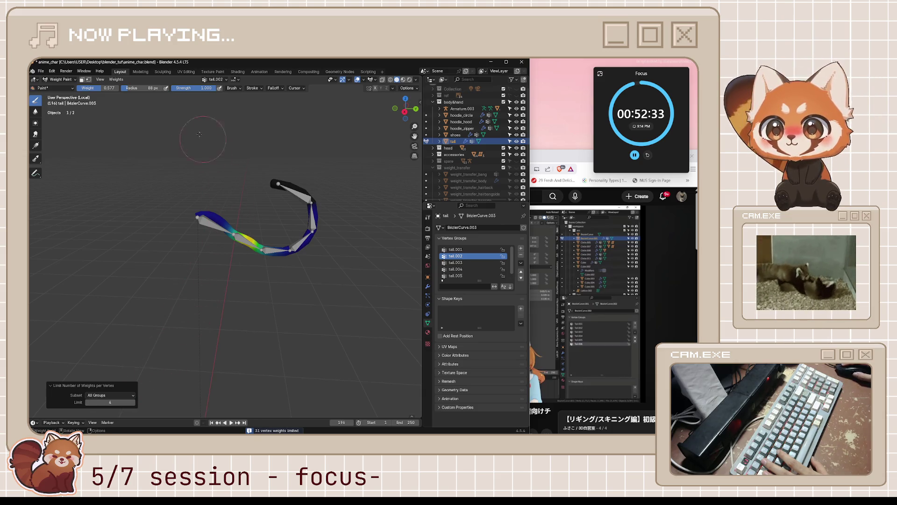
key("alt+Tab")
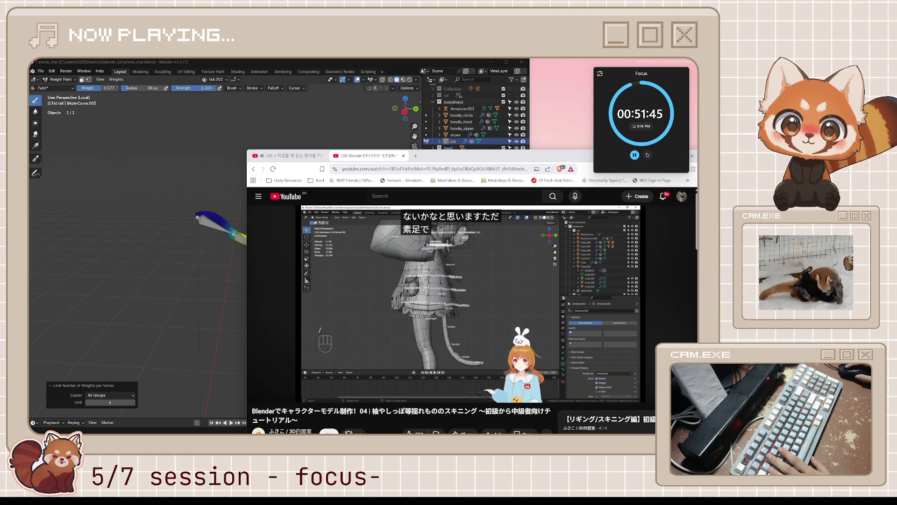
Step: Pause the tutorial at the skirt rigging part and switch back to Blender
key("space")
left_click(239, 283)
Step: Put the tail armature into Pose Mode and bend the tail bones -22.4° in right view
key("ctrl+Tab")
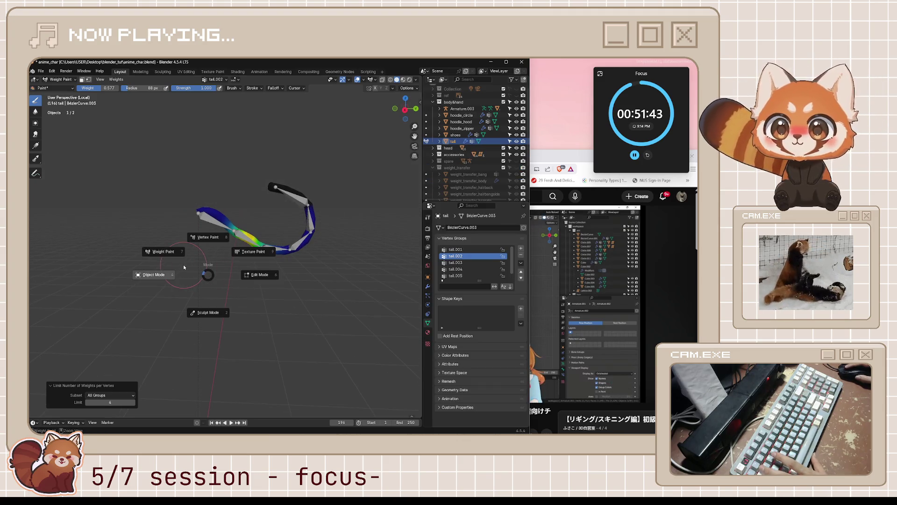
left_click(155, 274)
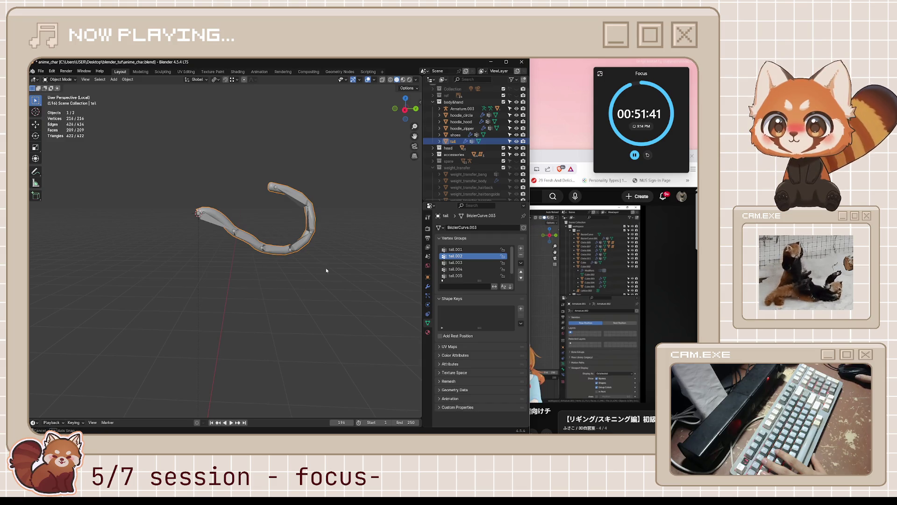
middle_click_drag(326, 270, 235, 242)
left_click(204, 224)
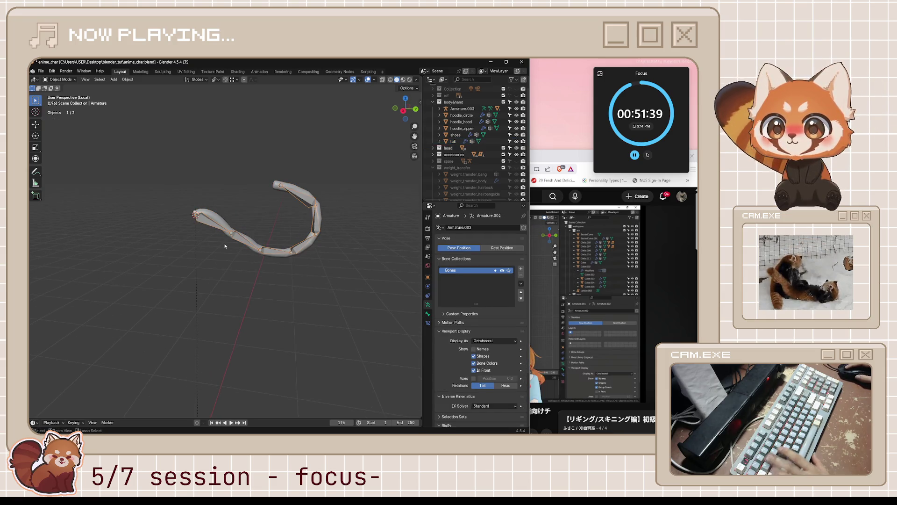
key("ctrl+Tab")
key("alt+r")
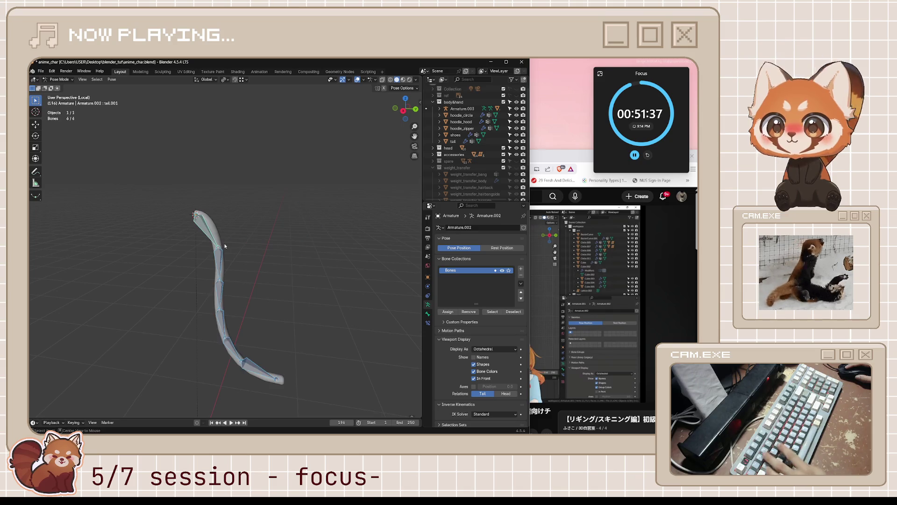
key("KP_3")
key("r")
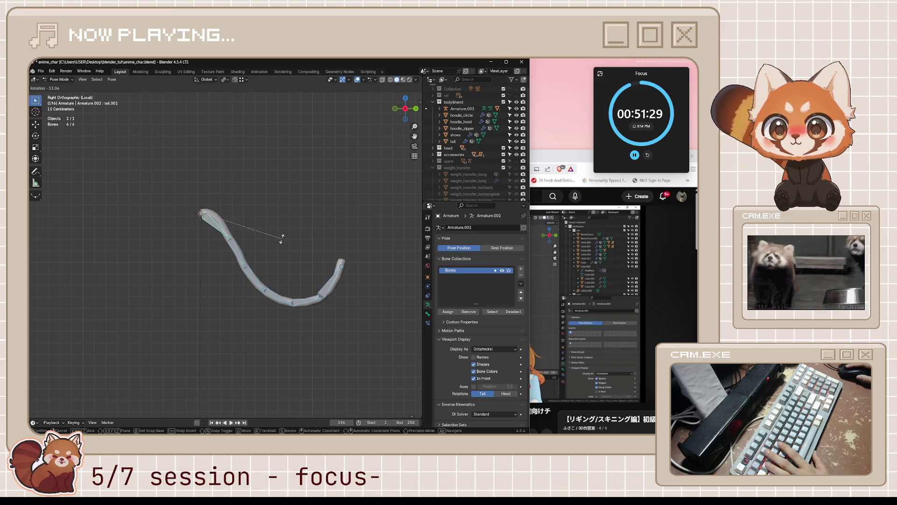
left_click(292, 229)
Step: Inspect the bent mesh with bones and grid hidden, then undo the bend
left_click(357, 80)
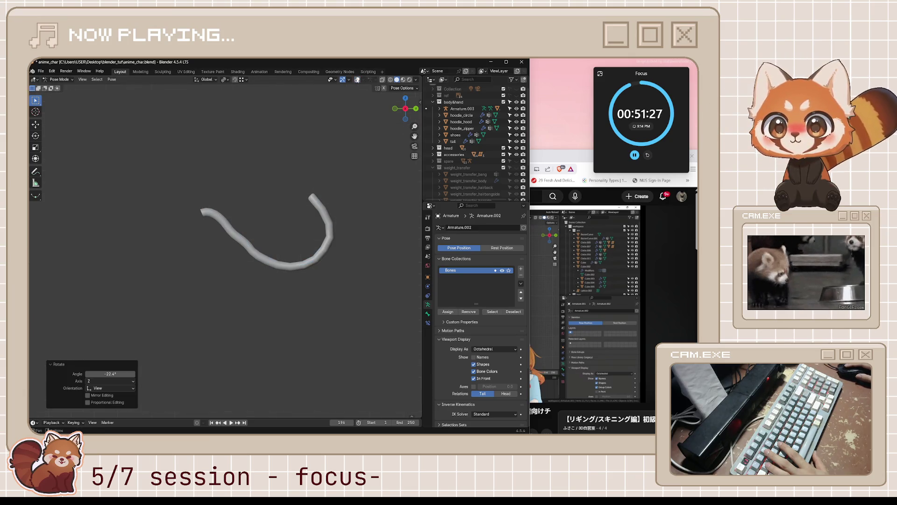
left_click(357, 80)
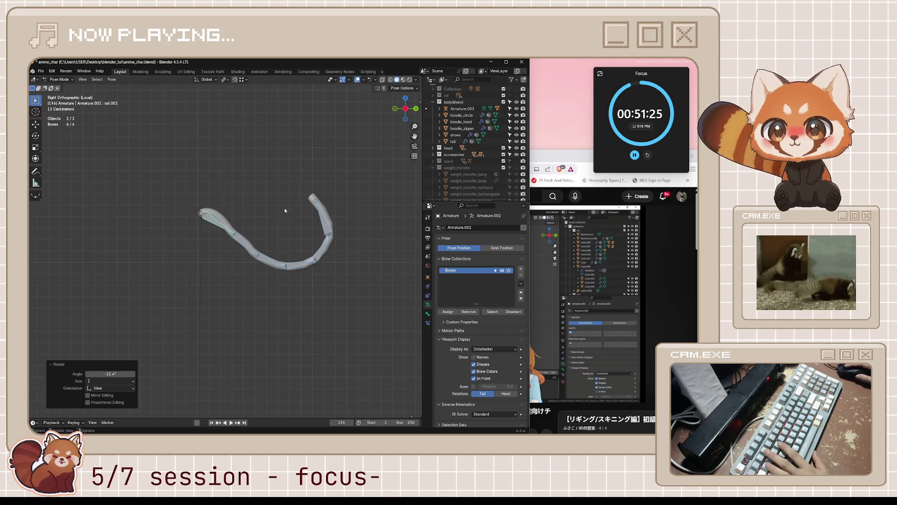
key("ctrl+z")
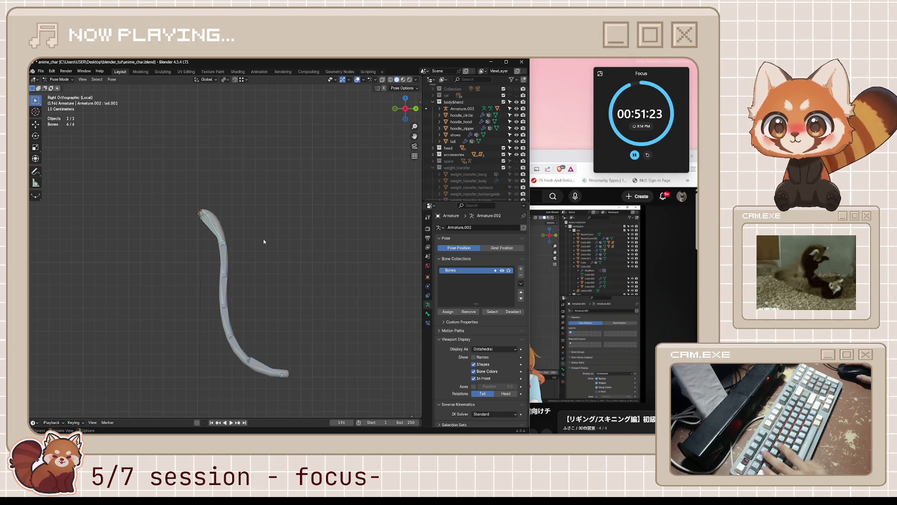
key("alt+Tab")
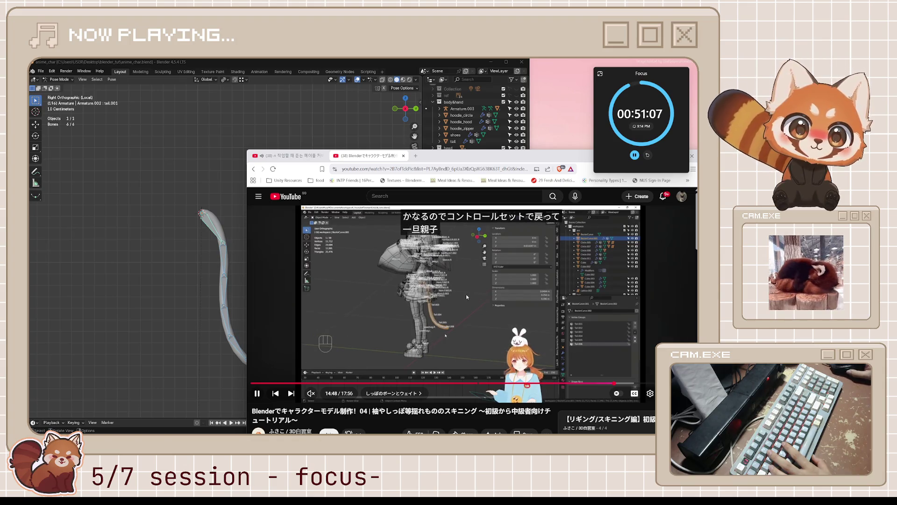
Step: Watch the tutorial's unparenting steps, pausing at 14:48, 14:50, 14:54 and 15:01
left_click(467, 297)
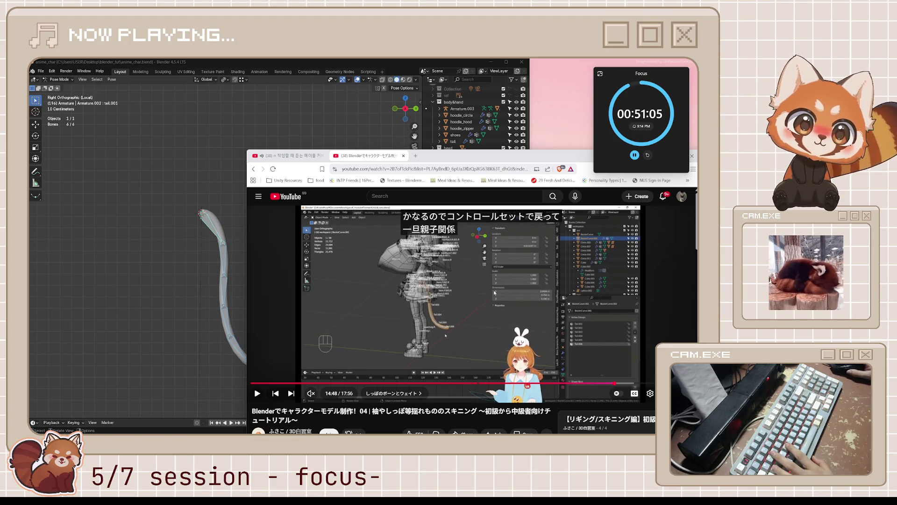
left_click(487, 296)
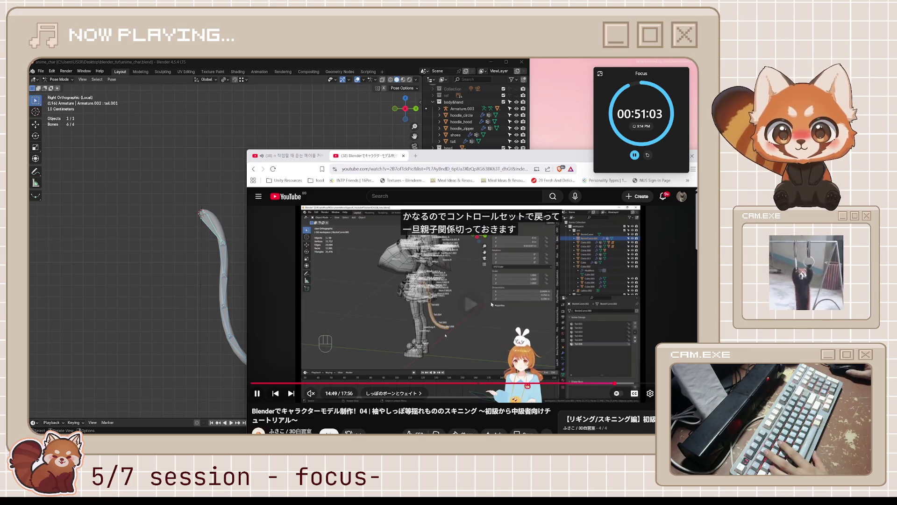
left_click(491, 304)
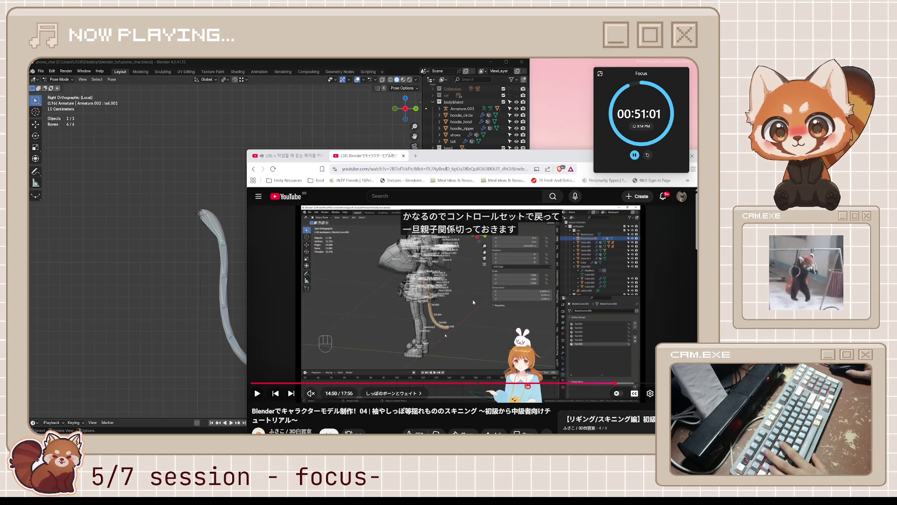
left_click(473, 302)
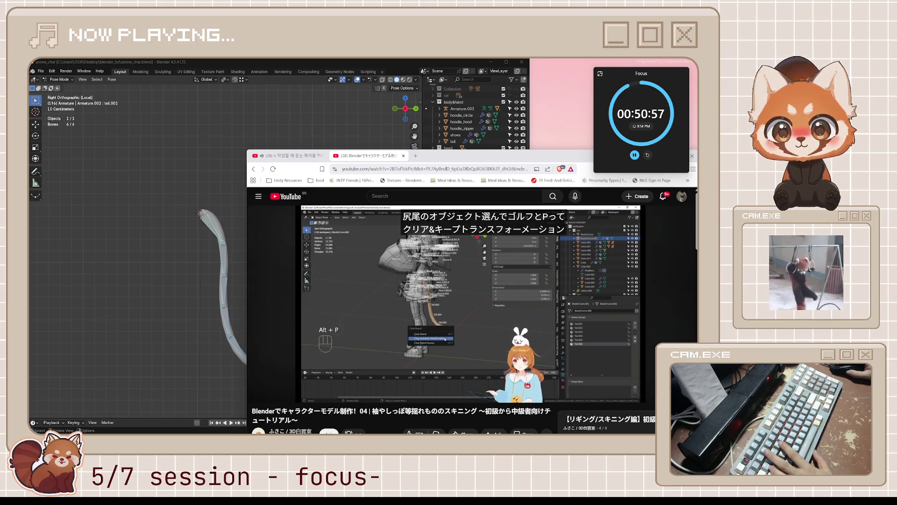
left_click(477, 333)
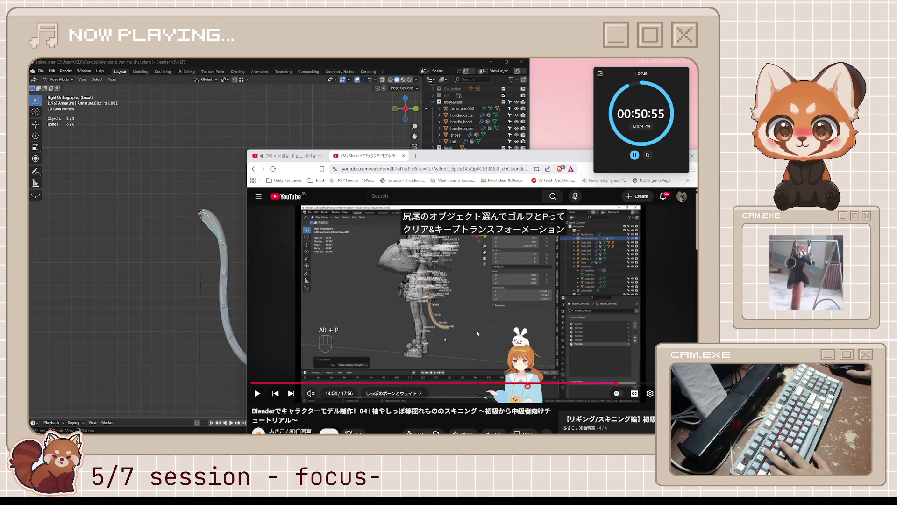
left_click(477, 332)
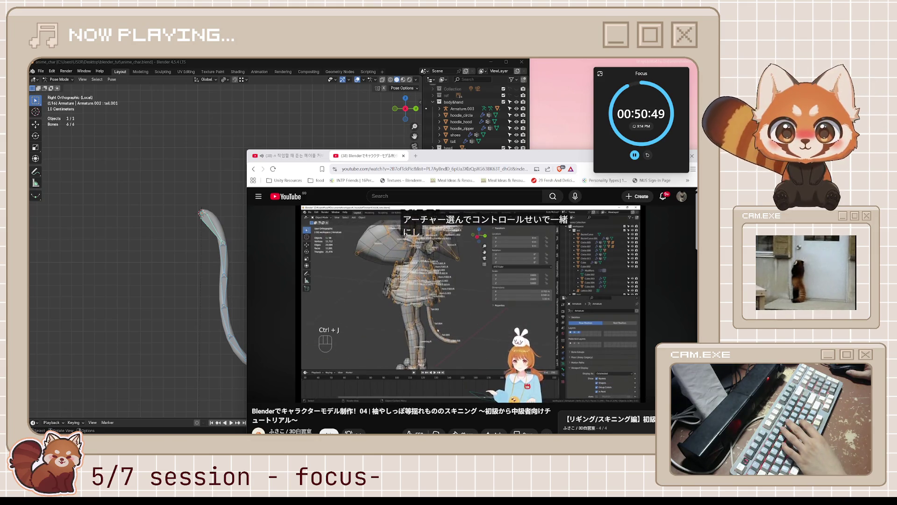
left_click(477, 325)
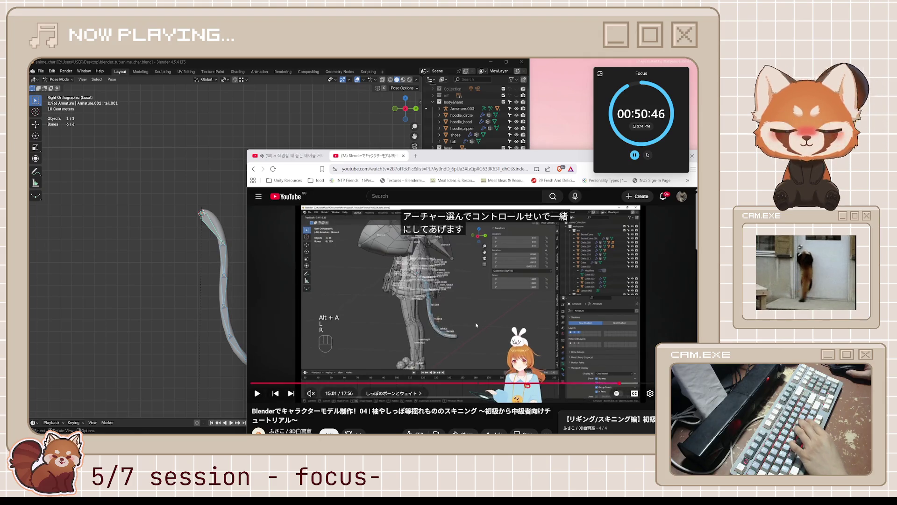
Step: Rewind the tutorial 10 seconds, pause it, and return to the Blender scene
key("j")
key("k")
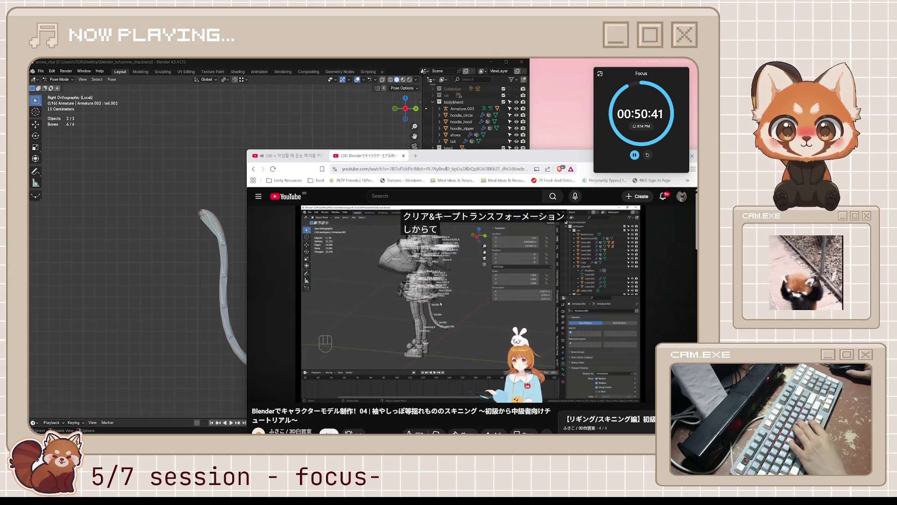
left_click(464, 326)
left_click(218, 193)
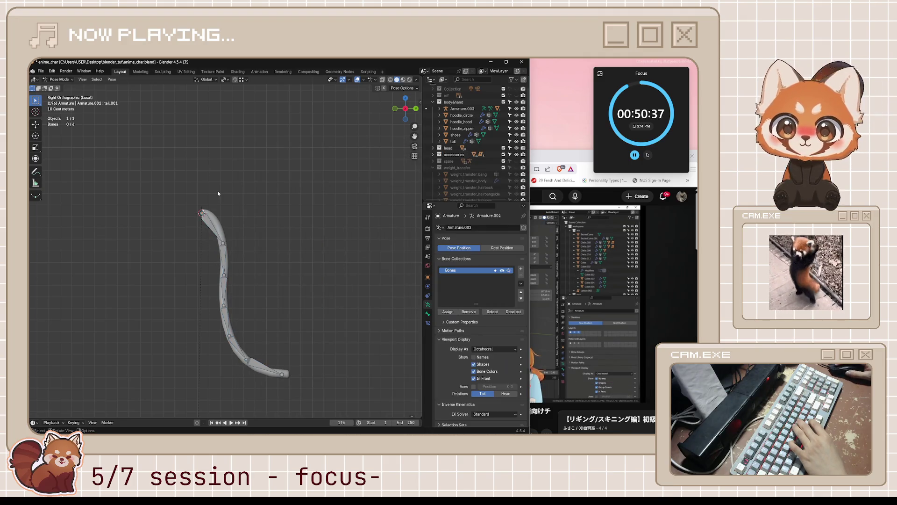
Step: Leave Pose Mode and local view, then clear the tail armature's parent with Keep Transformation
key("ctrl+Tab")
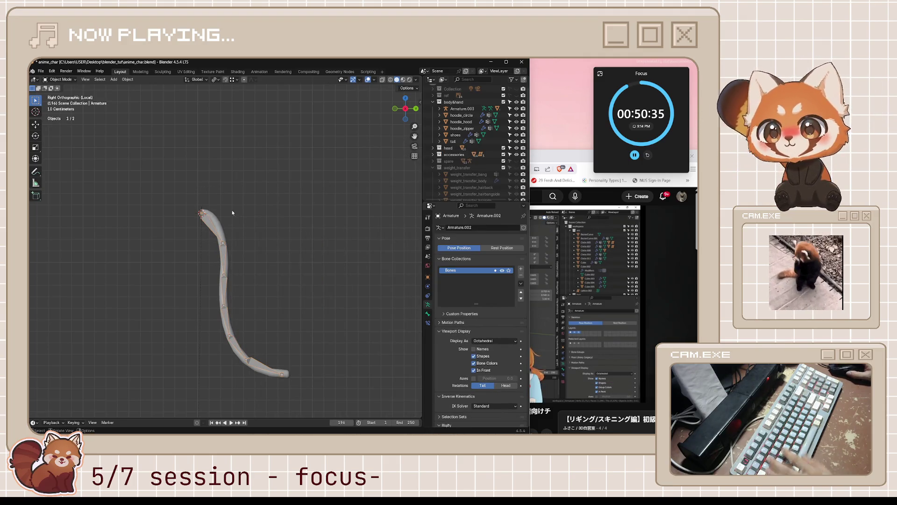
key("KP_Divide")
middle_click_drag(297, 305, 301, 305)
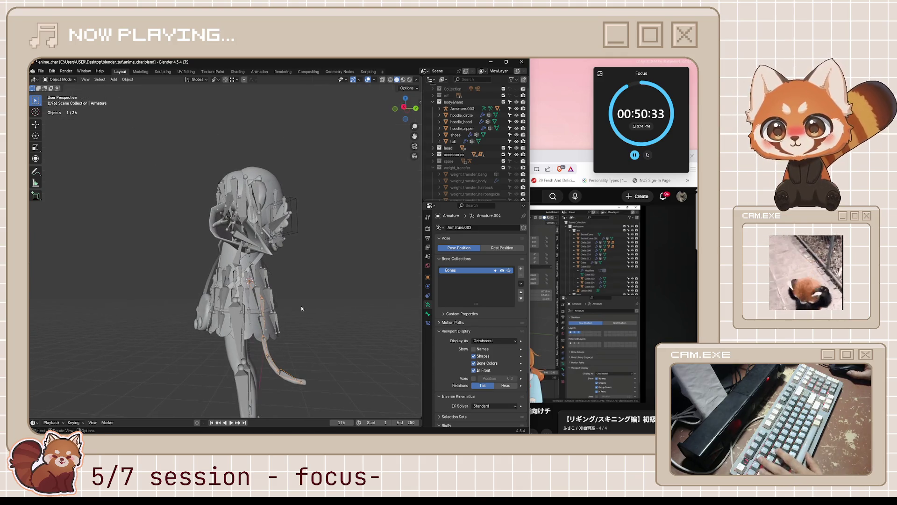
key("alt+p")
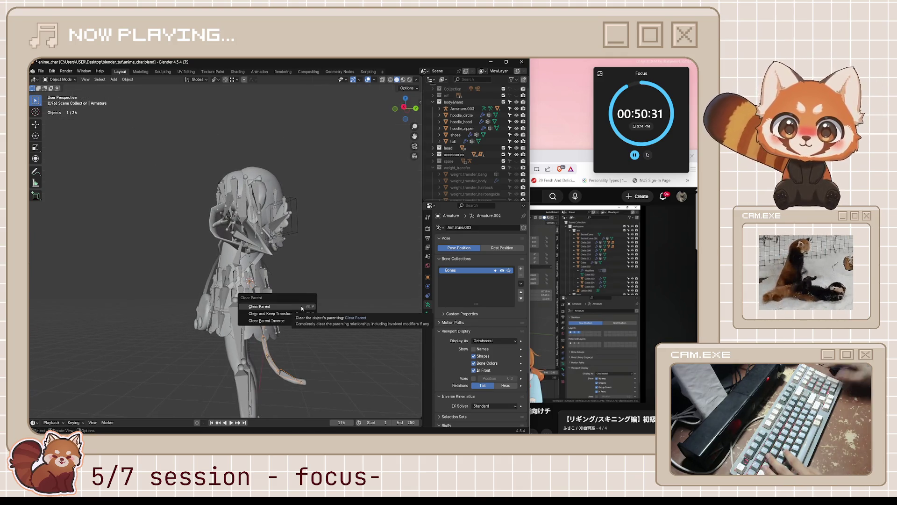
left_click(299, 313)
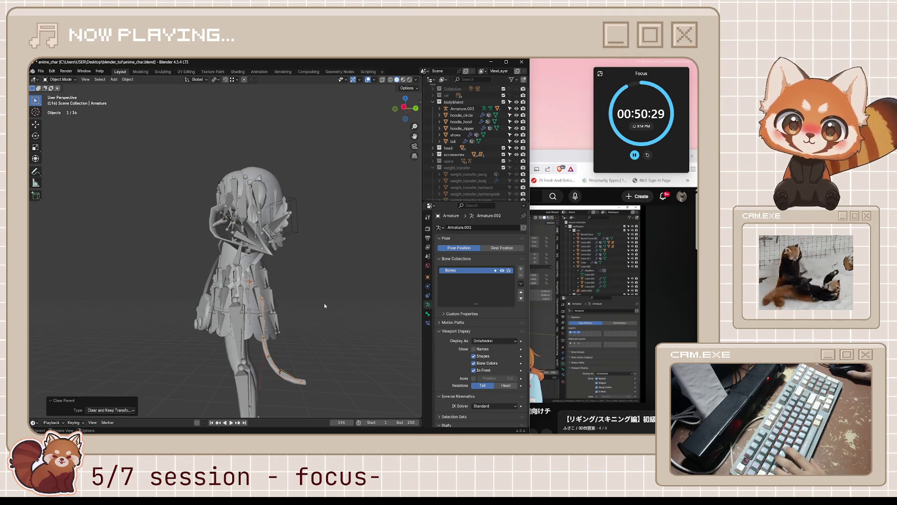
Step: Save anime_char.blend and show the tail armature's tail.001 bone properties
key("alt+a")
key("ctrl+s")
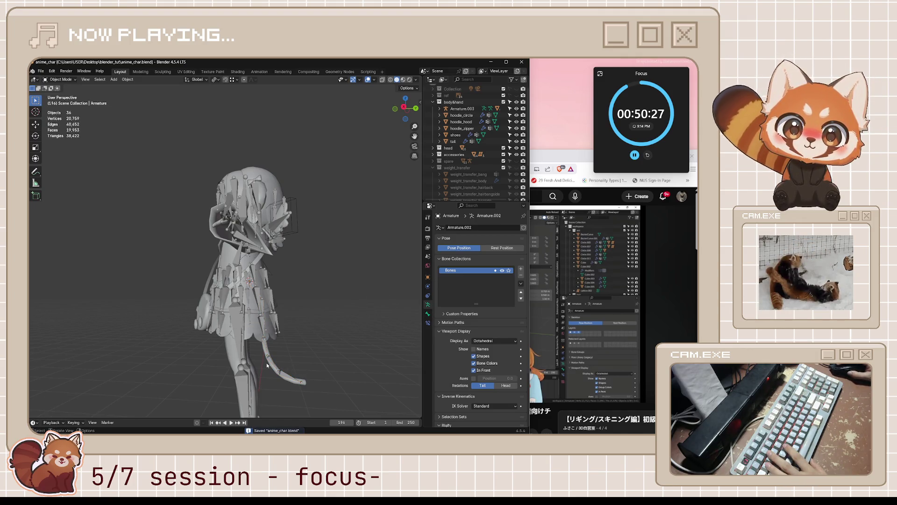
left_click(270, 363)
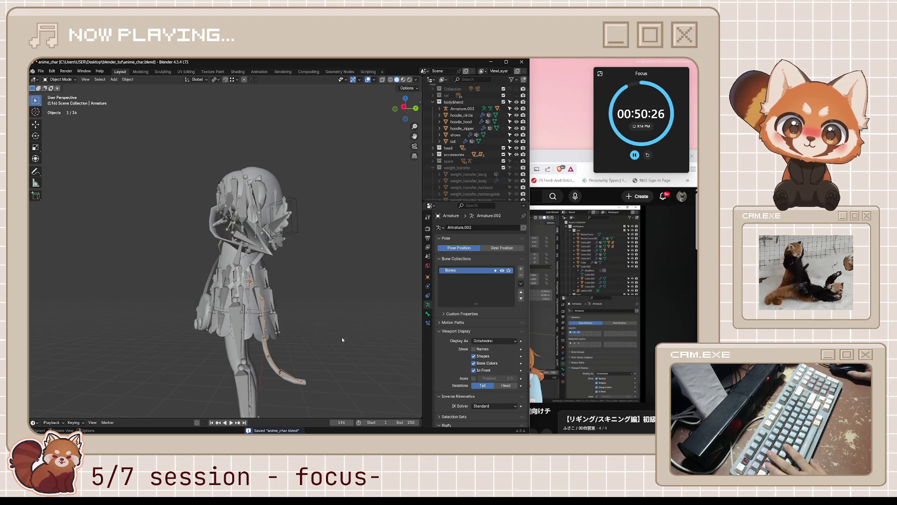
left_click(428, 315)
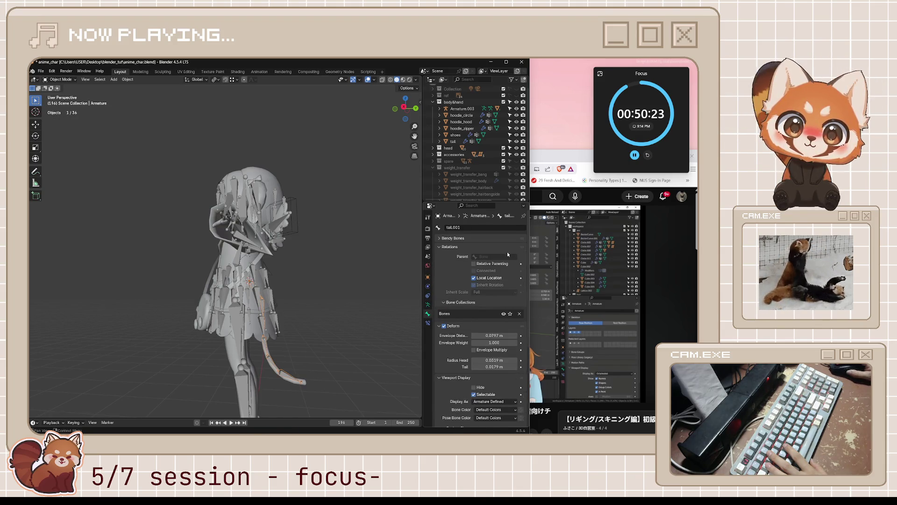
key("alt+Tab")
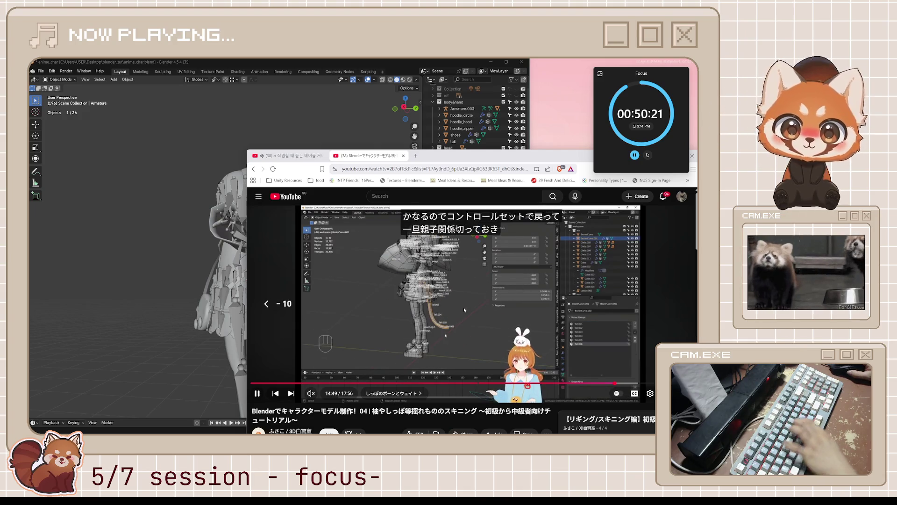
Step: Seek the tutorial back and pause at 14:41 on joining the tail armature with Ctrl+J
key("j")
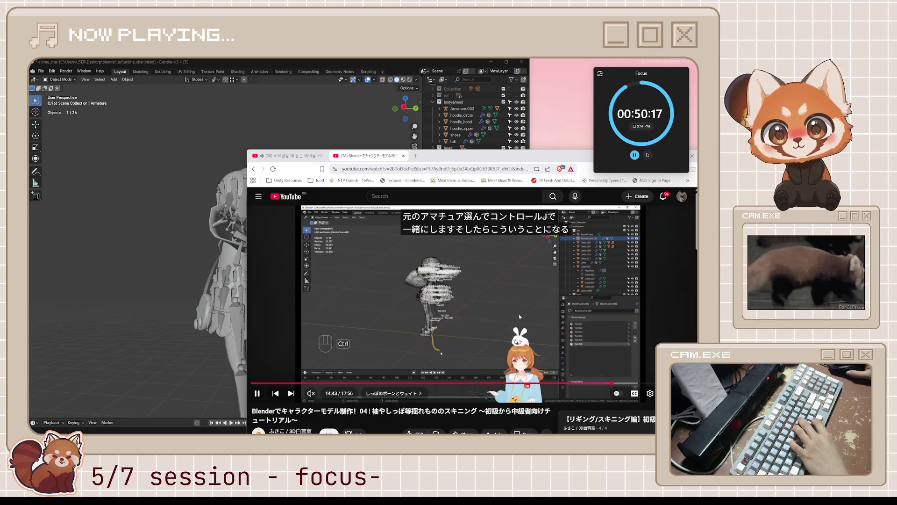
key("k")
key("j")
key("j")
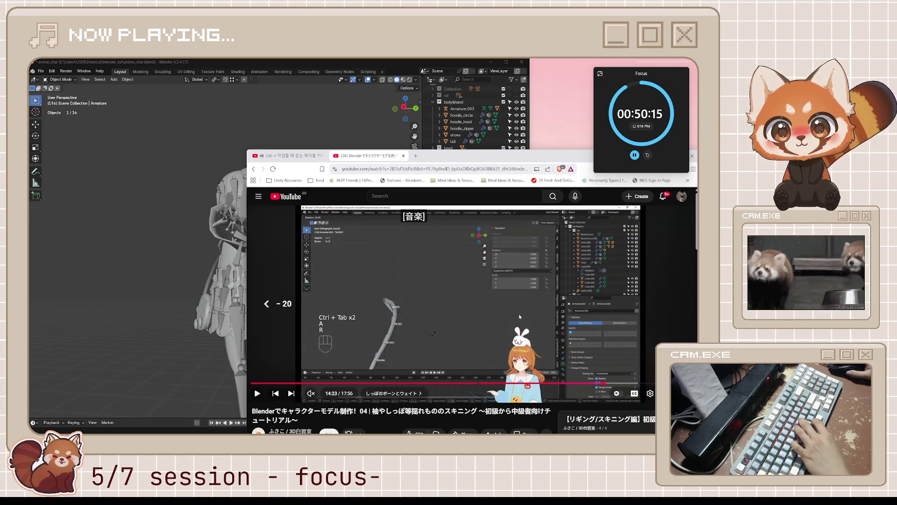
key("l")
key("k")
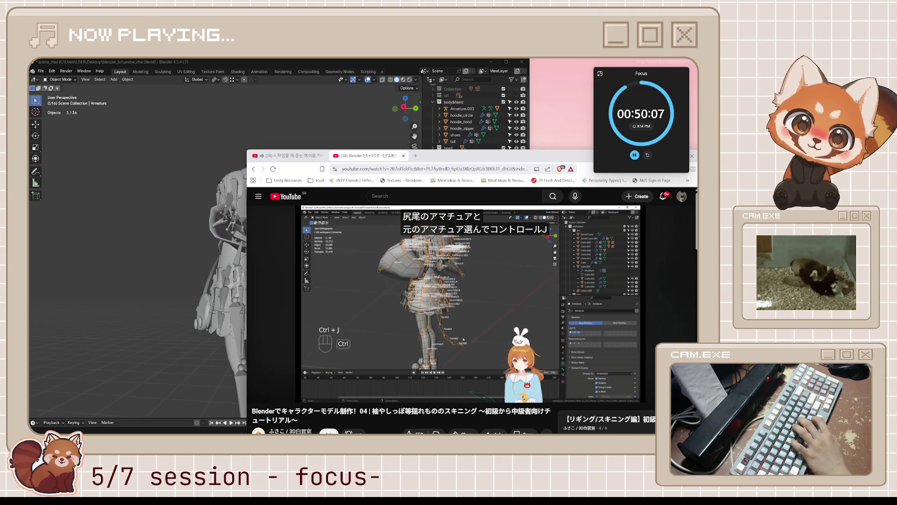
left_click(527, 303)
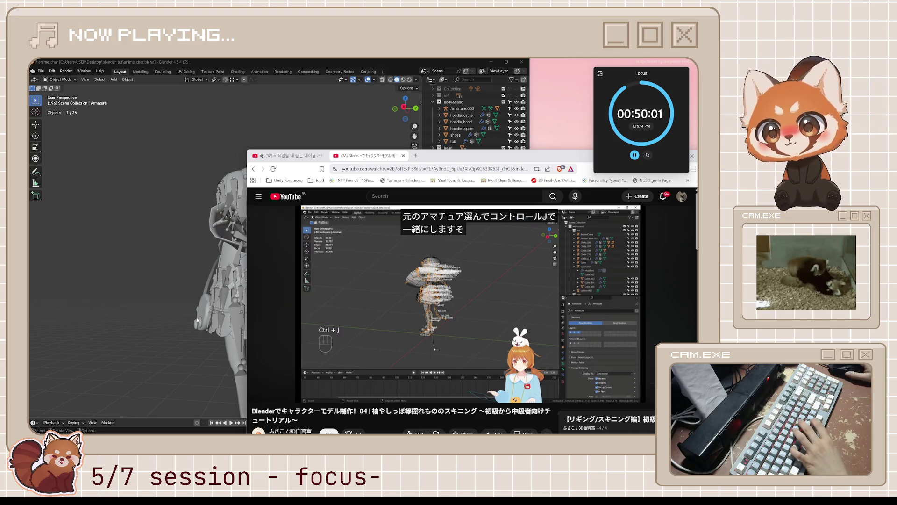
middle_click_drag(199, 320, 171, 307)
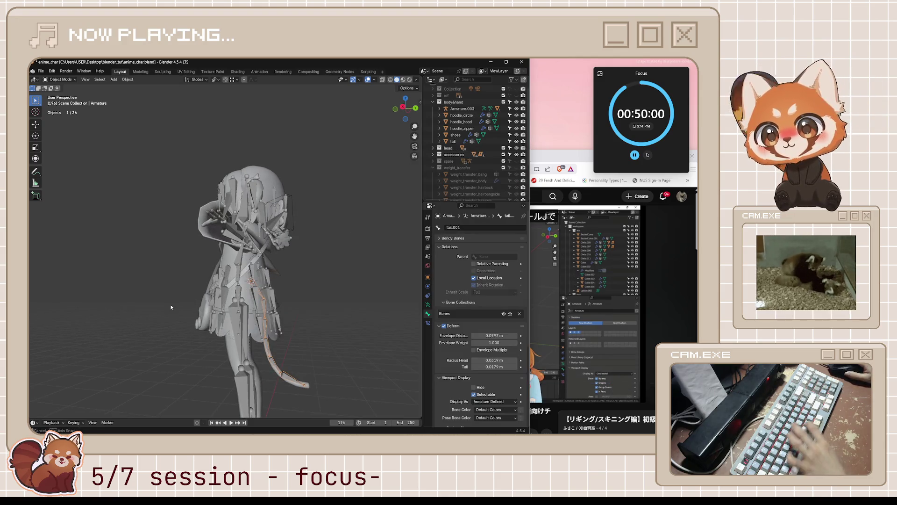
Step: Select the tail armature and the main Armature.003 in the viewport
left_click(244, 322)
left_click(267, 347)
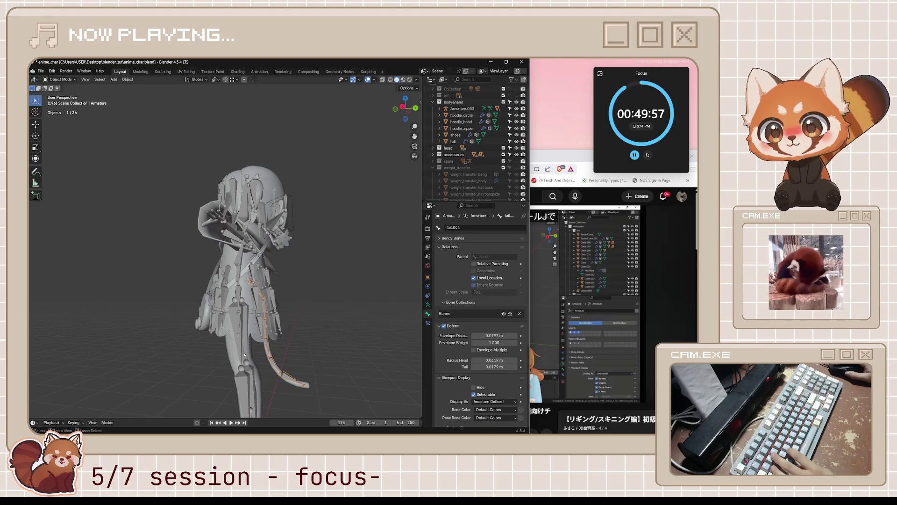
left_click(244, 355)
left_click(264, 350)
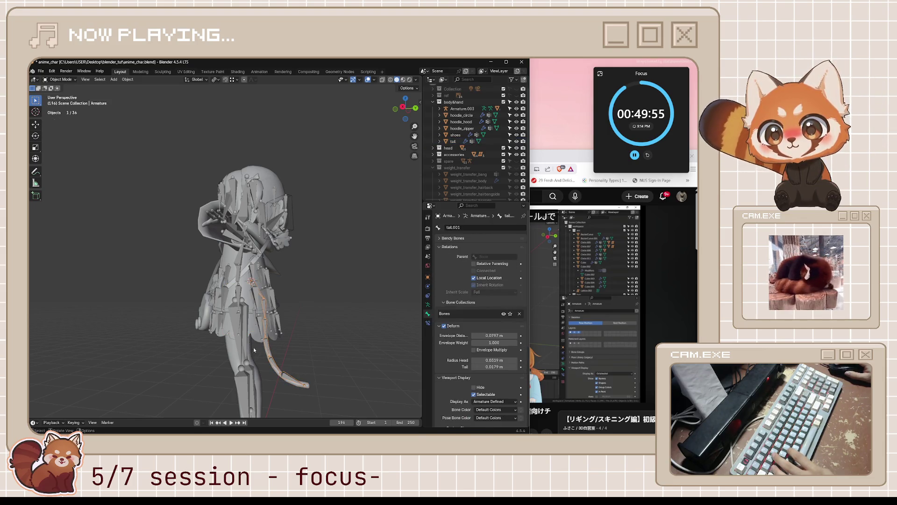
middle_click_drag(239, 319, 267, 297)
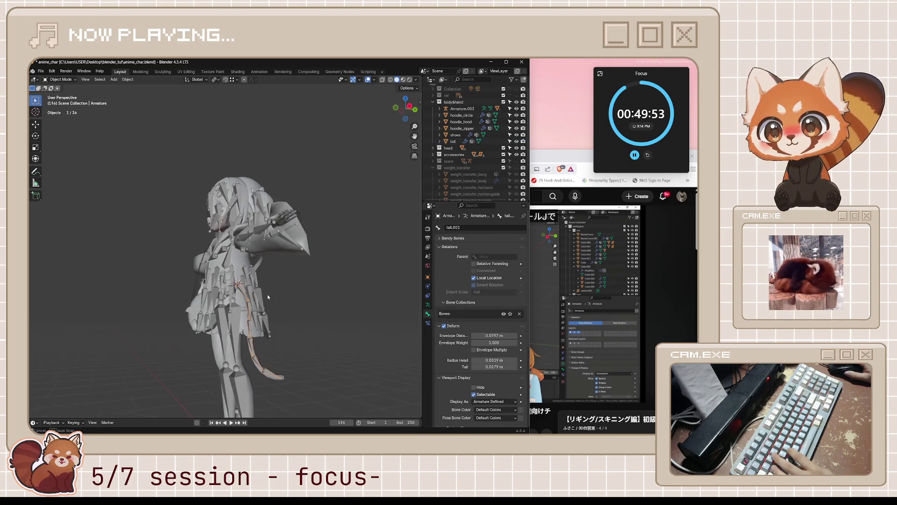
left_click(224, 268)
mouse_move(224, 268)
middle_mouse_down()
mouse_move(263, 302)
mouse_move(230, 321)
mouse_move(265, 348)
mouse_move(261, 373)
mouse_move(297, 346)
middle_mouse_up()
left_click(270, 358, "shift")
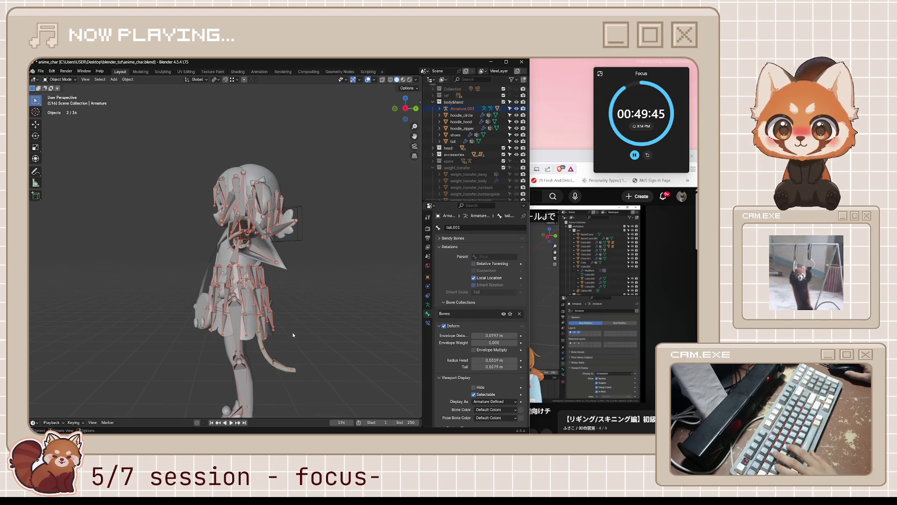
left_click(293, 335)
Step: Join the tail armature into Armature.003, leaving 35 objects, and resume the tutorial
key("a")
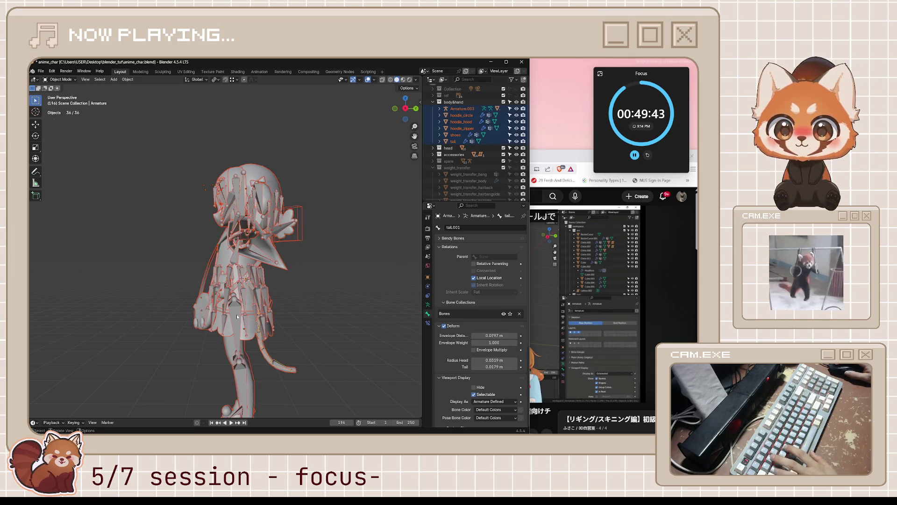
key("alt+a")
middle_click_drag(237, 317, 271, 351)
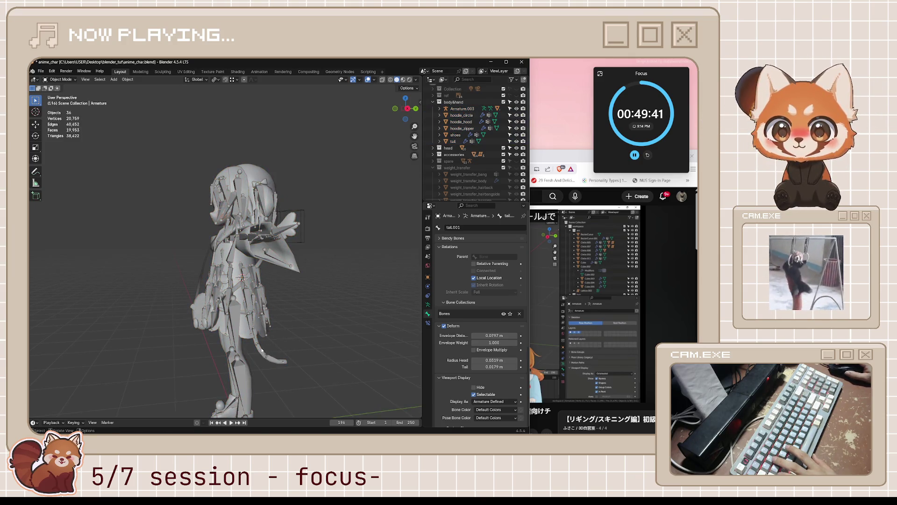
key("Delete")
left_click(229, 316)
mouse_move(230, 315)
middle_mouse_down()
mouse_move(271, 318)
mouse_move(261, 314)
mouse_move(282, 346)
middle_mouse_up()
scroll(262, 314, "down", 3)
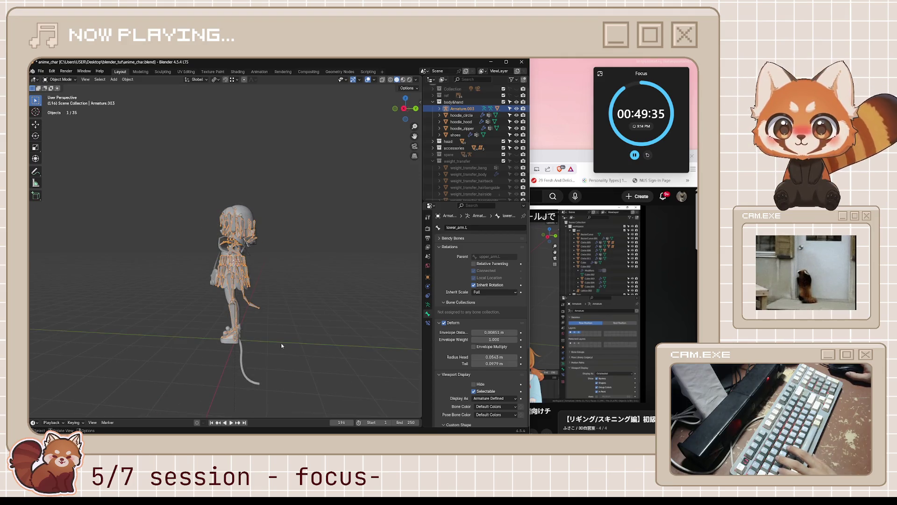
left_click(548, 287)
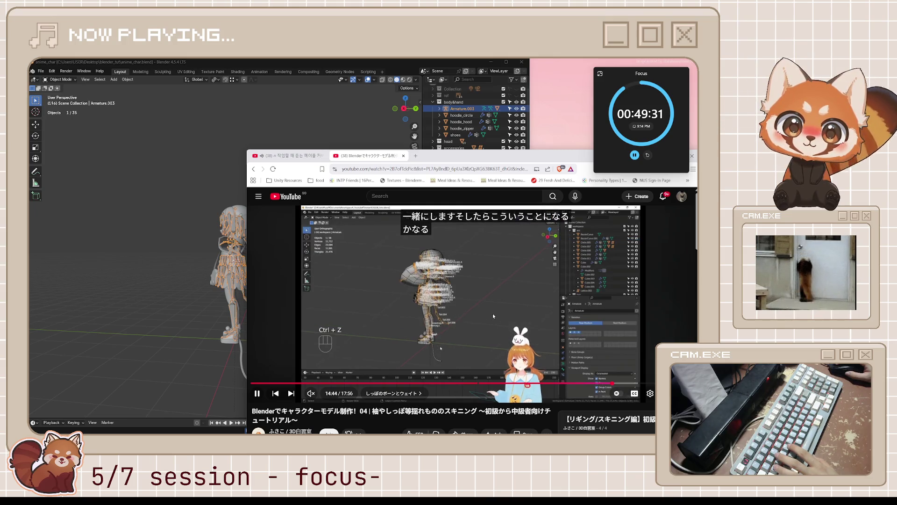
Step: Scrub the tutorial back and pause it at 14:47
left_click(492, 313)
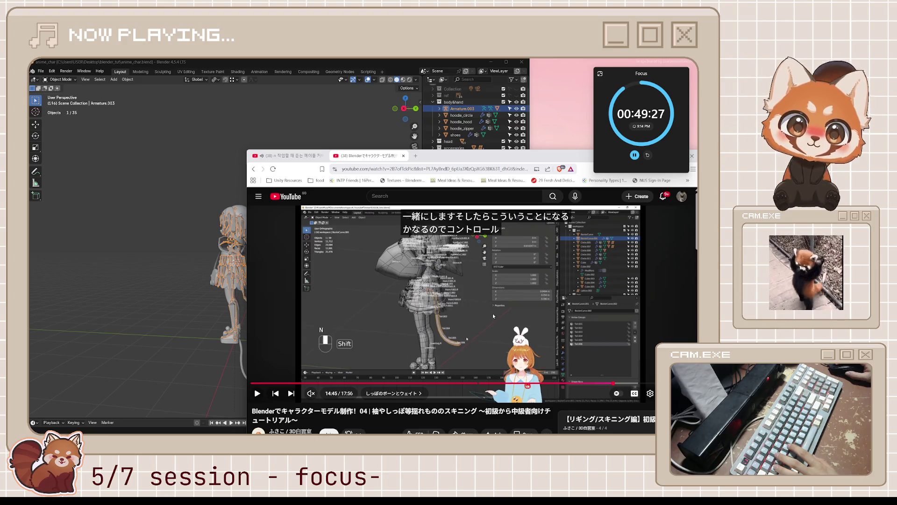
left_click(162, 301)
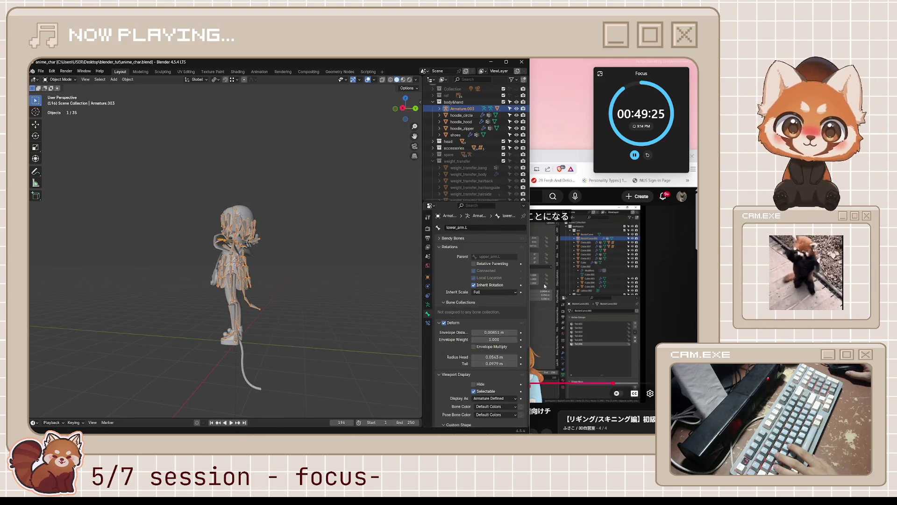
key("alt+Tab")
left_click(518, 296)
key("j")
key("j")
key("j")
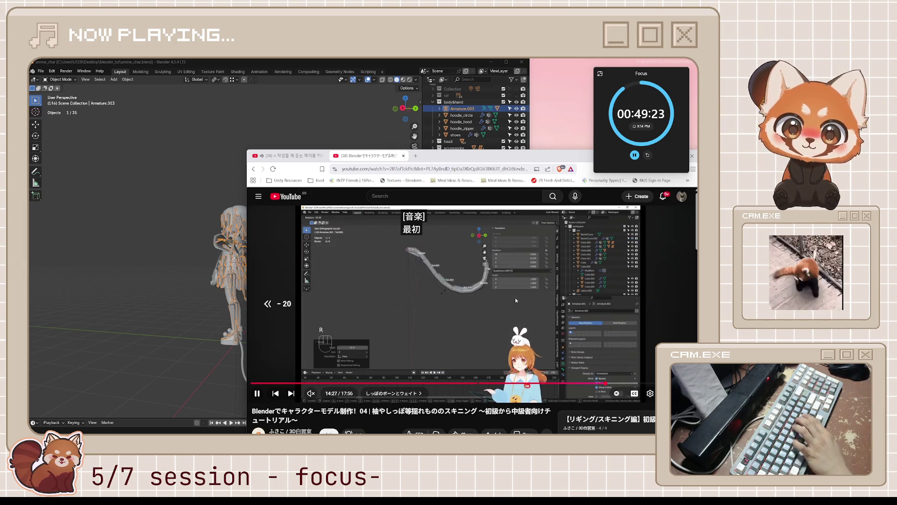
key("l")
key("l")
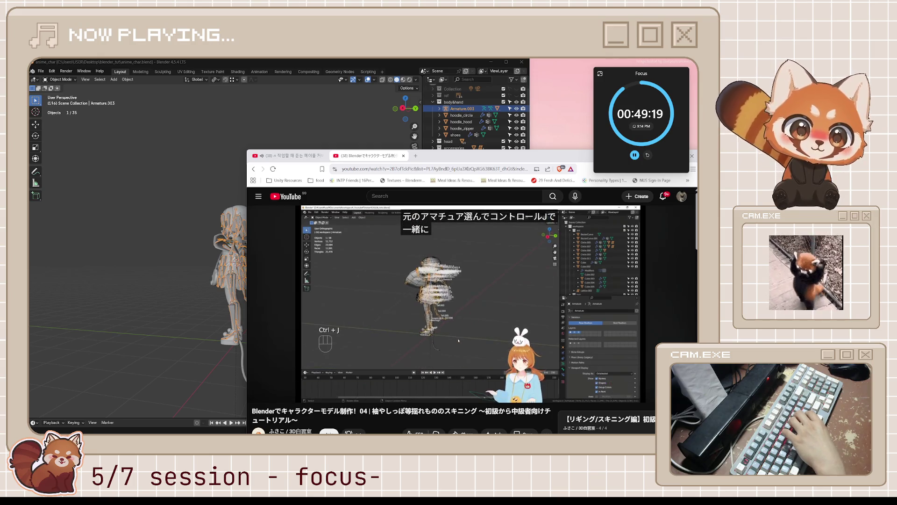
key("k")
key("k")
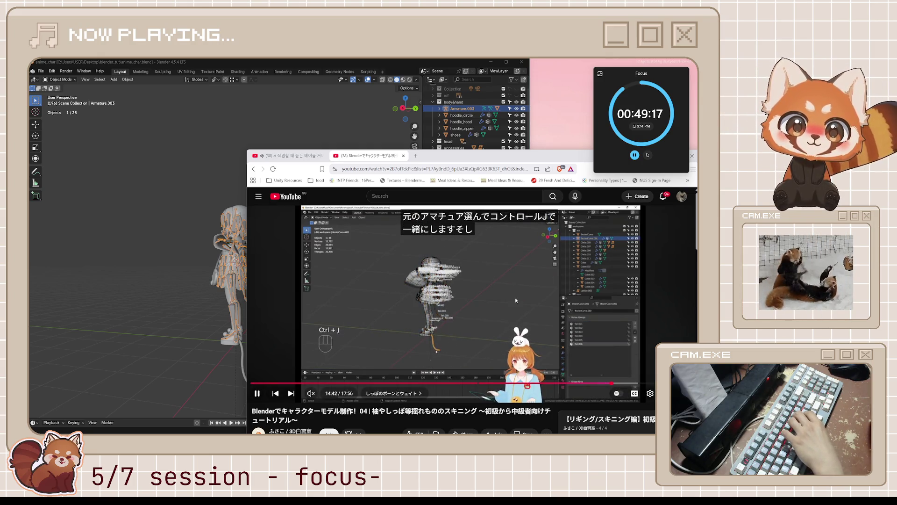
key("k")
key("k")
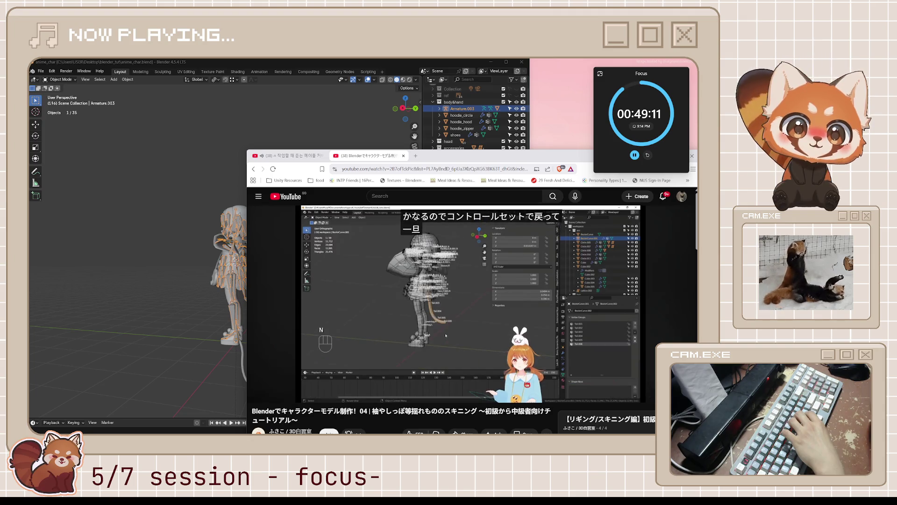
key("k")
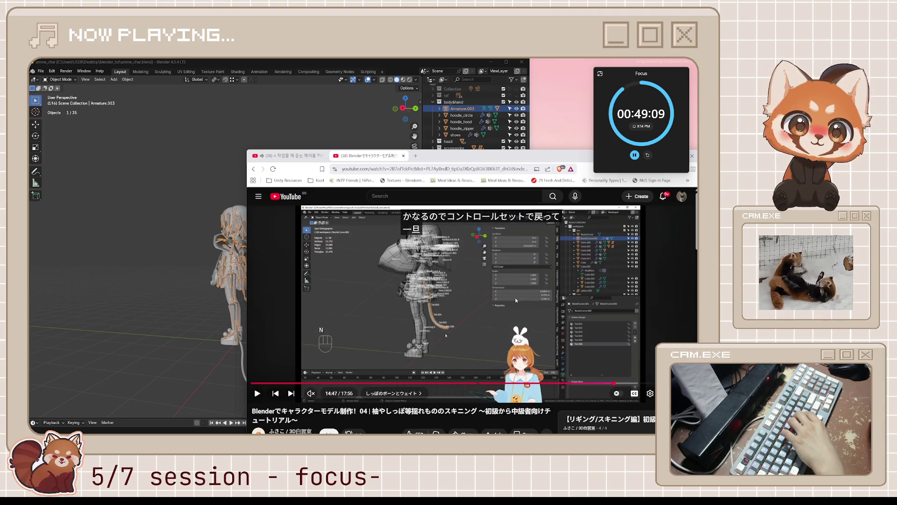
Step: Play the tutorial on to 15:11, then return to Blender
key("space")
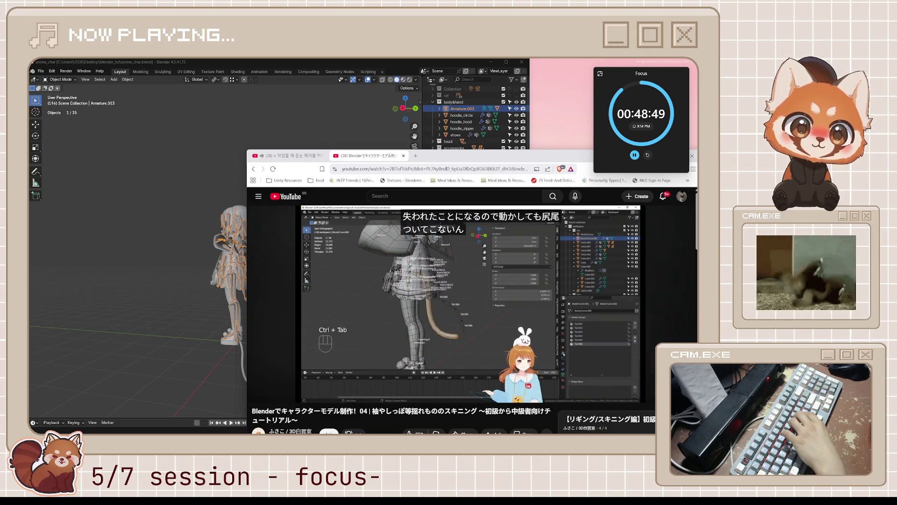
key("space")
key("space")
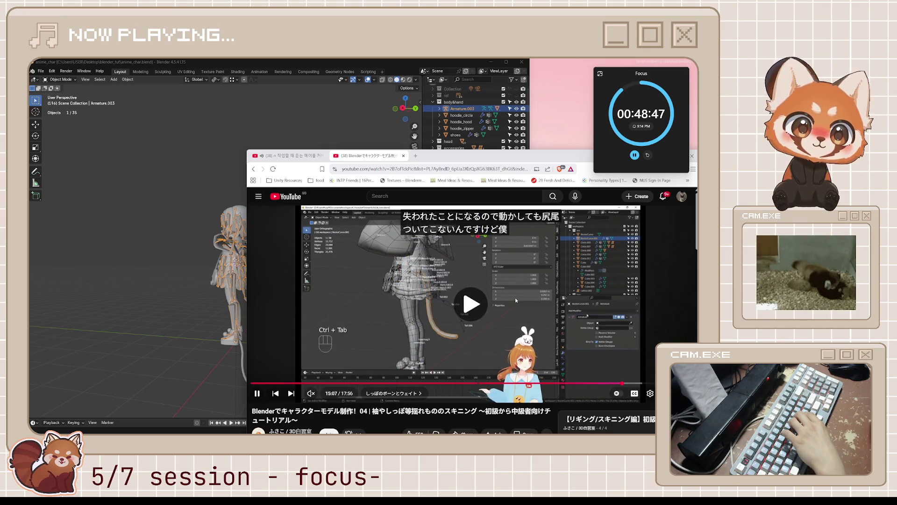
key("space")
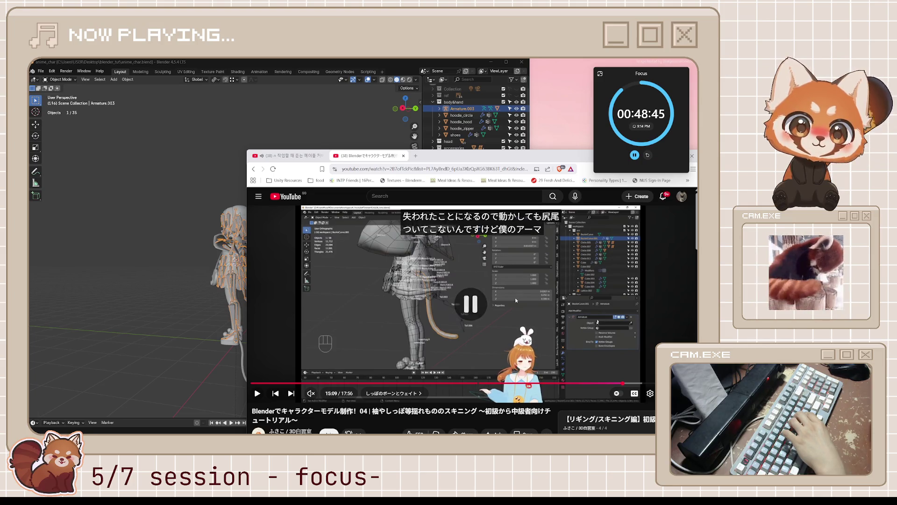
key("space")
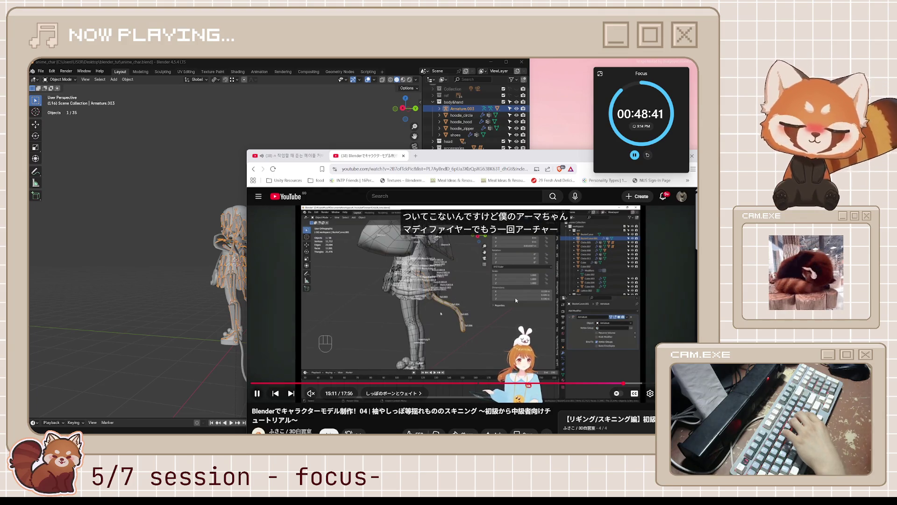
key("space")
left_click(197, 162)
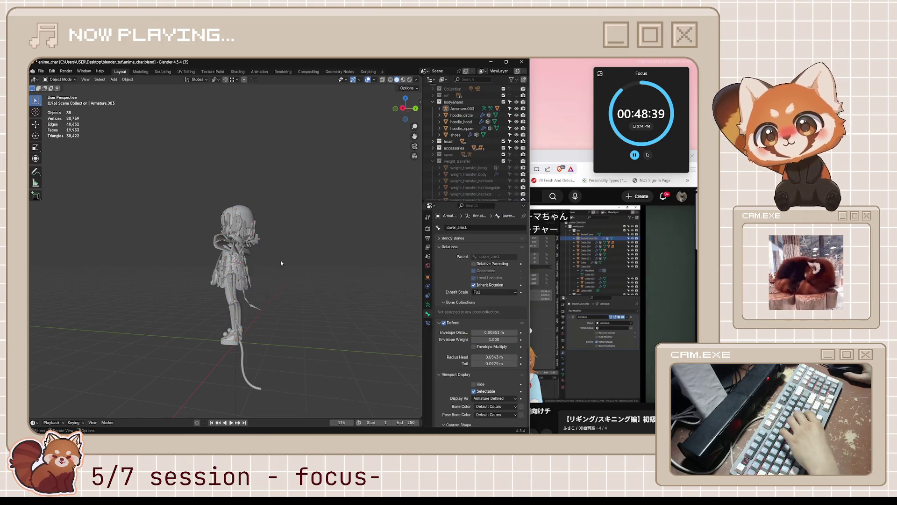
Step: Try the tail mesh's clear-parent options, then undo the parent changes
left_click(246, 352)
right_click(245, 352)
key("Escape")
key("alt+p")
left_click(292, 333)
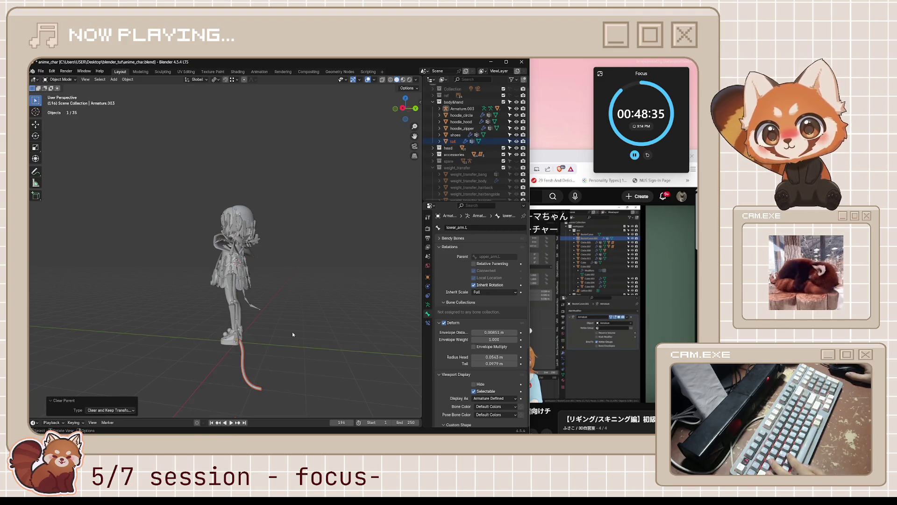
right_click(243, 351)
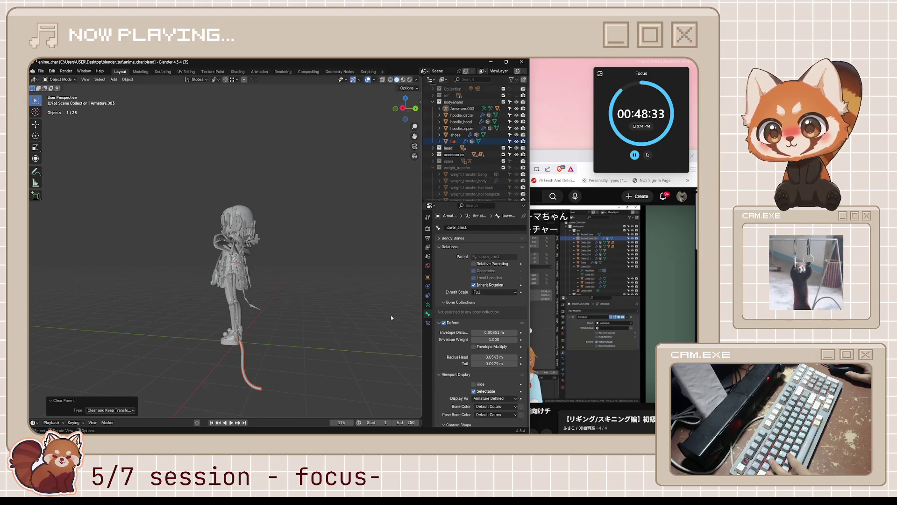
key("alt+p")
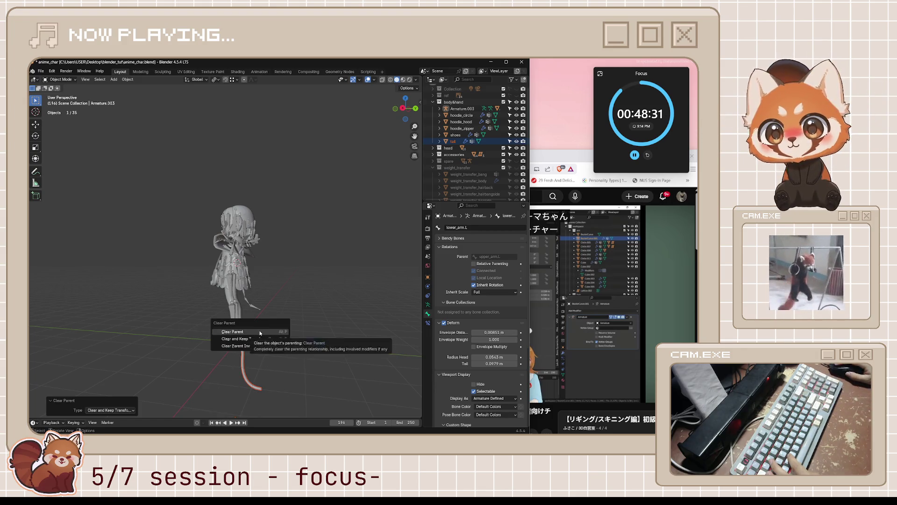
left_click(260, 333)
key("alt+p")
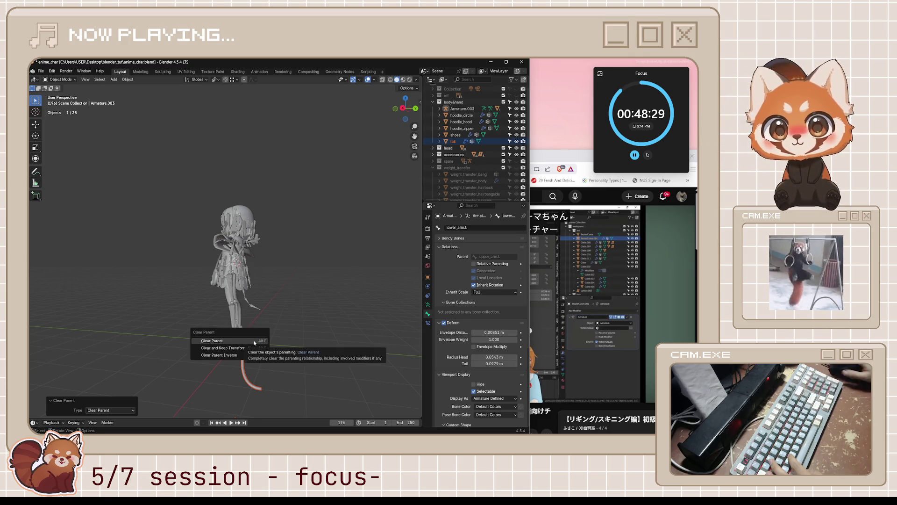
left_click(258, 351)
key("ctrl+z")
key("ctrl+z")
key("ctrl+z")
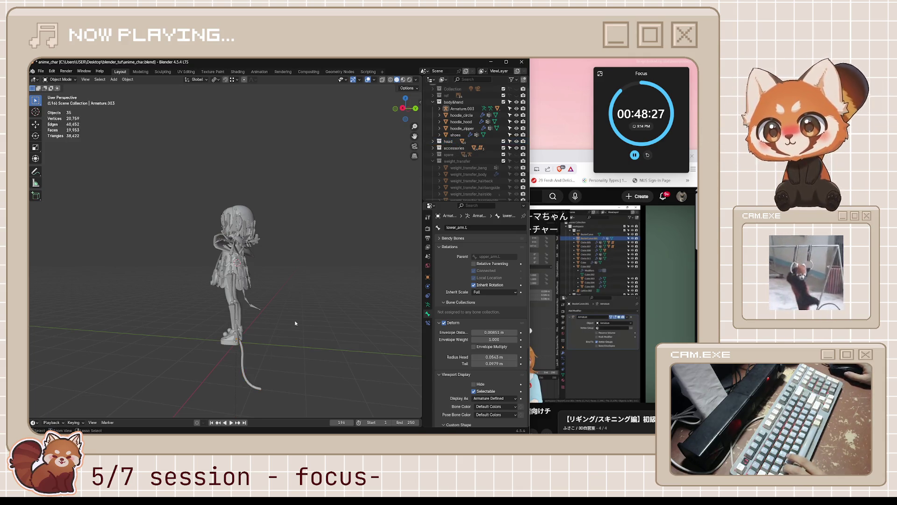
Step: Unparent the tail mesh with Clear and Keep Transformation
left_click(295, 323)
scroll(282, 315, "up", 2)
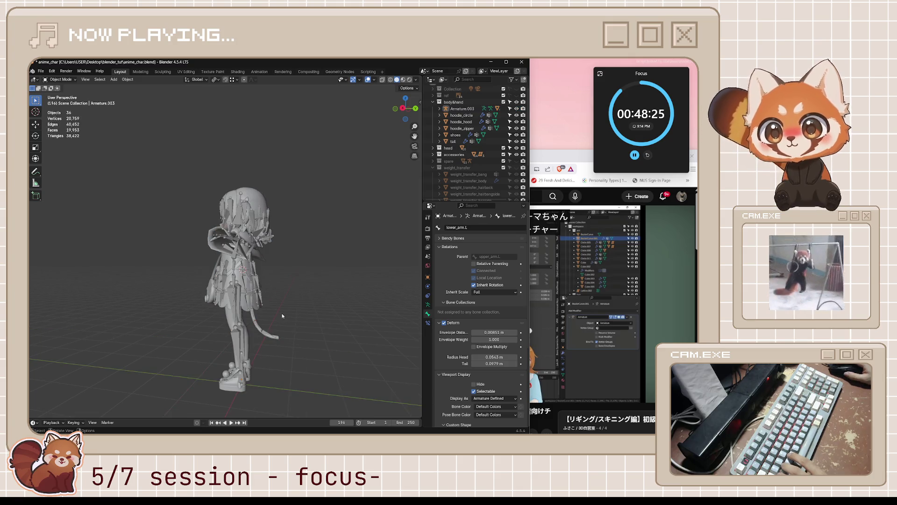
left_click(255, 327)
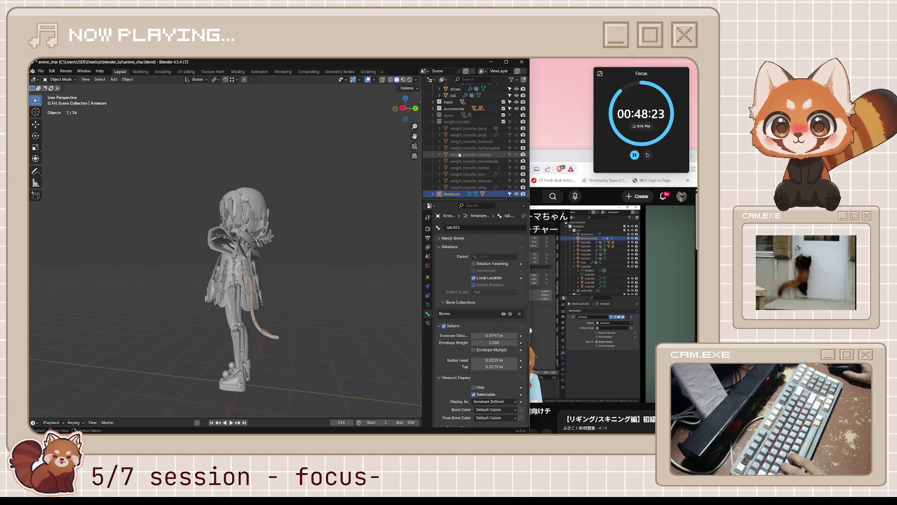
scroll(277, 357, "up", 2)
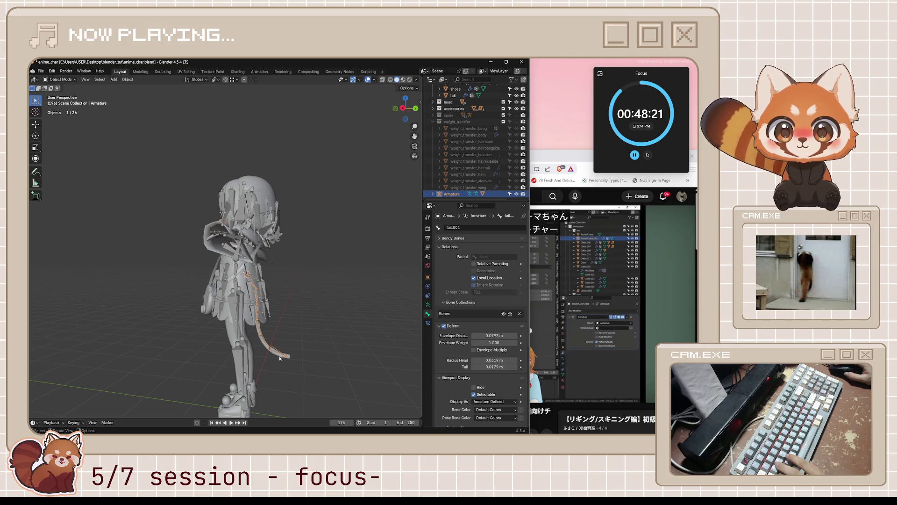
left_click(279, 358)
key("alt+p")
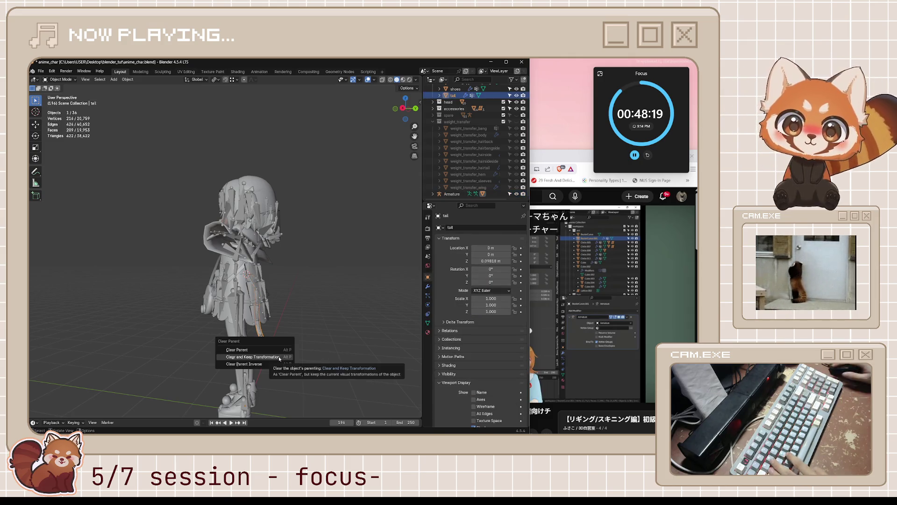
left_click(279, 358)
Step: Select Armature and Armature.003 with Armature.003 active, then save anime_char.blend
left_click(255, 316)
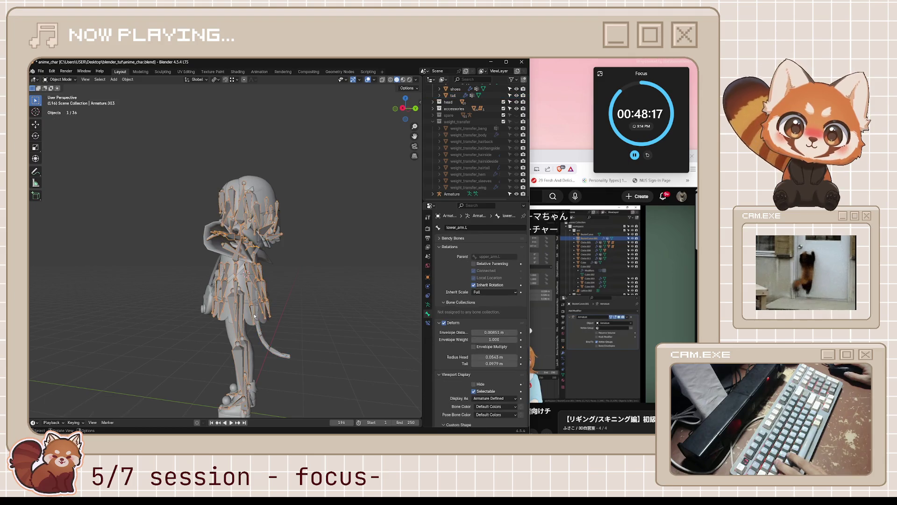
left_click(260, 333, "shift")
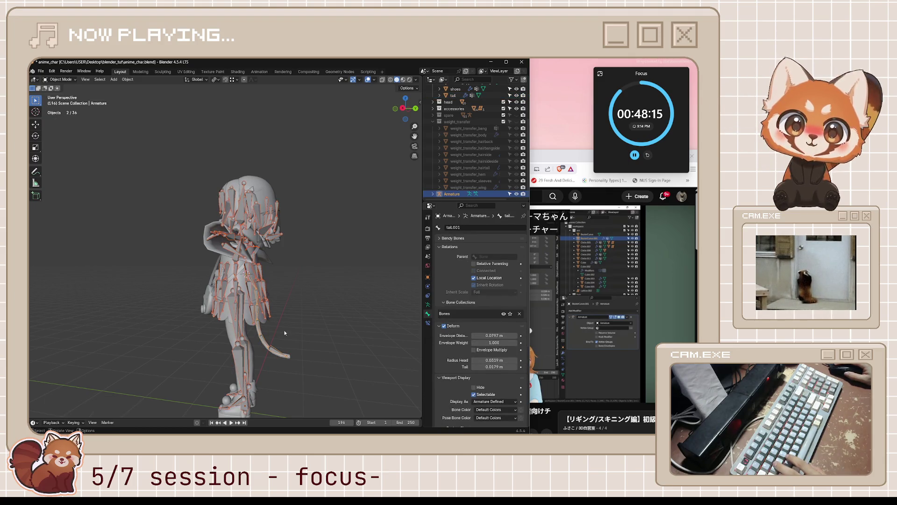
left_click(252, 311, "shift")
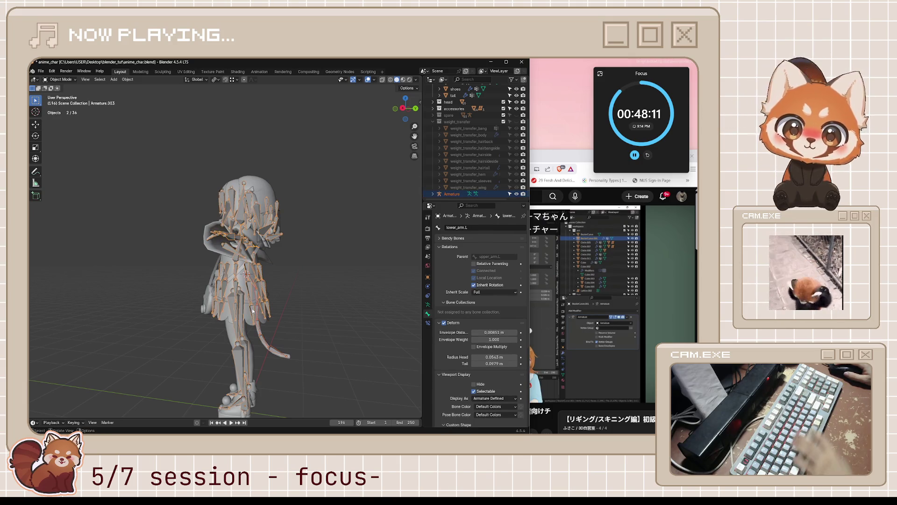
left_click(294, 324)
key("ctrl+s")
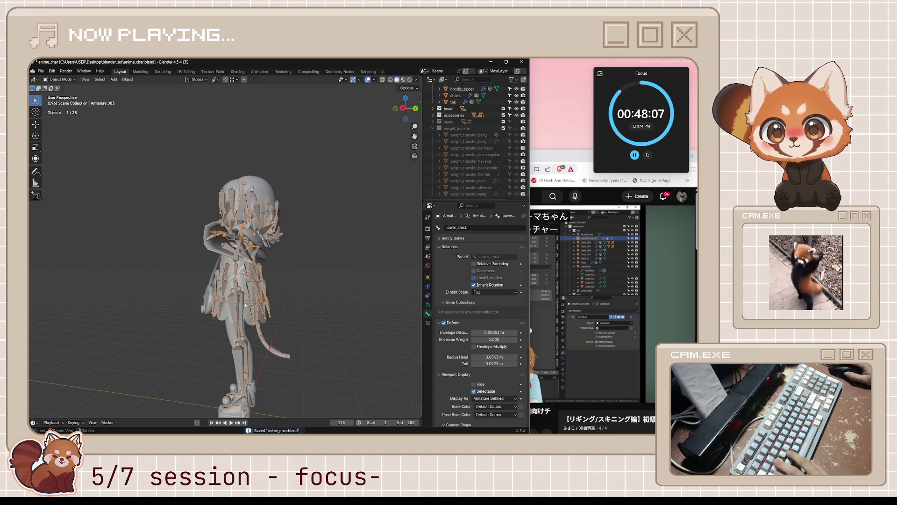
Step: Test-rotate the tail.005 bone in Pose Mode, cancel it, and return to Object Mode
key("ctrl+Tab")
middle_click_drag(246, 292, 289, 302)
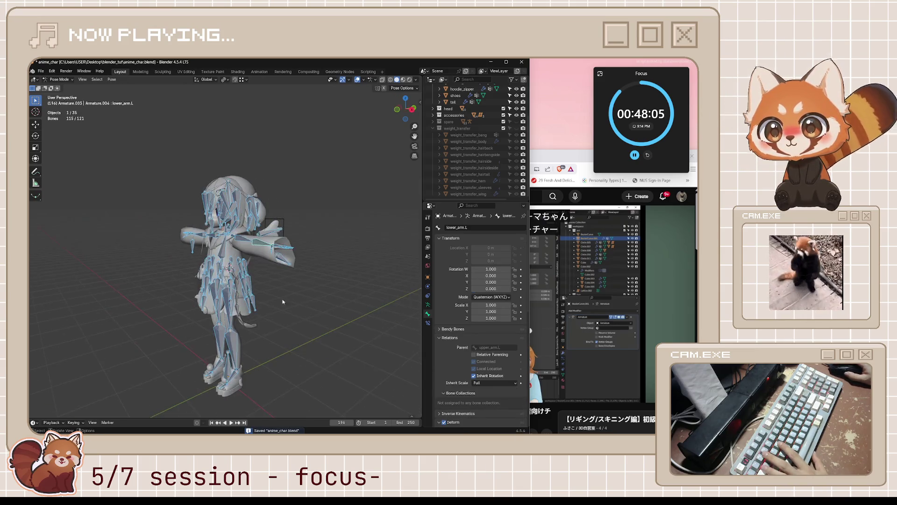
left_click(232, 346)
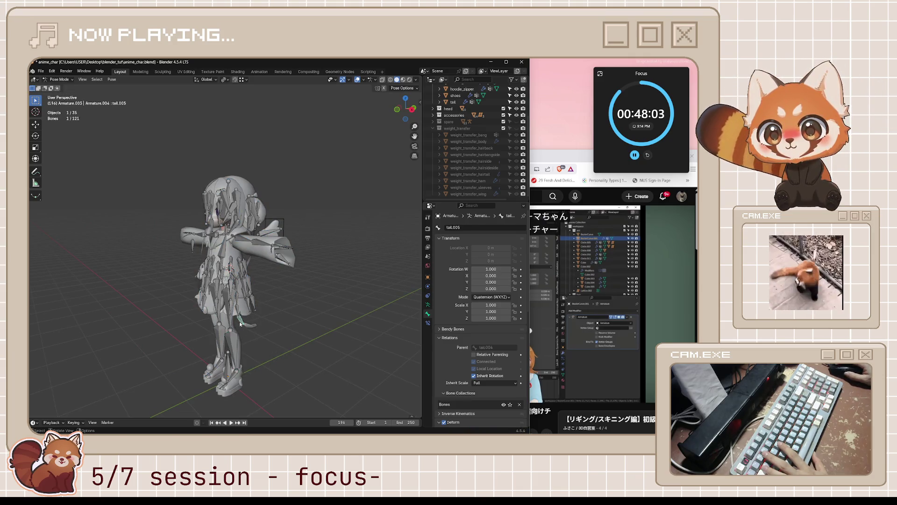
left_click(240, 323)
key("r")
left_click(242, 333)
mouse_move(243, 333)
middle_mouse_down()
mouse_move(260, 321)
mouse_move(290, 324)
middle_mouse_up()
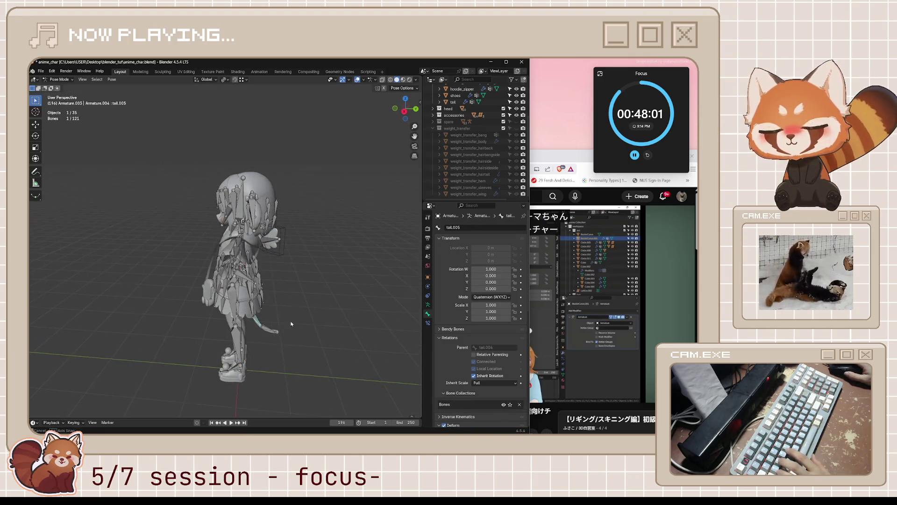
key("ctrl+Tab")
Step: Confirm the tail mesh's Armature modifier targets Armature.003 and save anime_char.blend
key("alt+a")
scroll(263, 335, "up", 3)
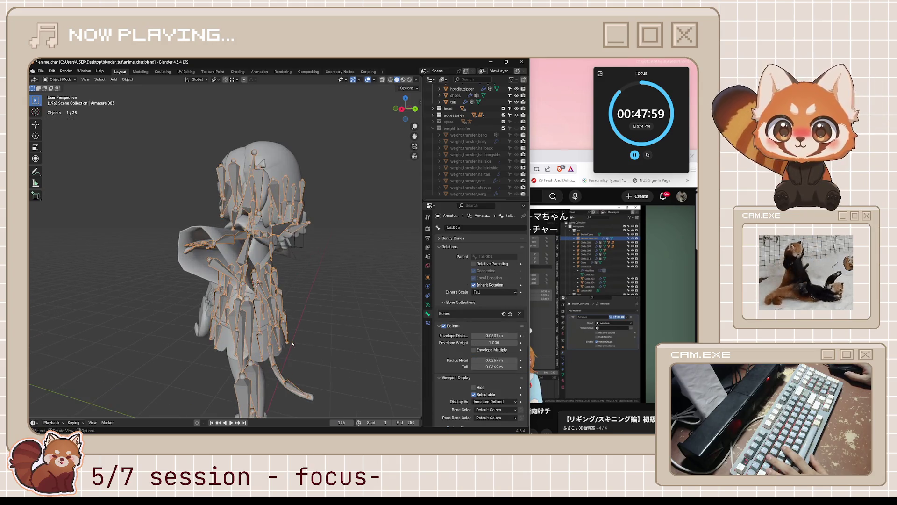
left_click(292, 326)
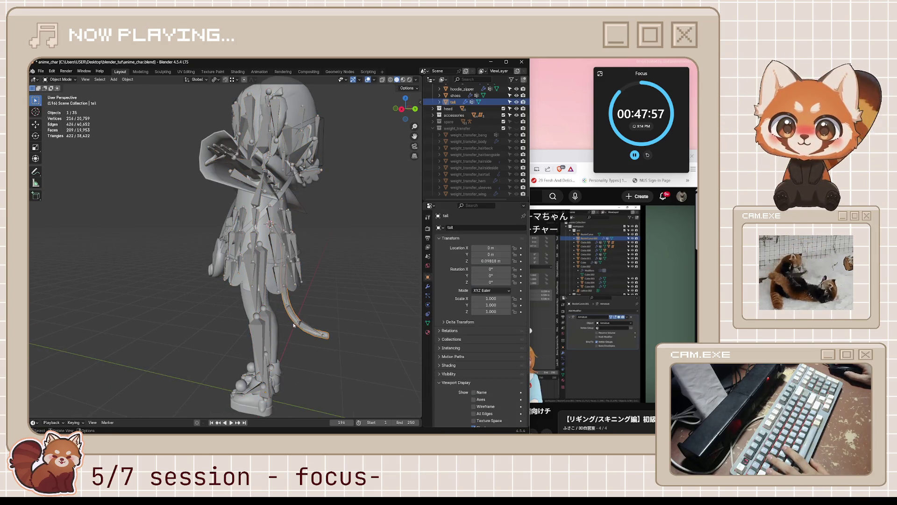
left_click(428, 286)
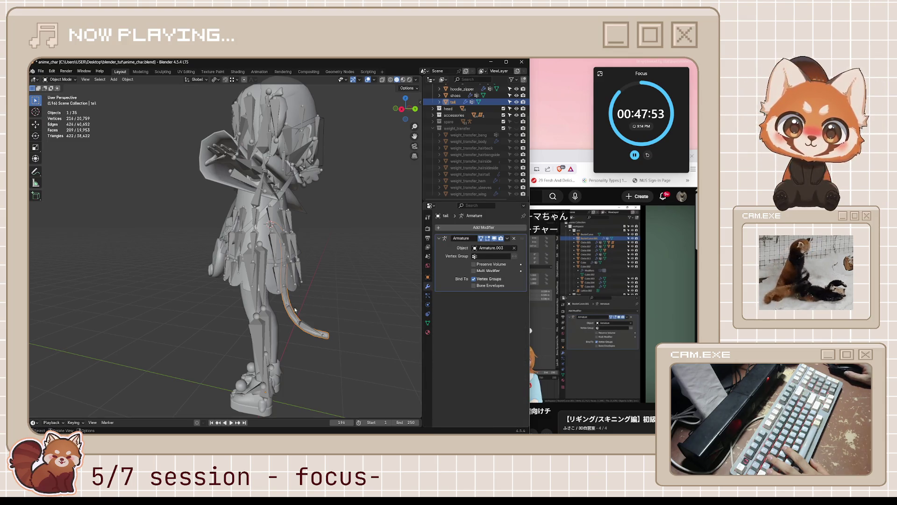
key("alt+a")
middle_click_drag(338, 305, 383, 309)
key("ctrl+s")
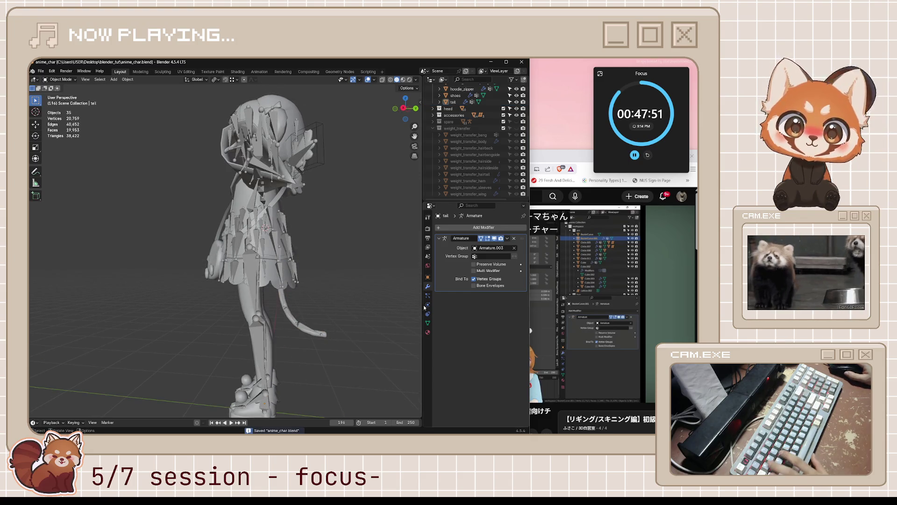
key("alt+Tab")
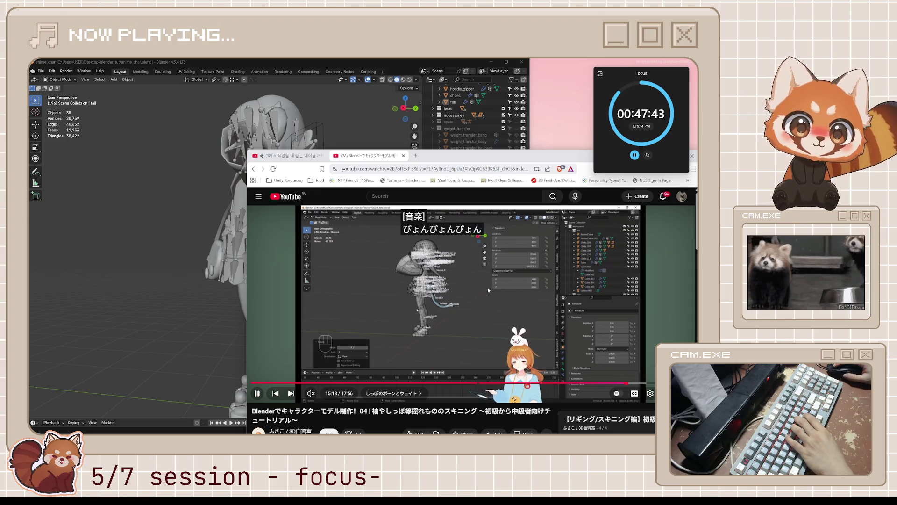
Step: Play the tutorial on to 15:19, then select Armature.003 back in Blender
key("space")
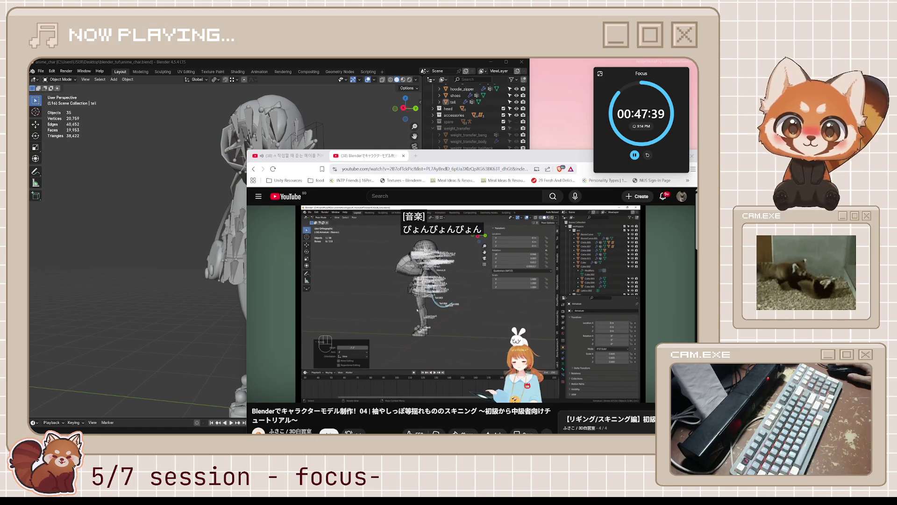
key("space")
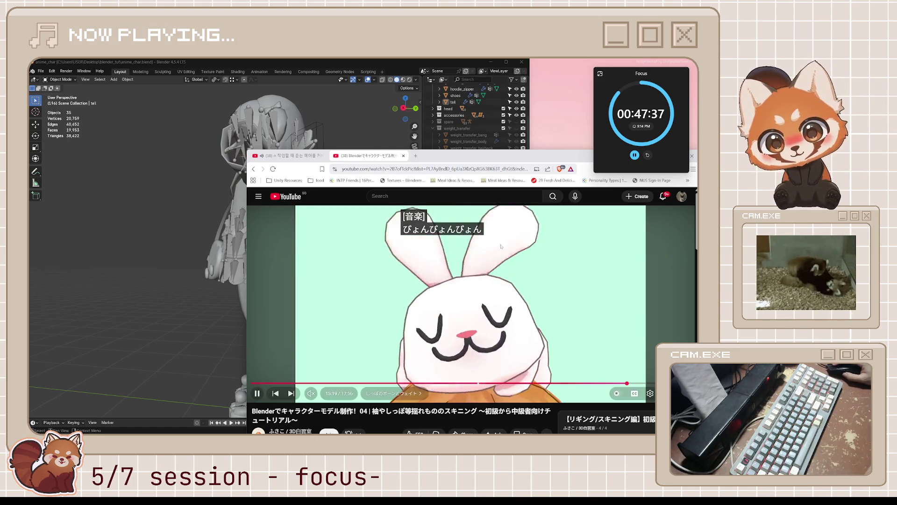
key("space")
left_click(289, 318)
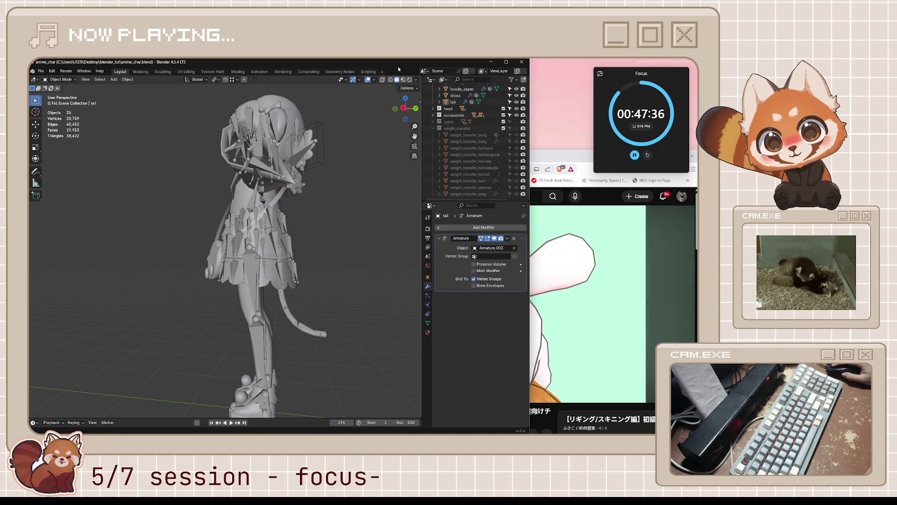
Step: Rotate tail.005 and its linked tail bones in Pose Mode to check the mesh follows
key("ctrl+Tab")
left_click(288, 318)
key("r")
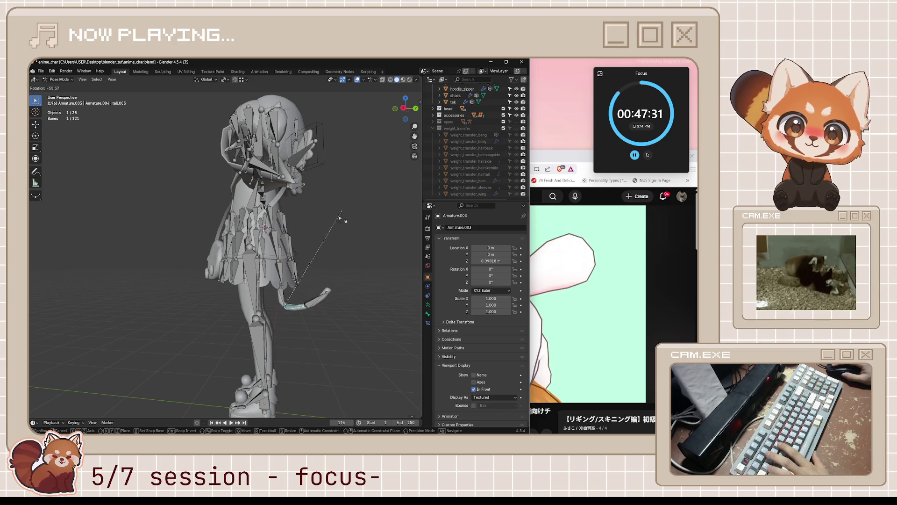
left_click(317, 317)
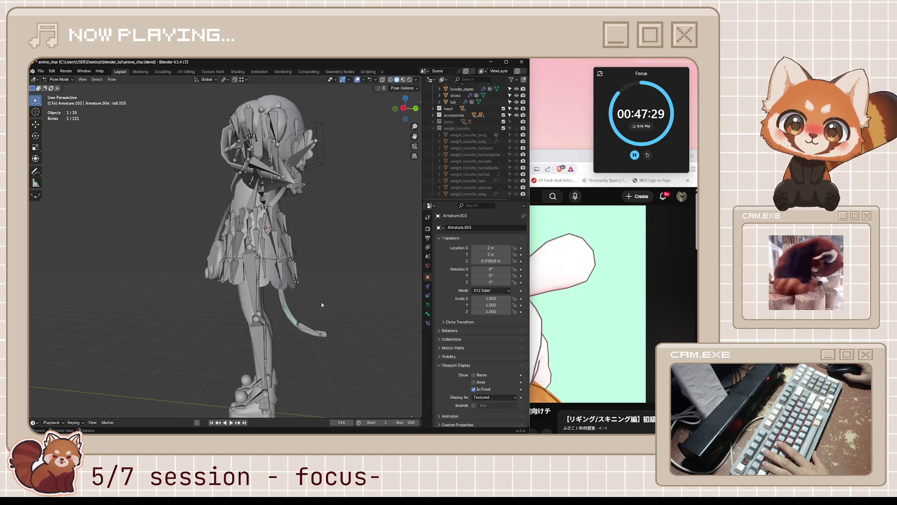
middle_click_drag(321, 305, 301, 297)
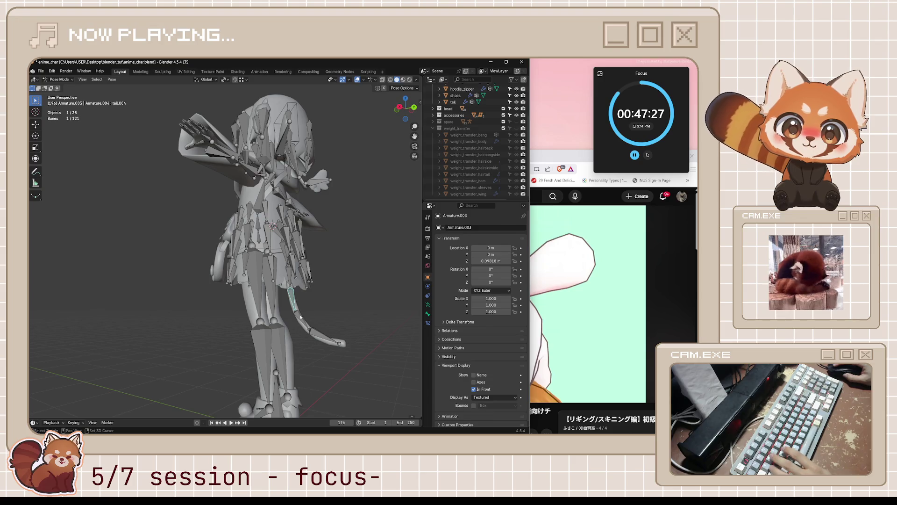
key("l")
key("r")
key("r")
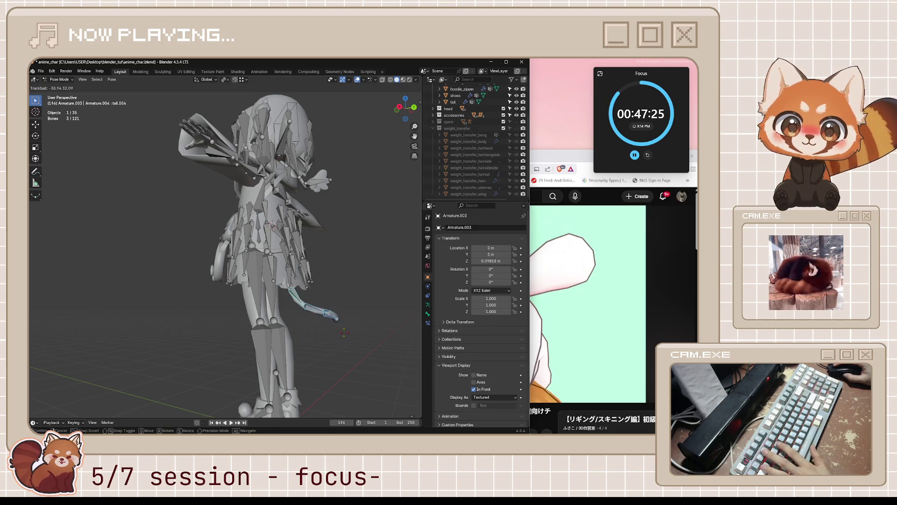
left_click(336, 355)
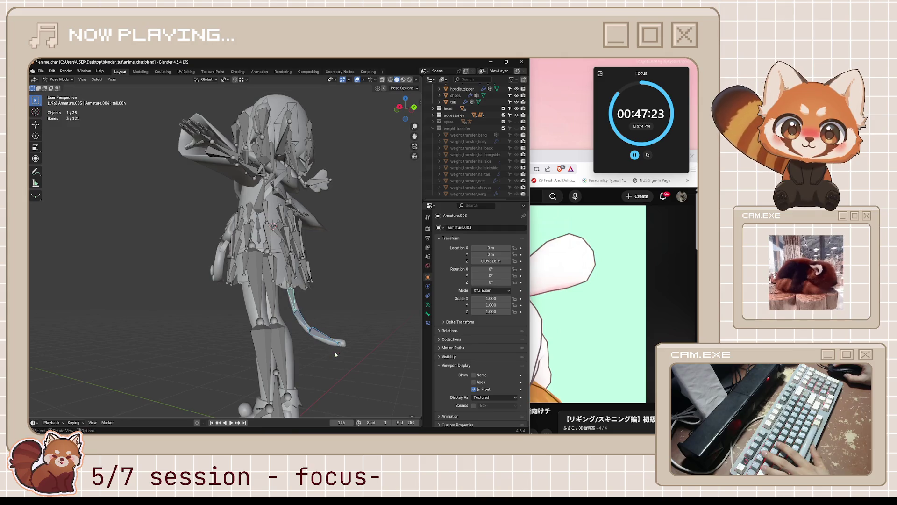
Step: Return to Object Mode, save anime_char.blend, and turn off overlays to view the plain model
left_click(359, 317)
mouse_move(359, 317)
middle_mouse_down()
mouse_move(381, 317)
mouse_move(268, 256)
middle_mouse_up()
key("ctrl+Tab")
scroll(268, 256, "down", 3)
key("ctrl+s")
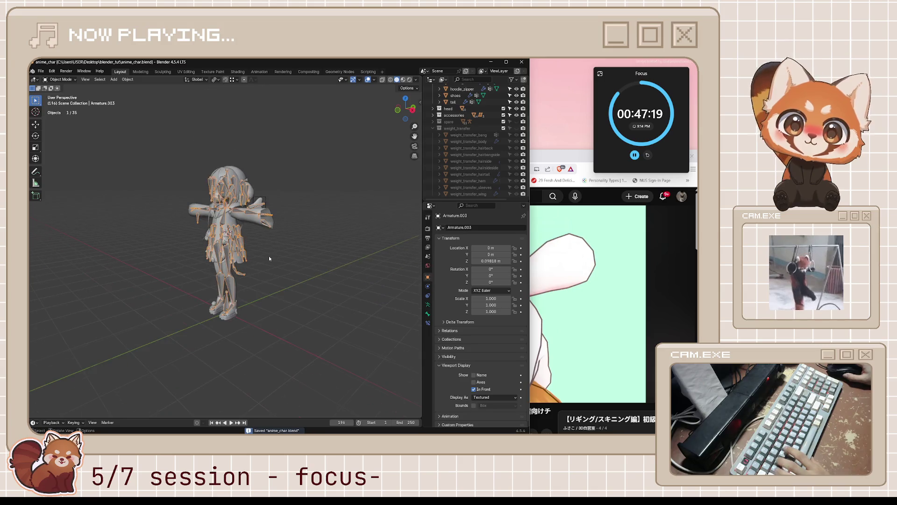
left_click(368, 80)
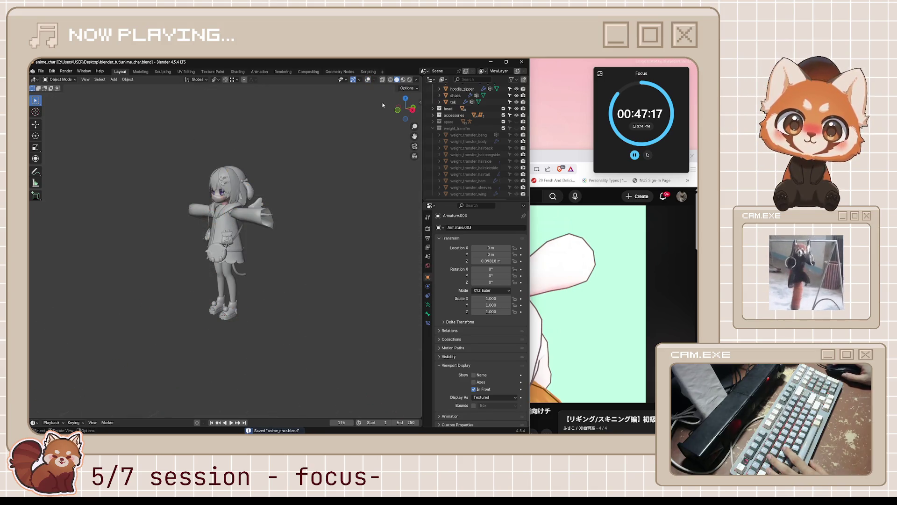
mouse_move(353, 165)
middle_mouse_down()
mouse_move(345, 155)
mouse_move(297, 164)
middle_mouse_up()
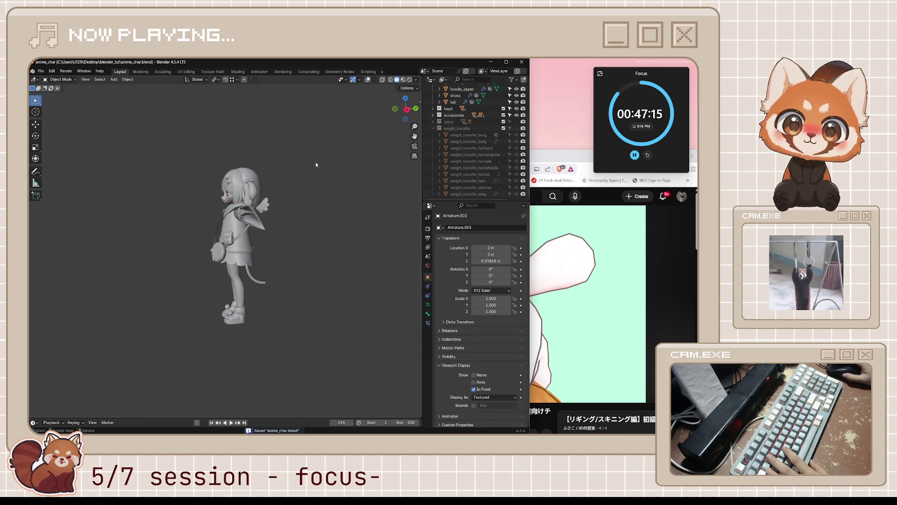
left_click(602, 264)
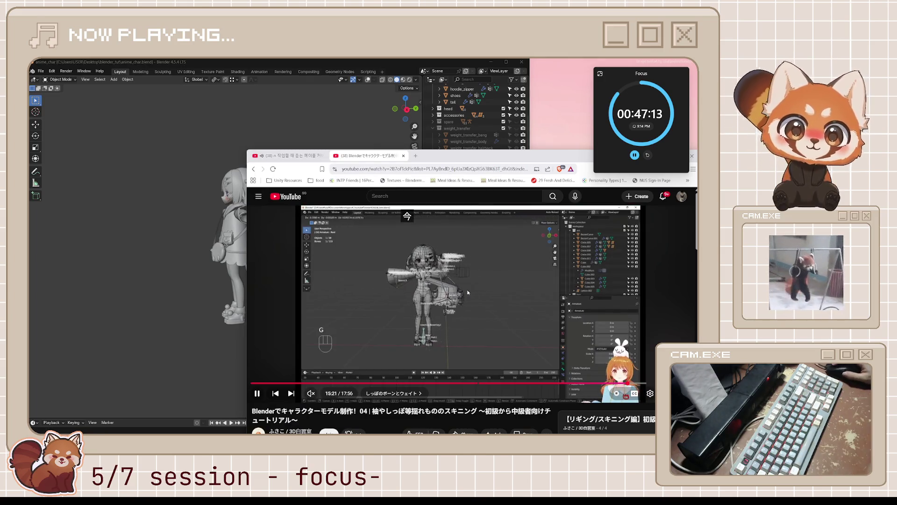
Step: Watch the tutorial to about 15:26, then show Blender's overlays again in front view
left_click(395, 300)
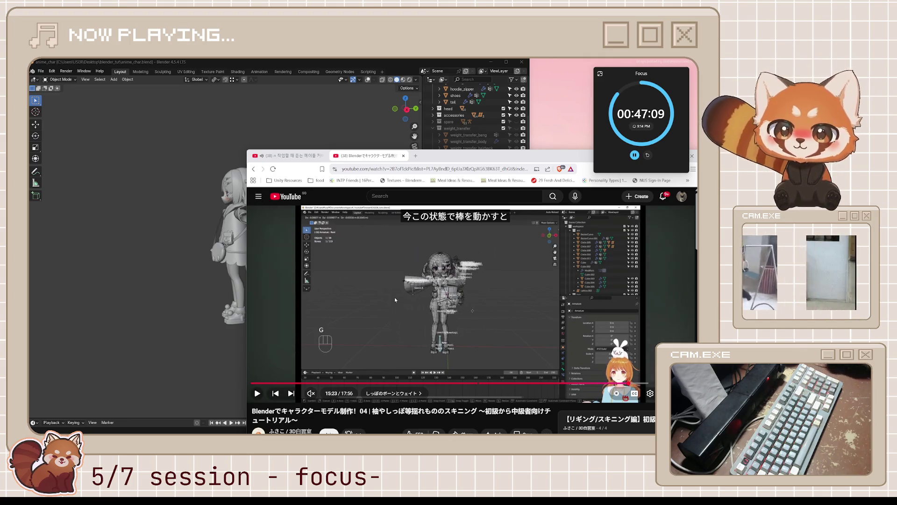
left_click(402, 297)
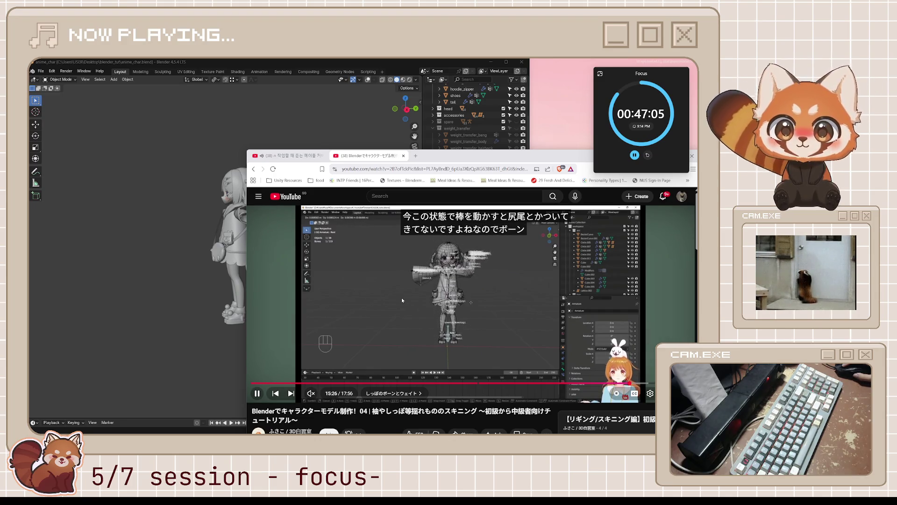
left_click(471, 305)
key("alt+Tab")
middle_click_drag(279, 246, 289, 239)
left_click(368, 79)
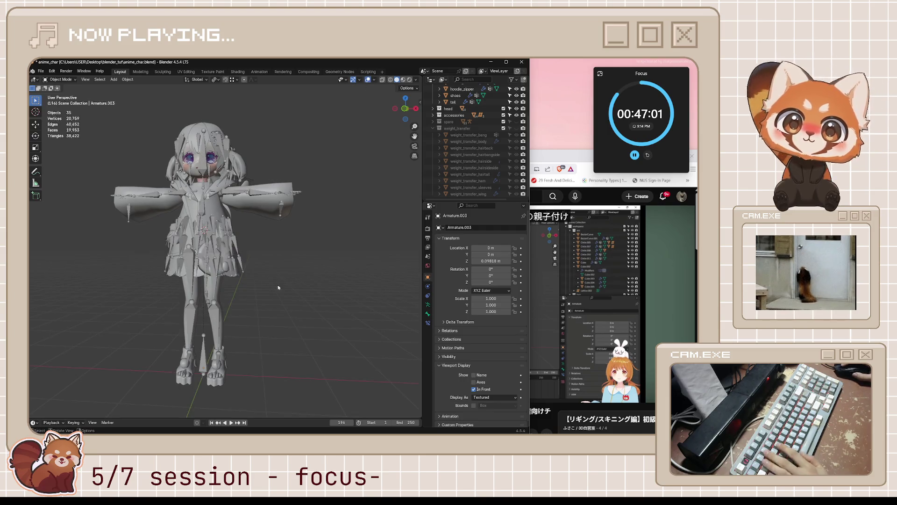
Step: In Pose Mode, view the hips and tail bones and try moving a bone, cancelling it
key("ctrl+Tab")
mouse_move(280, 306)
middle_mouse_down()
mouse_move(236, 267)
mouse_move(314, 269)
mouse_move(273, 271)
mouse_move(217, 250)
mouse_move(291, 293)
mouse_move(267, 255)
mouse_move(311, 271)
mouse_move(285, 266)
mouse_move(299, 269)
middle_mouse_up()
key("g")
key("Escape")
Step: Bring the tutorial back, play it, and rewind ten seconds
key("alt+Tab")
left_click(557, 284)
key("j")
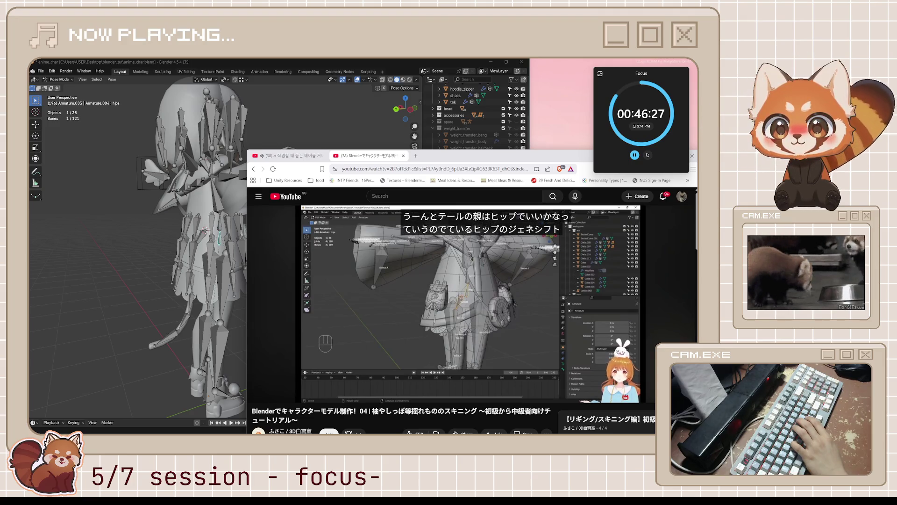
Step: Pause and resume the tutorial, then return to Blender and leave Pose Mode for Object Mode
left_click(528, 297)
left_click(528, 296)
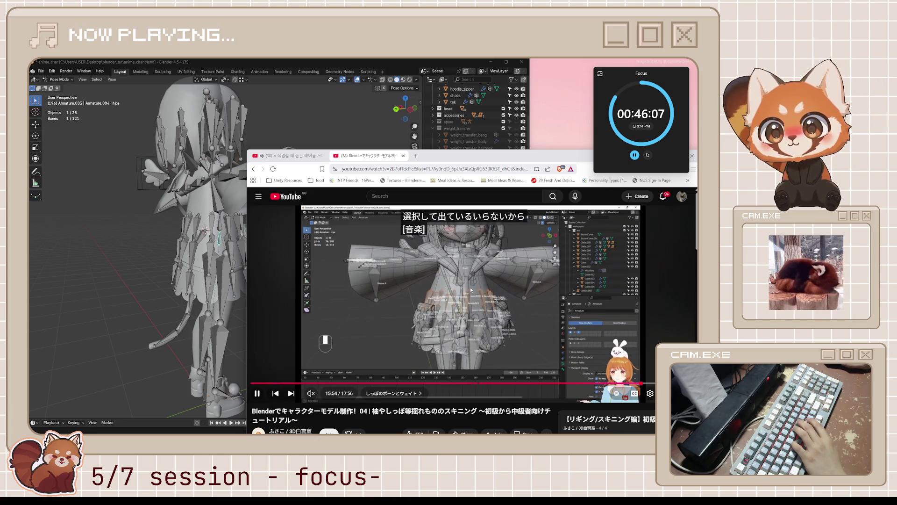
key("alt+Tab")
key("ctrl+Tab")
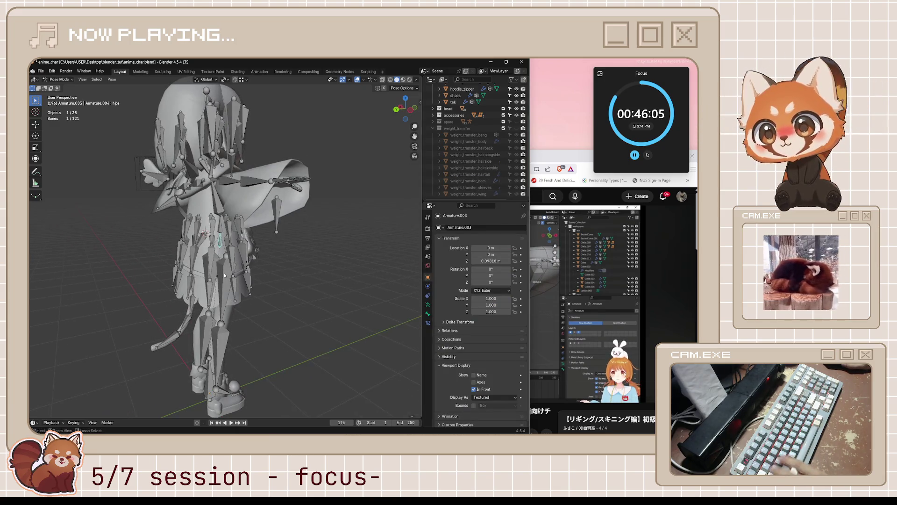
Step: Select the armature and enter Edit Mode on its bones
mouse_move(247, 268)
middle_mouse_down()
mouse_move(280, 267)
mouse_move(257, 266)
mouse_move(301, 249)
middle_mouse_up()
left_click(302, 250)
left_click(203, 248)
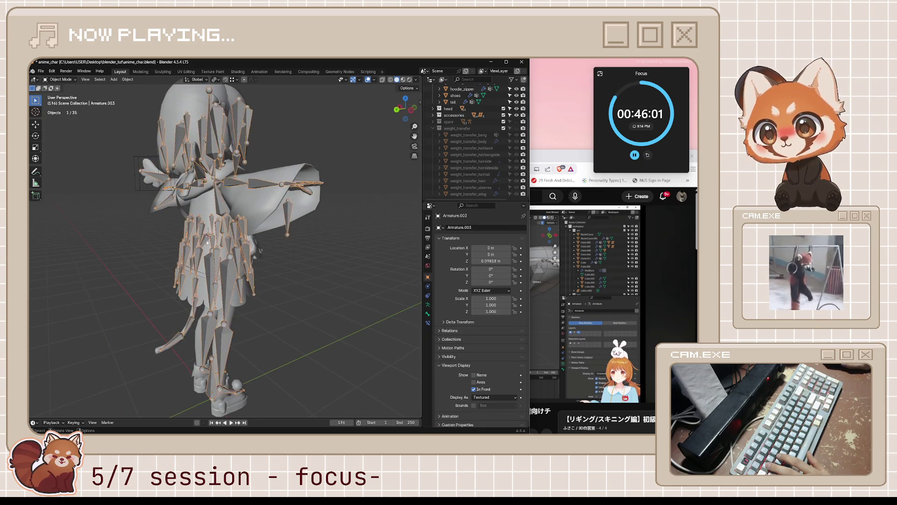
scroll(218, 244, "up", 5)
key("Tab")
Step: Parent the tail.001 bone with Keep Offset
left_click(184, 232)
mouse_move(184, 233)
middle_mouse_down()
mouse_move(171, 246)
mouse_move(195, 242)
middle_mouse_up()
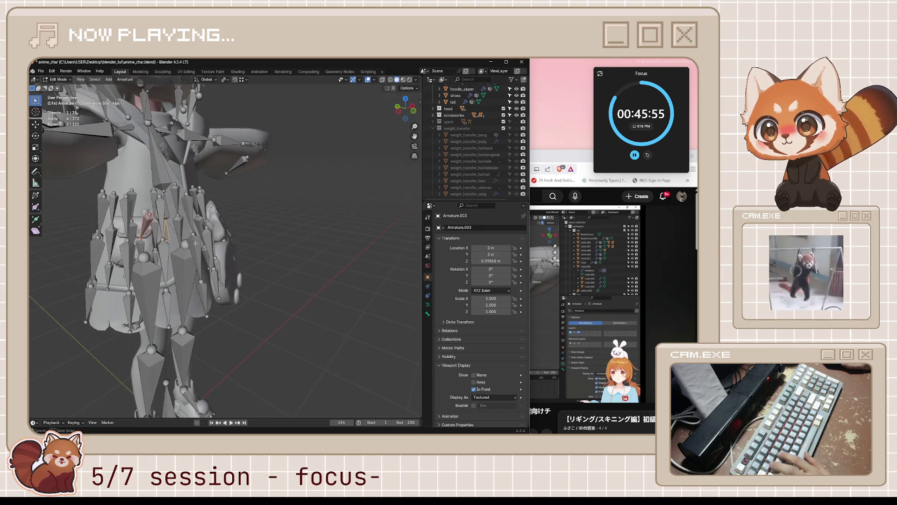
key("ctrl+p")
left_click(196, 243)
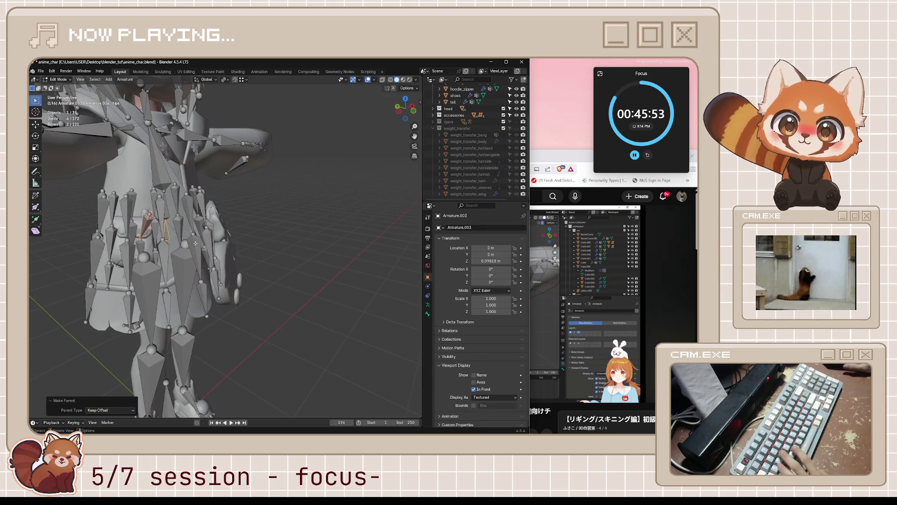
Step: Select hem.A.001 and the other upper skirt bones, then parent them to the hips with Keep Offset
mouse_move(181, 200)
middle_mouse_down()
mouse_move(215, 201)
mouse_move(232, 256)
middle_mouse_up()
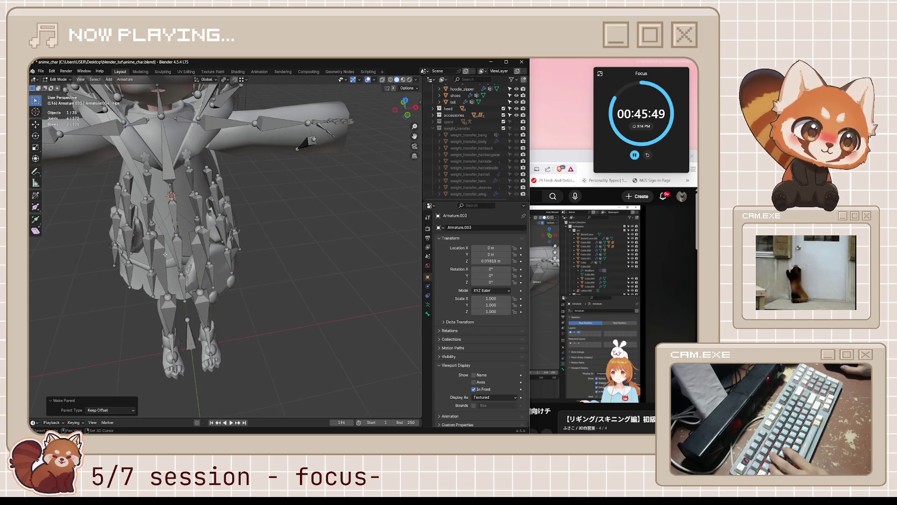
middle_click_drag(224, 252, 248, 254)
left_click(202, 229)
mouse_move(202, 230)
middle_mouse_down()
mouse_move(219, 219)
mouse_move(202, 223)
mouse_move(285, 229)
mouse_move(253, 207)
mouse_move(271, 201)
mouse_move(246, 214)
middle_mouse_up()
scroll(246, 215, "up", 3)
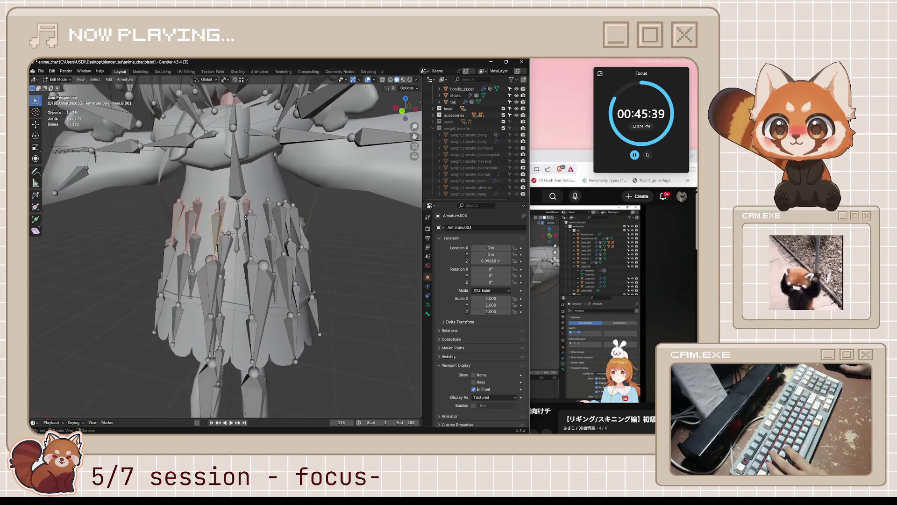
left_click(276, 217, "shift")
left_click(296, 224, "shift")
mouse_move(296, 224)
middle_mouse_down()
mouse_move(214, 240)
mouse_move(220, 246)
mouse_move(186, 259)
mouse_move(238, 237)
mouse_move(204, 245)
middle_mouse_up()
left_click(214, 248, "shift")
left_click(233, 236, "shift")
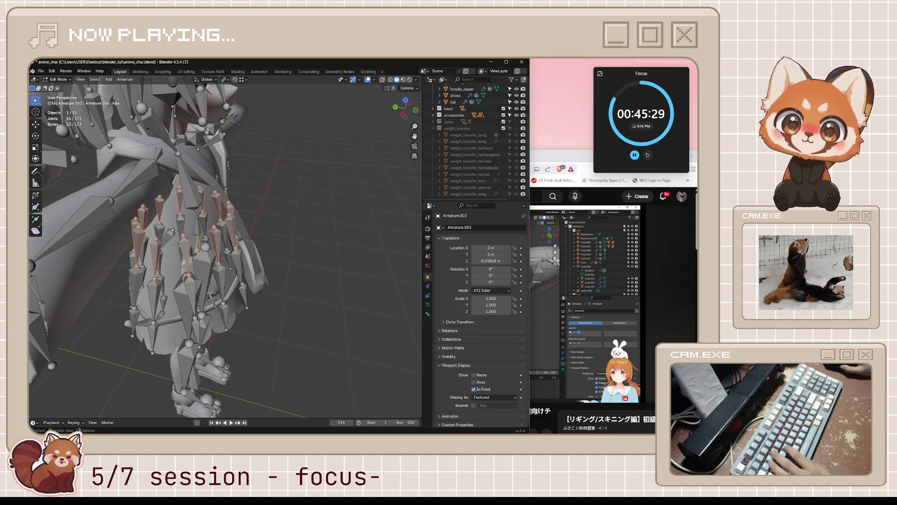
key("ctrl+p")
left_click(198, 250)
Step: Save anime_char.blend
mouse_move(197, 250)
middle_mouse_down()
mouse_move(279, 250)
mouse_move(269, 254)
middle_mouse_up()
key("ctrl+s")
key("ctrl+Tab")
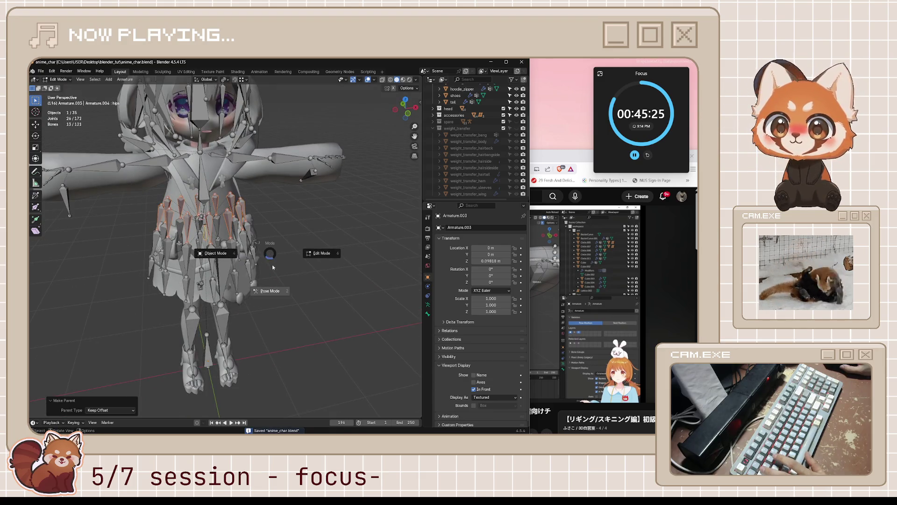
Step: In Pose Mode, test-move a bone to check the skirt follows the hips, then return to the tutorial
left_click(276, 297)
mouse_move(206, 234)
middle_mouse_down()
mouse_move(308, 225)
mouse_move(328, 203)
mouse_move(272, 225)
mouse_move(326, 243)
mouse_move(346, 228)
mouse_move(315, 194)
middle_mouse_up()
left_click(247, 234)
key("g")
left_click(299, 236)
scroll(308, 241, "up", 5)
key("g")
key("Escape")
left_click(522, 286)
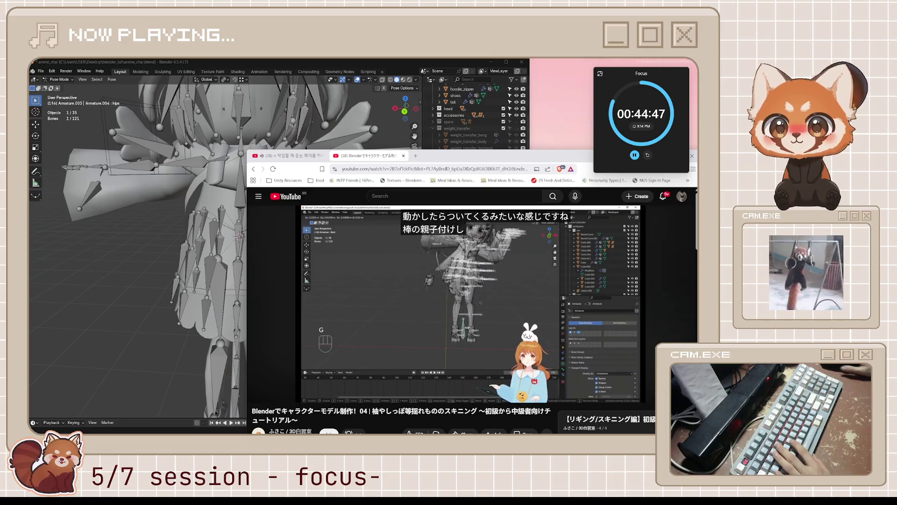
Step: Pause the tutorial at 16:19 and return to a front view of the Blender rig
left_click(457, 287)
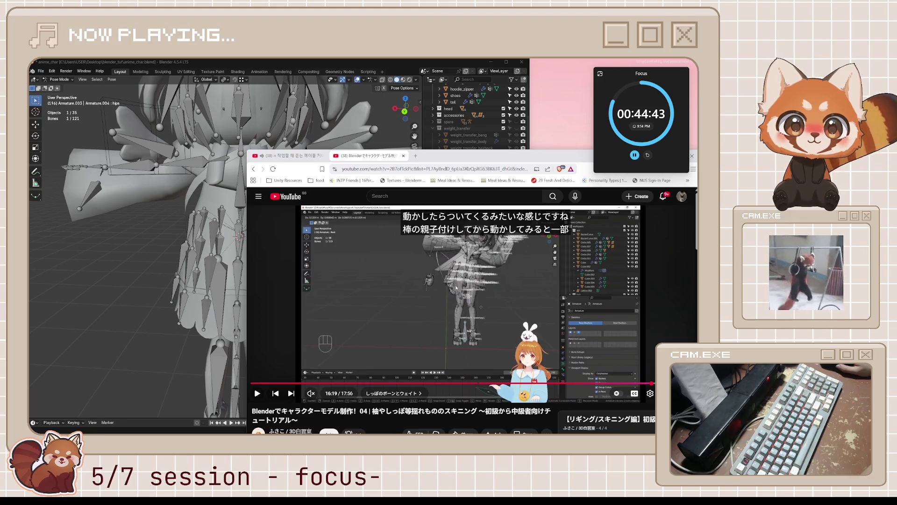
key("alt+Tab")
mouse_move(284, 280)
middle_mouse_down()
mouse_move(309, 266)
mouse_move(346, 265)
mouse_move(349, 275)
mouse_move(342, 287)
mouse_move(329, 259)
mouse_move(258, 254)
middle_mouse_up()
scroll(276, 256, "up", 5)
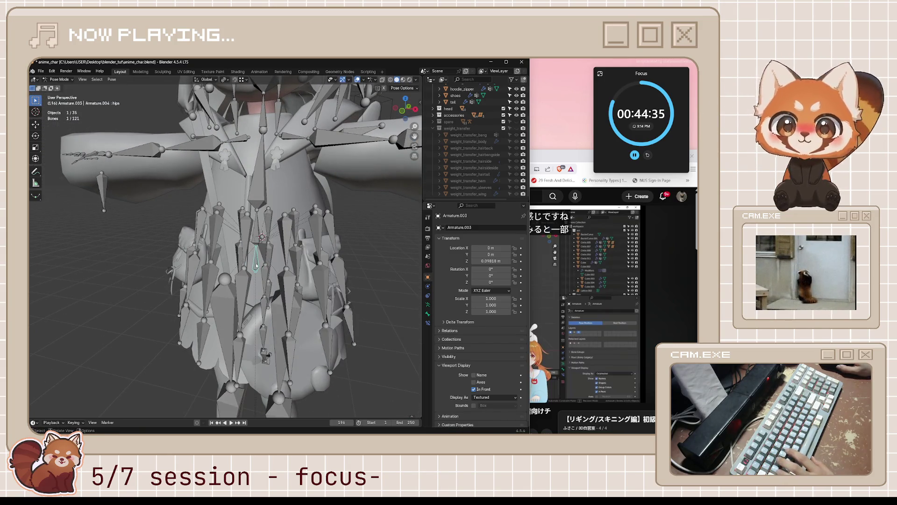
Step: Enter Edit Mode on the armature and parent the selected bones with Keep Offset
key("Tab")
middle_click_drag(269, 266, 227, 345)
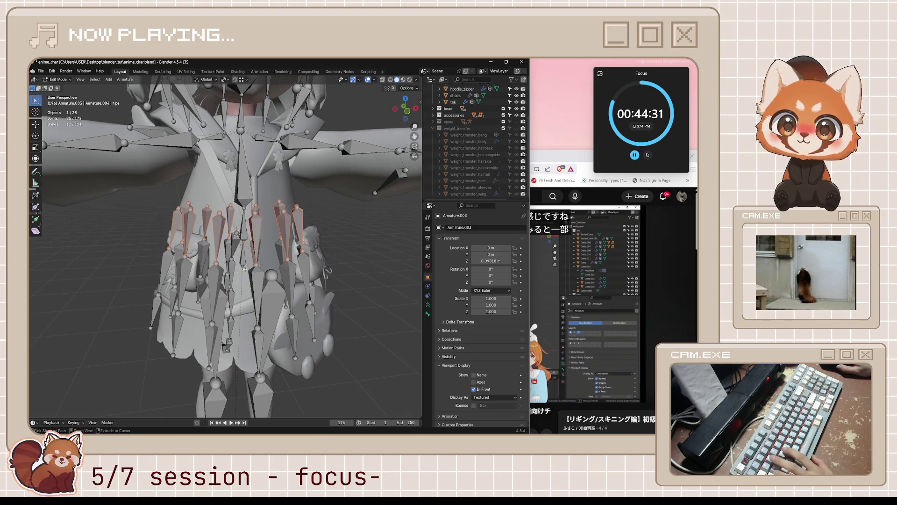
mouse_move(270, 244)
middle_mouse_down()
mouse_move(202, 250)
mouse_move(323, 265)
middle_mouse_up()
left_click(255, 258)
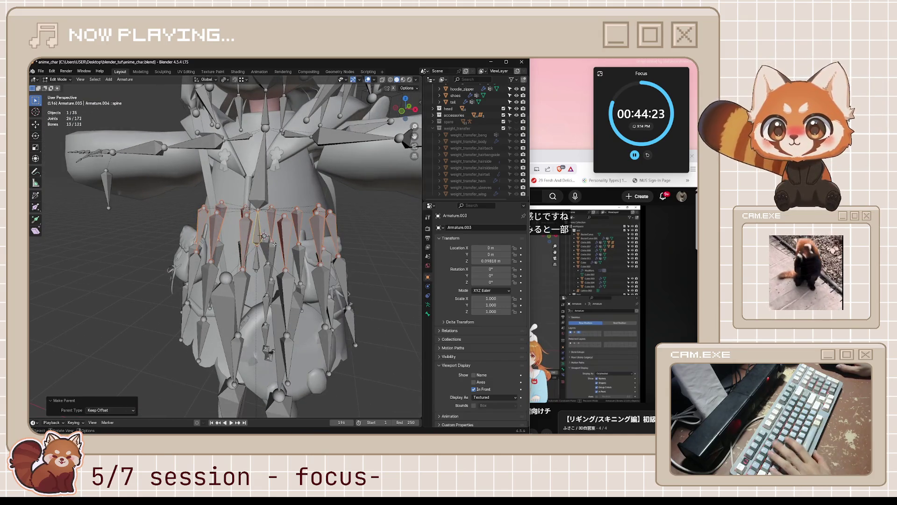
Step: Select the spine bone, try a rotation, and undo it
left_click(257, 231)
mouse_move(258, 232)
middle_mouse_down()
mouse_move(313, 256)
mouse_move(304, 243)
mouse_move(319, 219)
mouse_move(297, 247)
mouse_move(303, 263)
mouse_move(262, 258)
mouse_move(256, 229)
middle_mouse_up()
key("r")
left_click(305, 222)
key("ctrl+z")
key("ctrl+z")
Step: Select the front skirt bones with the spine, then parent them to the spine with Keep Offset
left_click(256, 229, "shift")
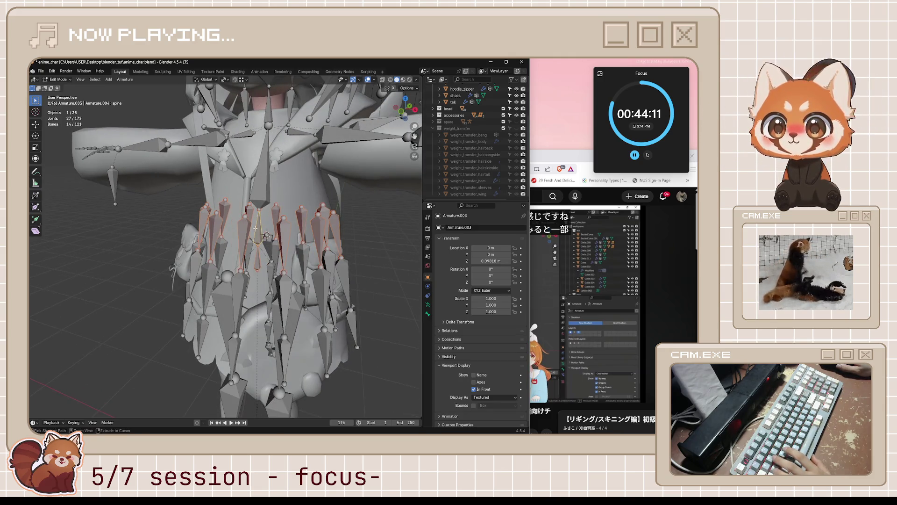
left_click(256, 265, "ctrl")
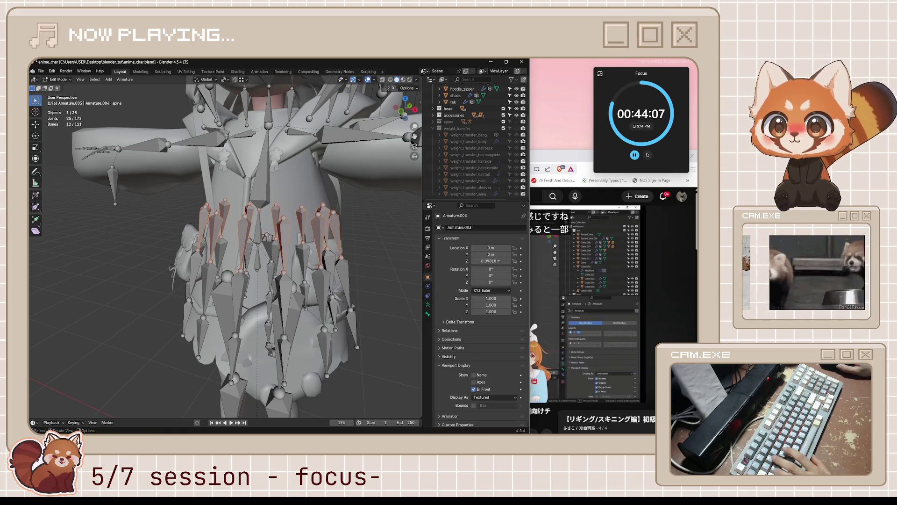
mouse_move(266, 237)
middle_mouse_down()
mouse_move(272, 226)
mouse_move(262, 238)
middle_mouse_up()
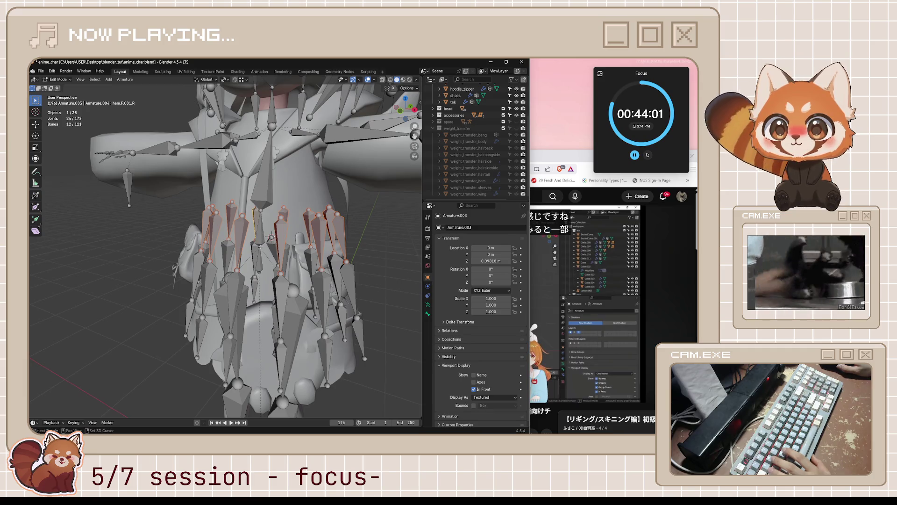
left_click(260, 245, "shift")
middle_click_drag(269, 242, 308, 244)
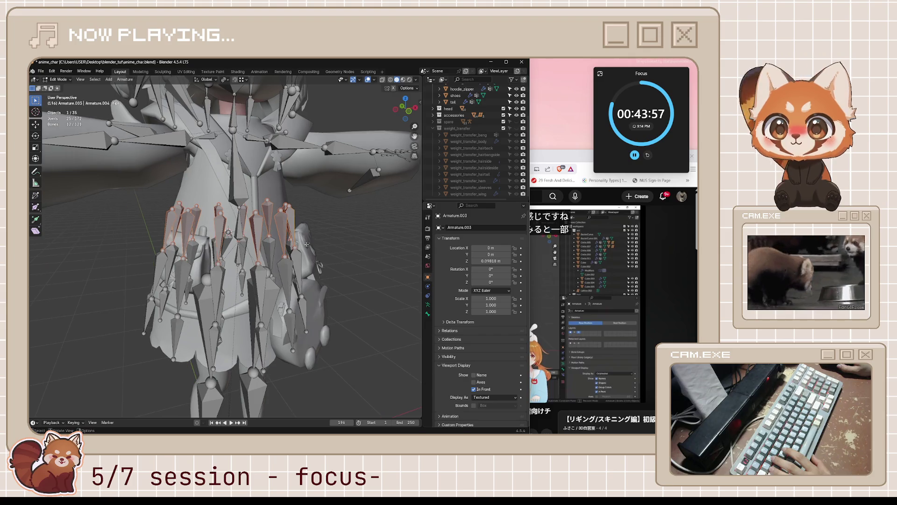
left_click(242, 229, "shift")
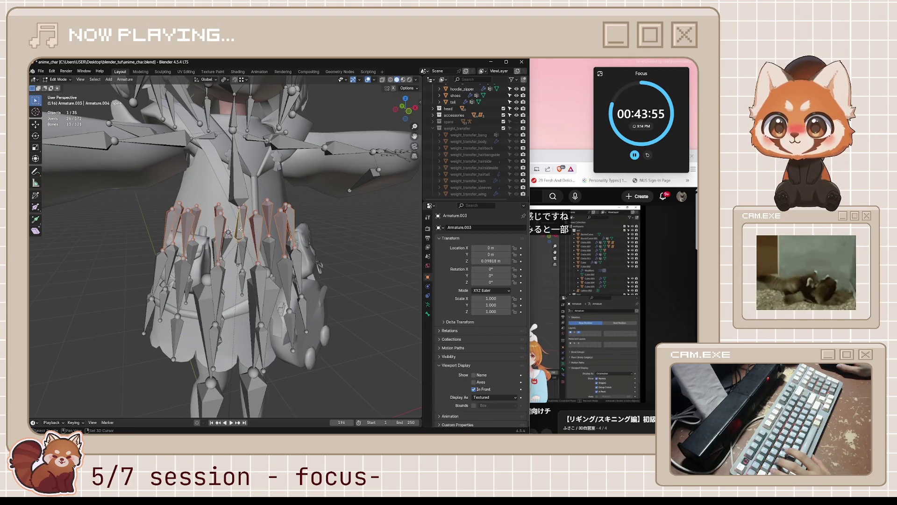
middle_click_drag(271, 243, 257, 248)
key("ctrl+p")
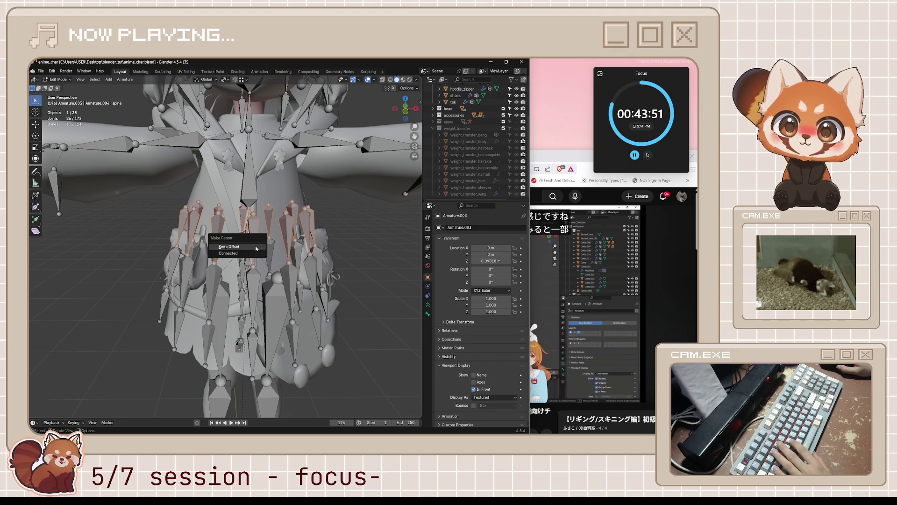
left_click(256, 247)
middle_click_drag(256, 248, 292, 248)
key("ctrl+Tab")
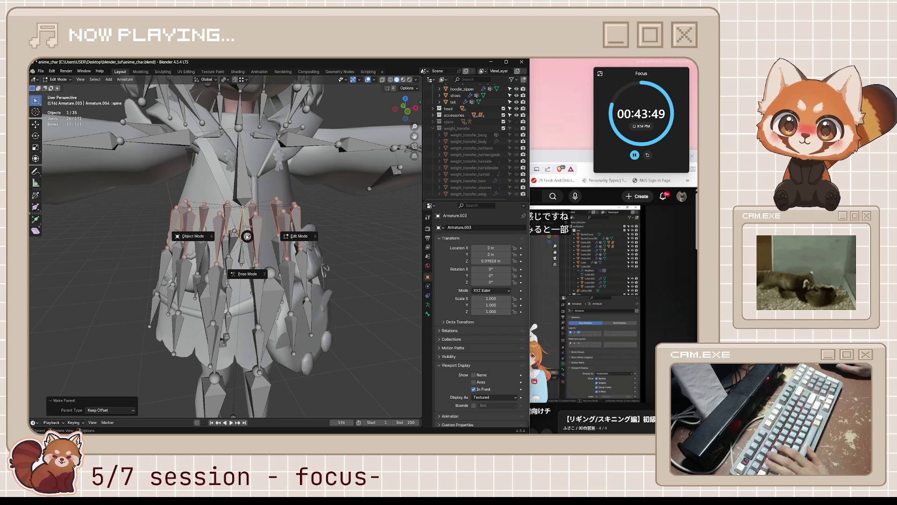
Step: In Pose Mode, rotate the spine and hips bones to confirm the skirt follows, then cancel
left_click(251, 282)
left_click(242, 222)
key("r")
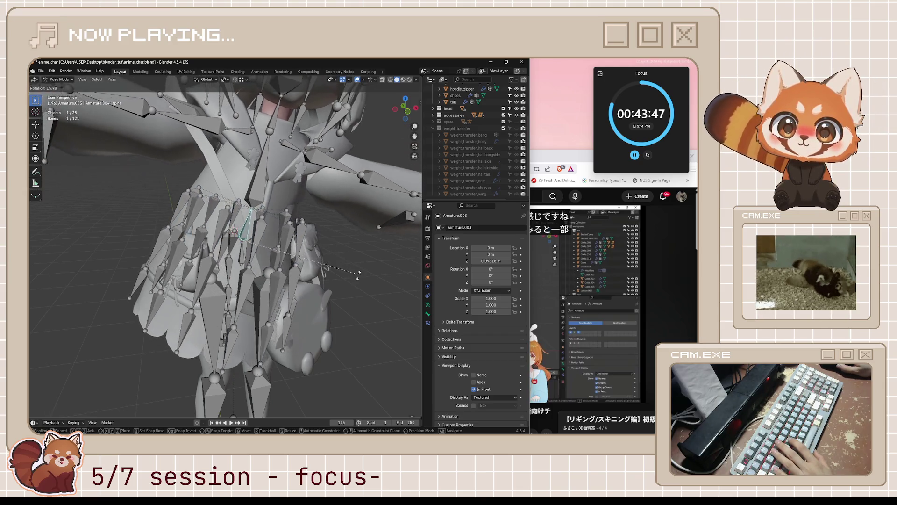
left_click(296, 237)
middle_click_drag(296, 237, 262, 241)
left_click(241, 258)
key("r")
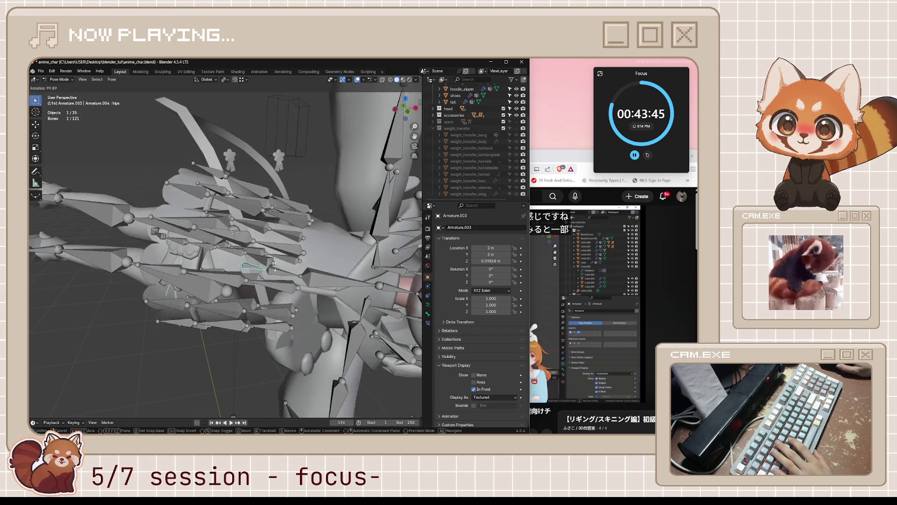
right_click(223, 246)
left_click(242, 231)
key("r")
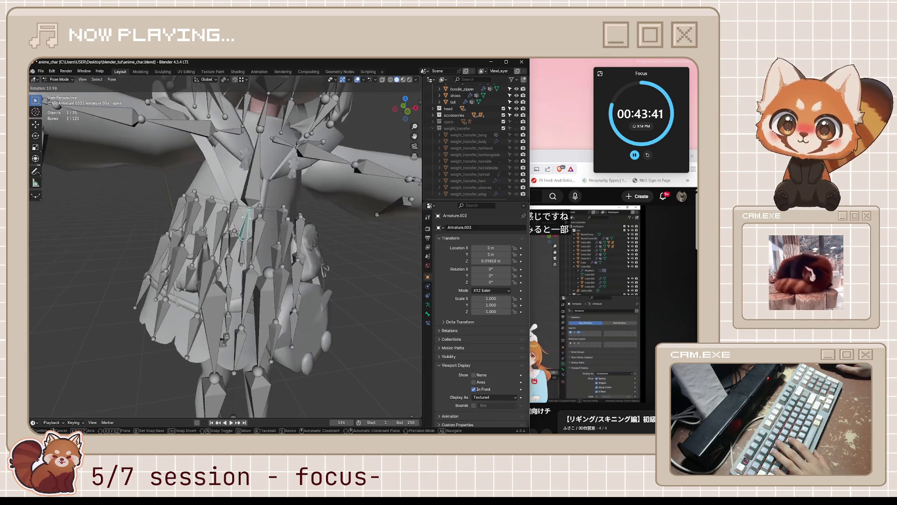
right_click(242, 217)
scroll(242, 216, "down", 4)
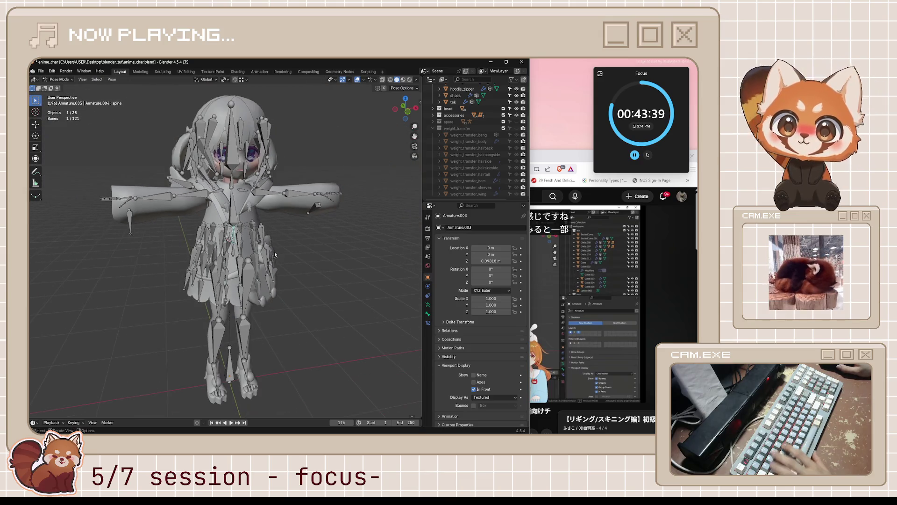
Step: Return to Object Mode, save anime_char.blend, and bring the tutorial to the front
key("ctrl+Tab")
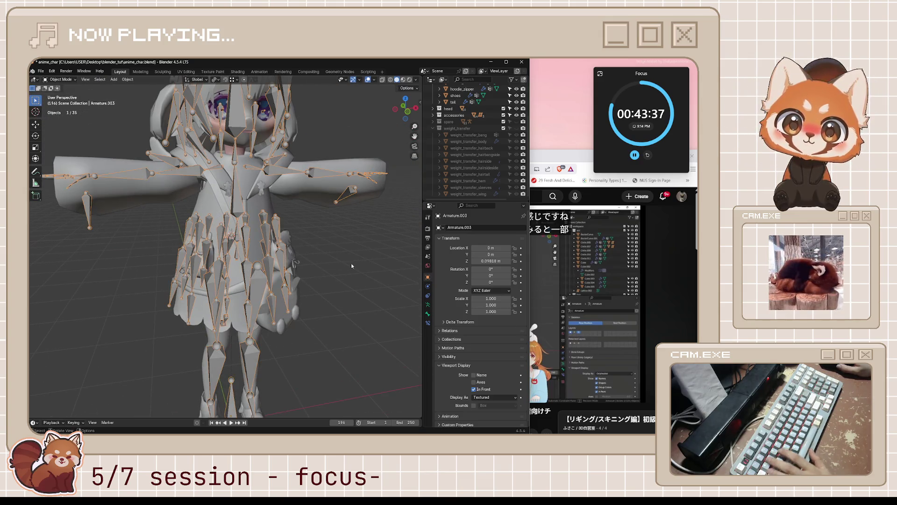
key("ctrl+s")
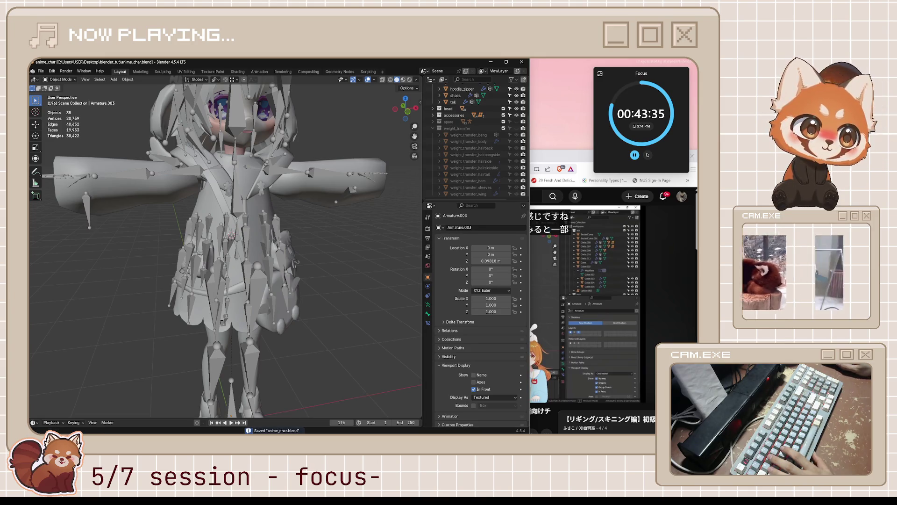
key("alt+Tab")
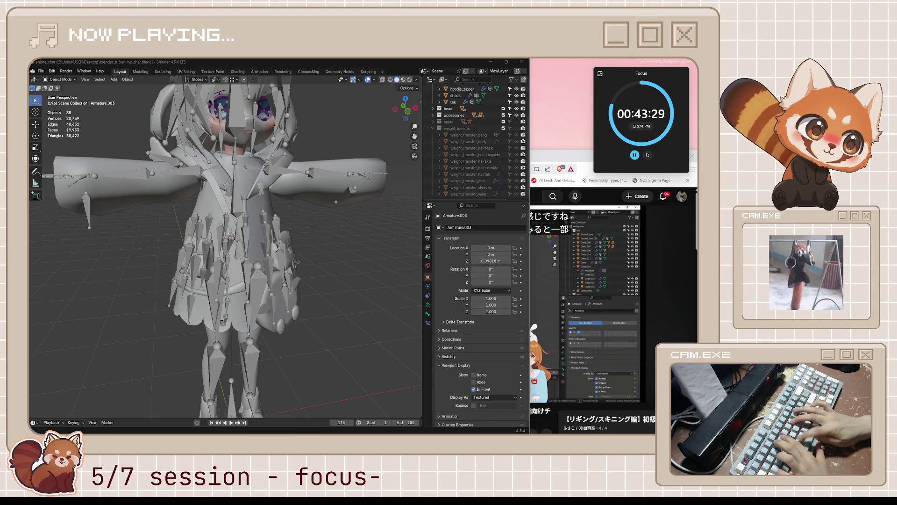
key("alt+Tab")
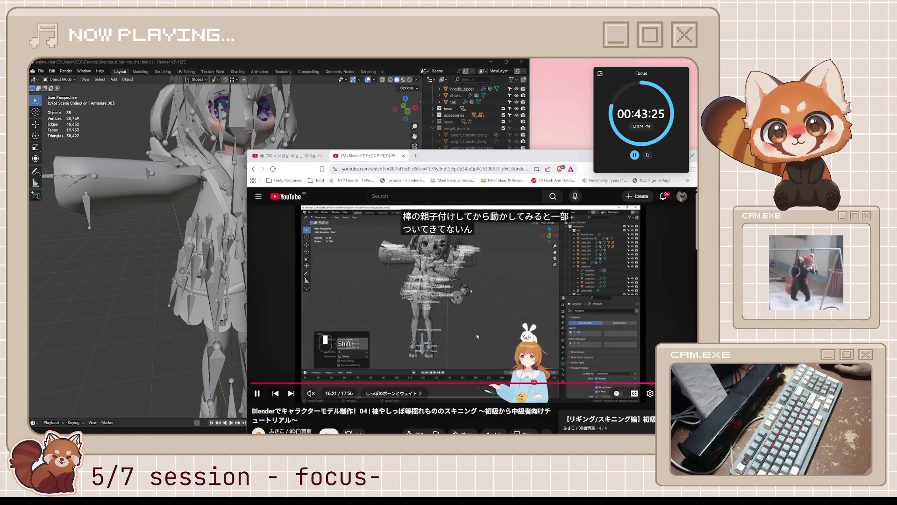
Step: Watch the tutorial's skirt weight-transfer section with several pauses, rewinding ten seconds once
left_click(475, 306)
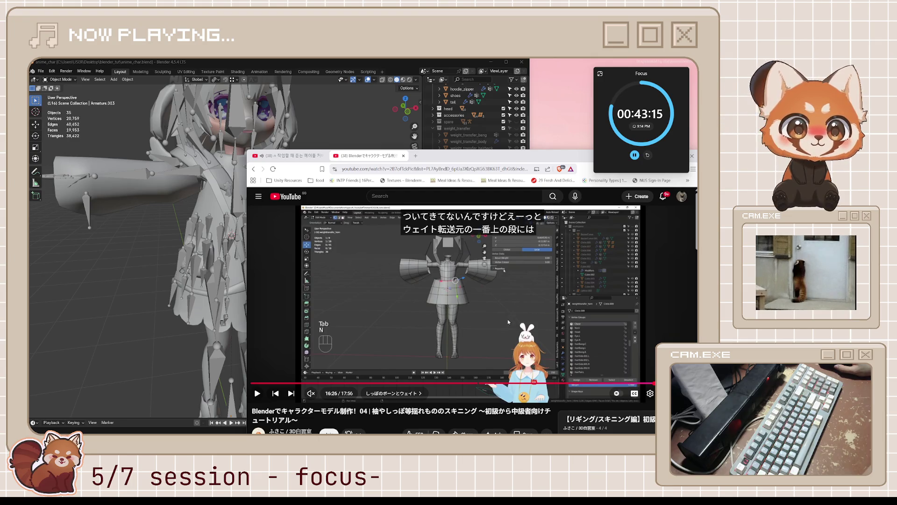
left_click(480, 327)
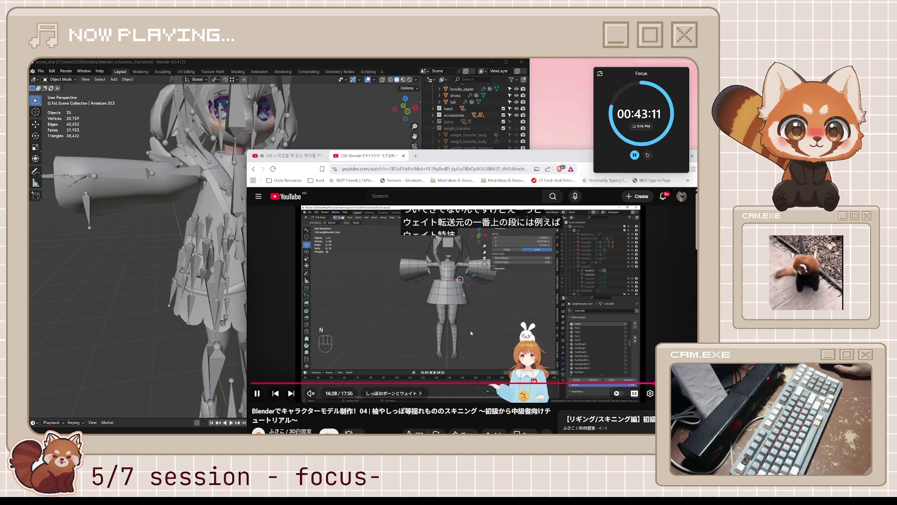
left_click(470, 333)
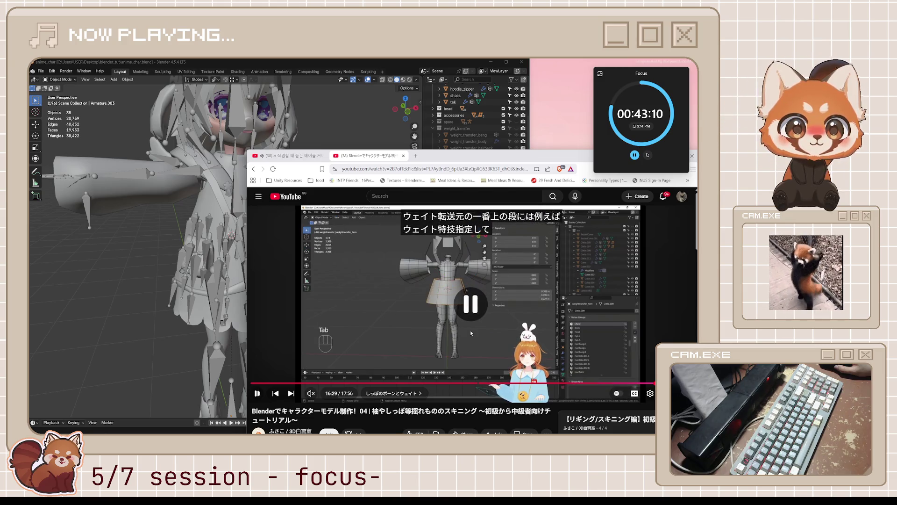
left_click(442, 325)
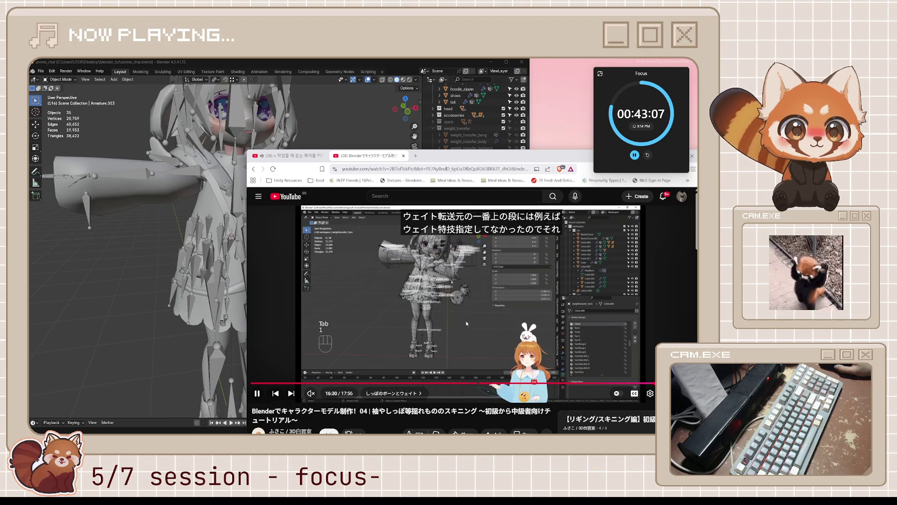
left_click(467, 321)
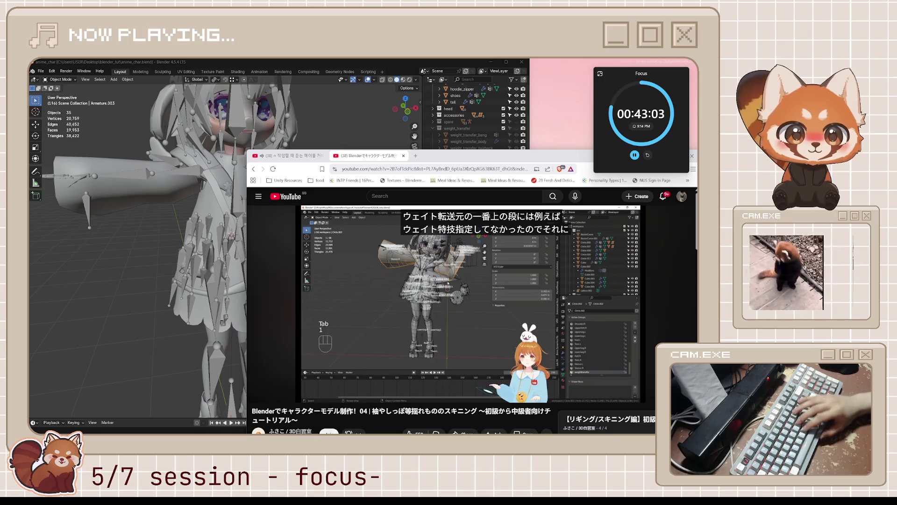
key("space")
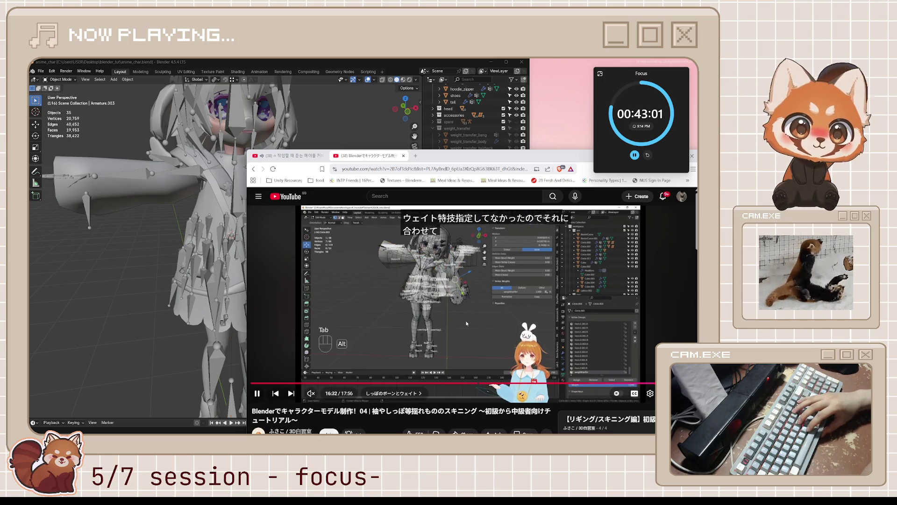
key("space")
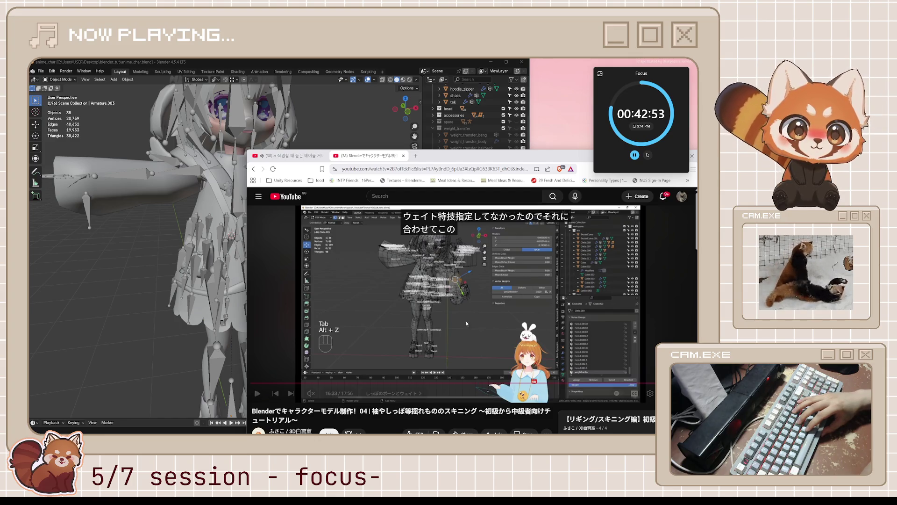
key("space")
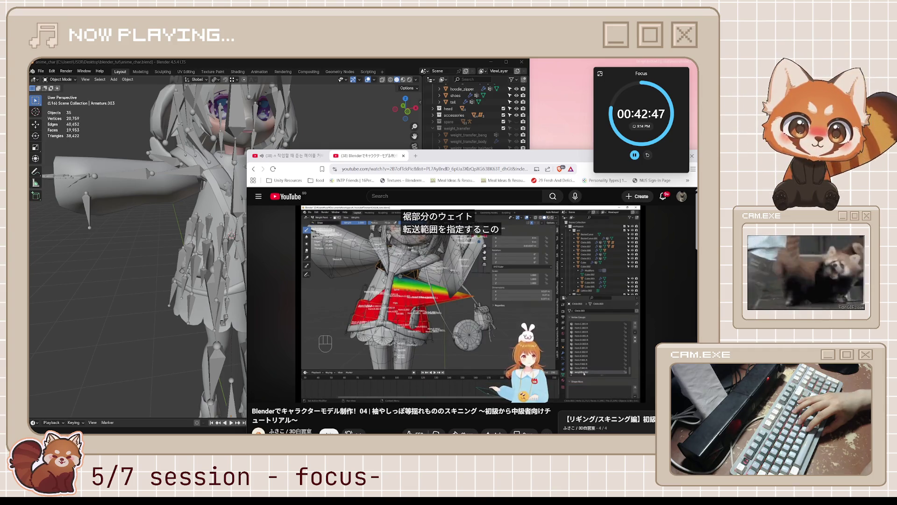
left_click(467, 322)
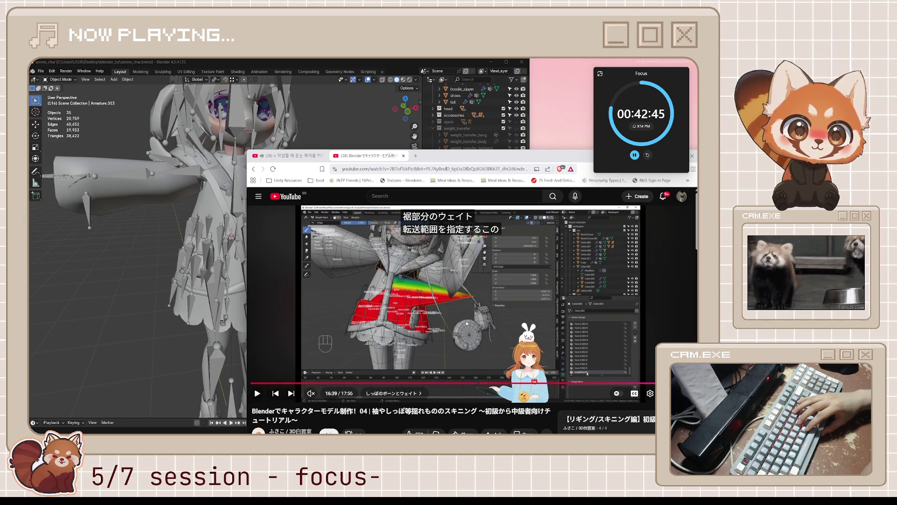
left_click(466, 322)
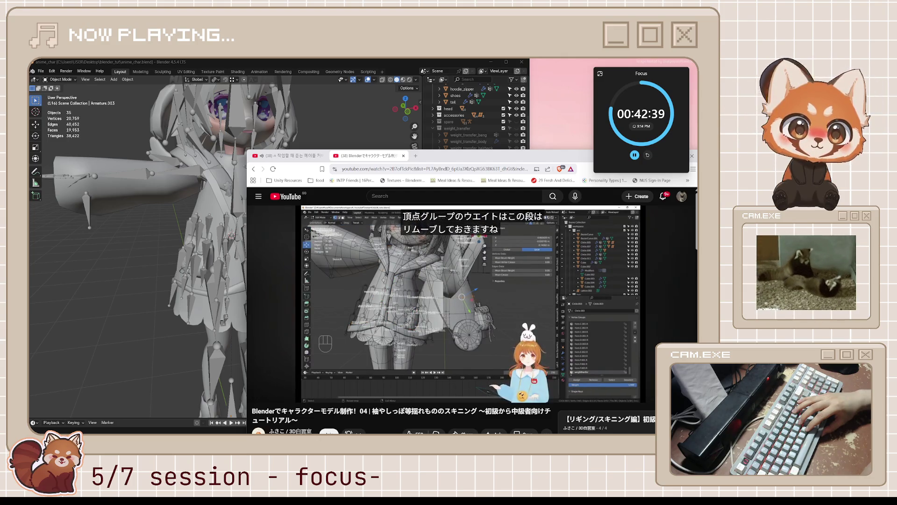
left_click(466, 323)
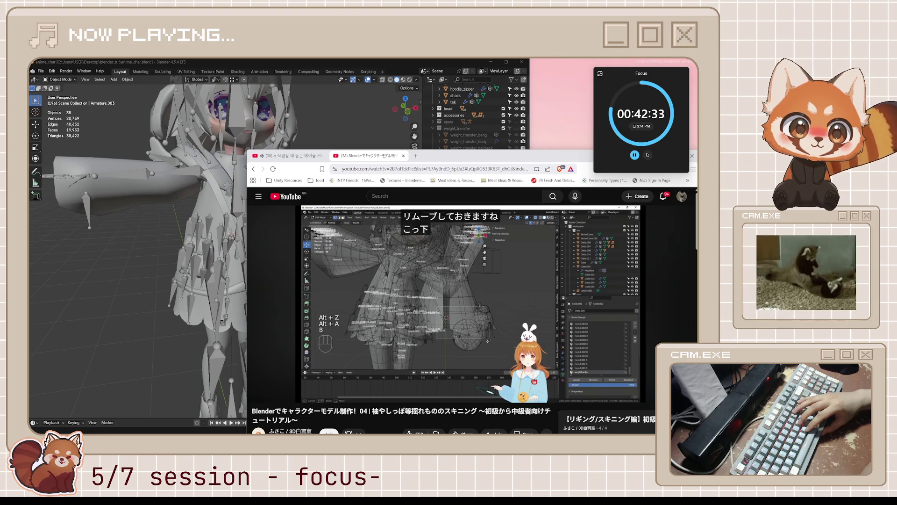
left_click(466, 323)
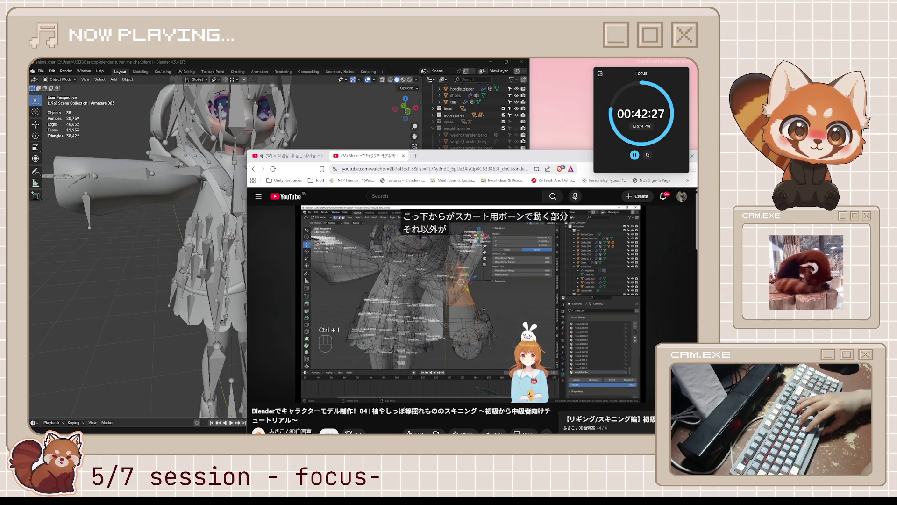
left_click(466, 320)
left_click(466, 320)
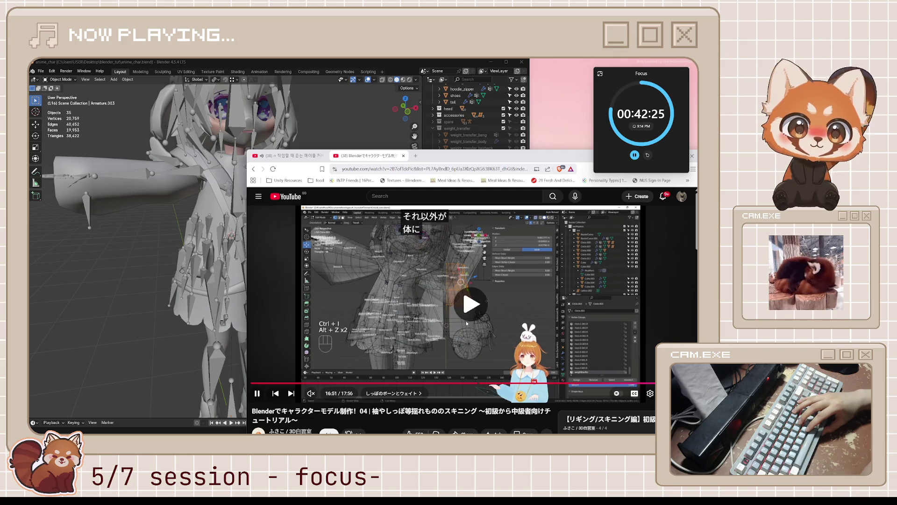
key("j")
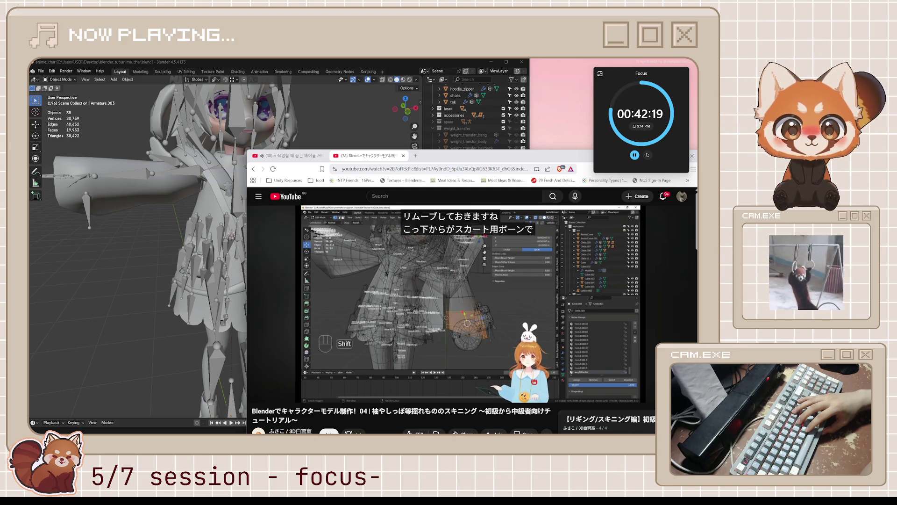
Step: Keep watching to 17:32, pause there, and bring Blender back to the front
left_click(466, 322)
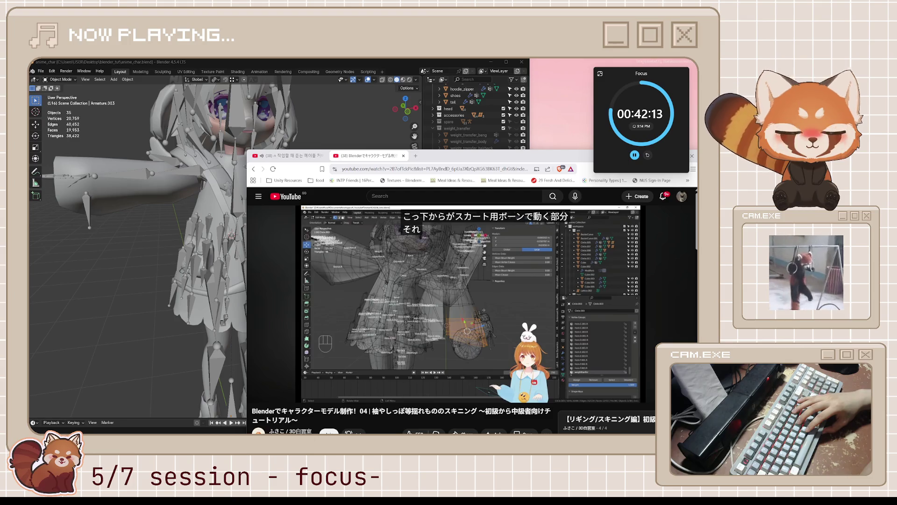
left_click(466, 320)
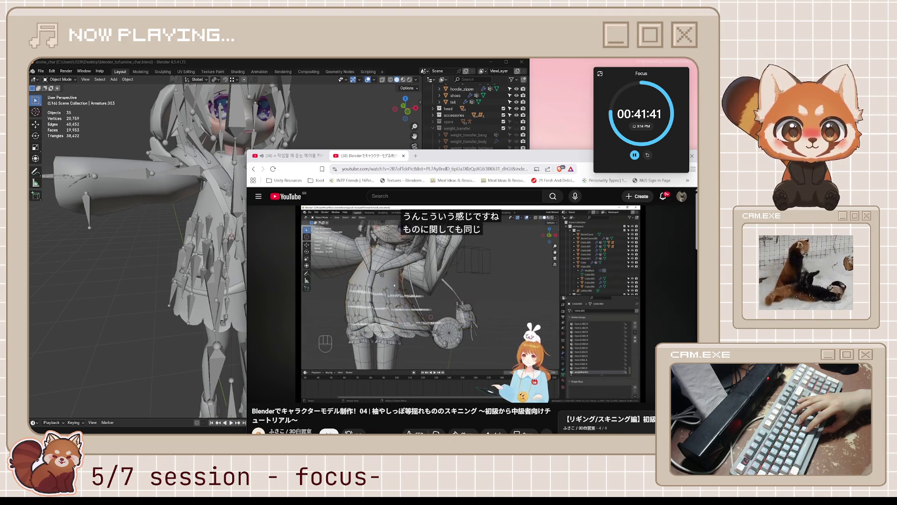
left_click(467, 323)
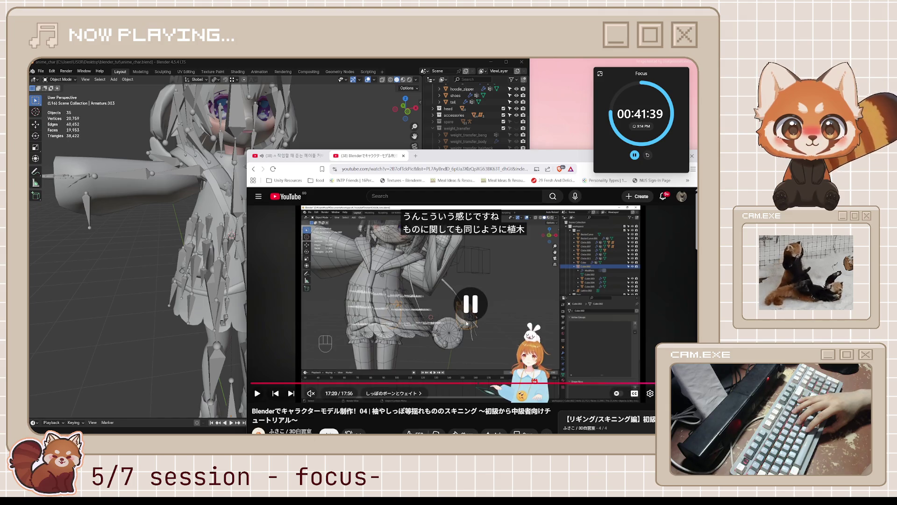
left_click(467, 322)
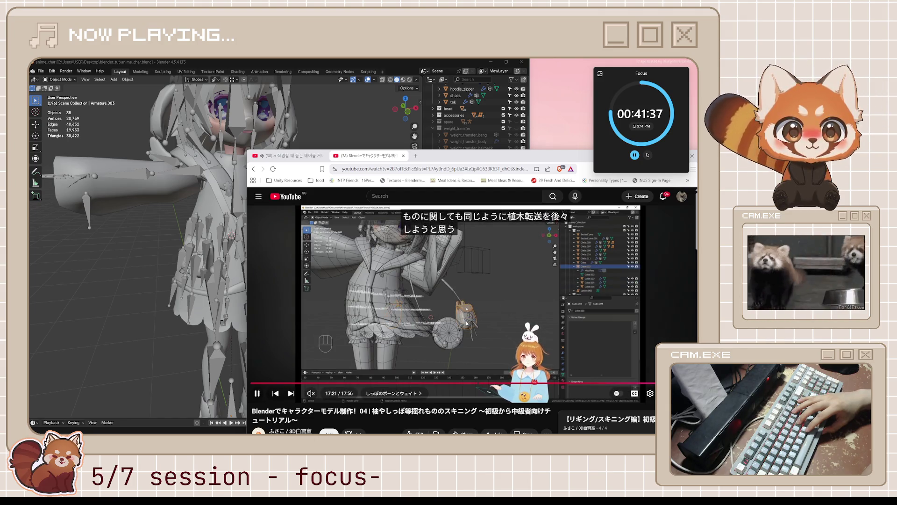
left_click(466, 323)
left_click(466, 322)
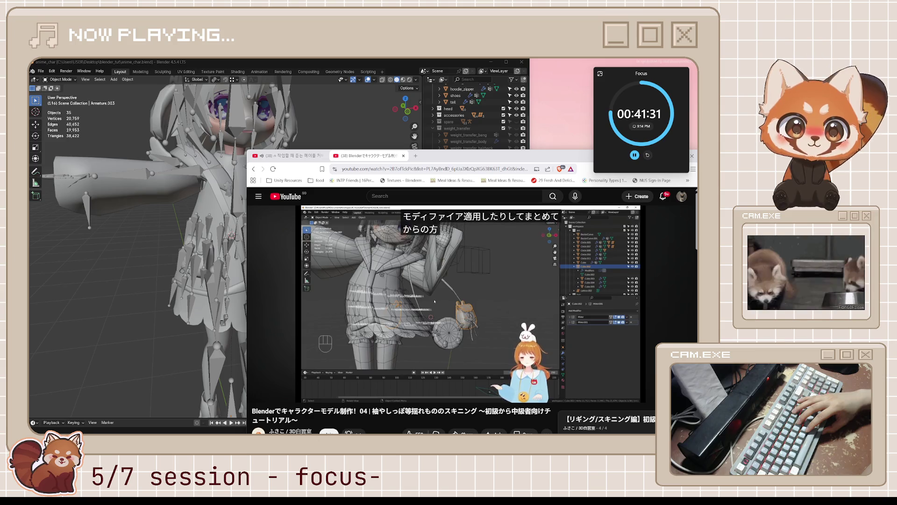
left_click(466, 322)
left_click(466, 322)
left_click(466, 323)
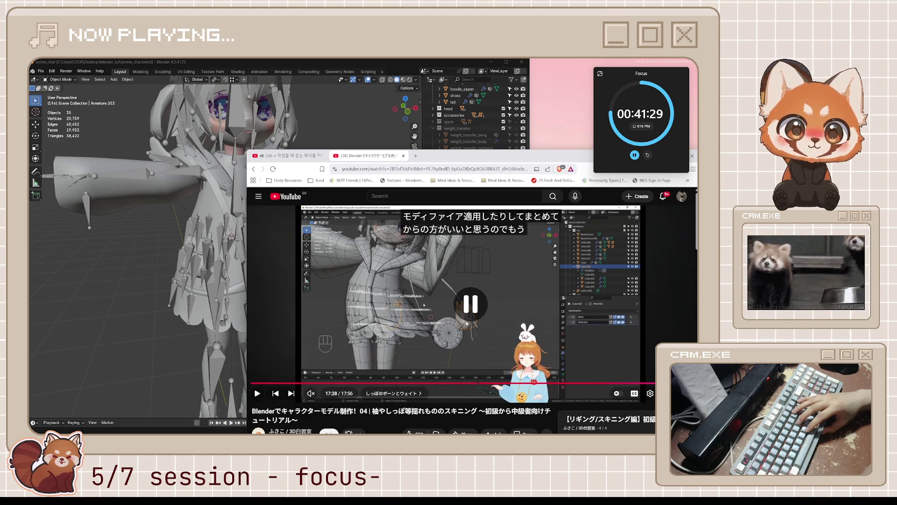
left_click(467, 323)
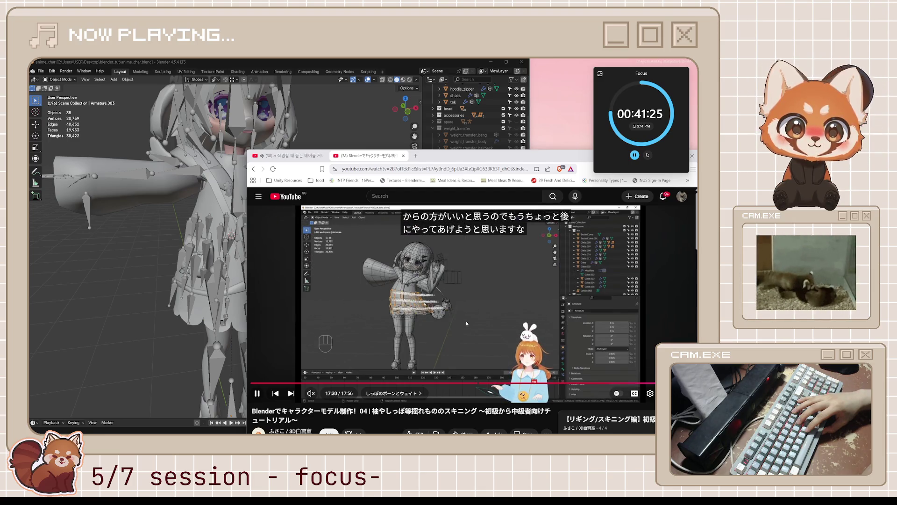
left_click(466, 322)
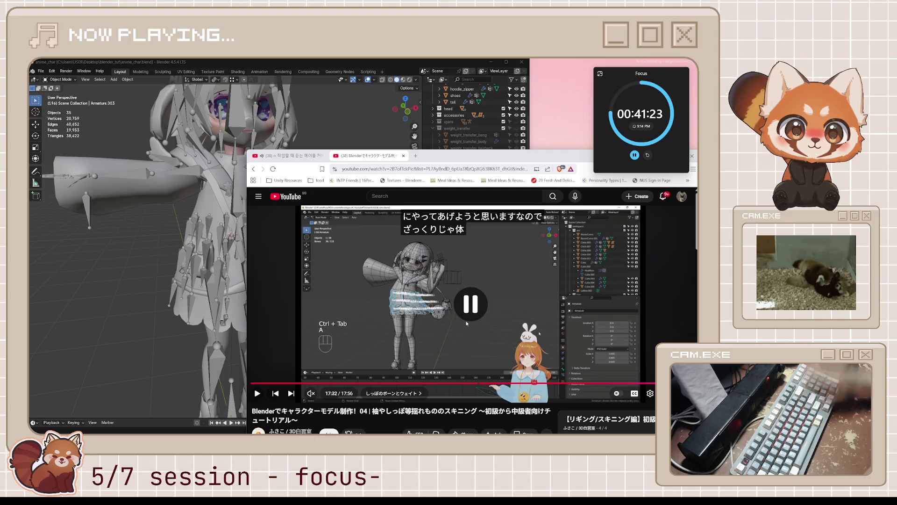
scroll(466, 322, "down", 3)
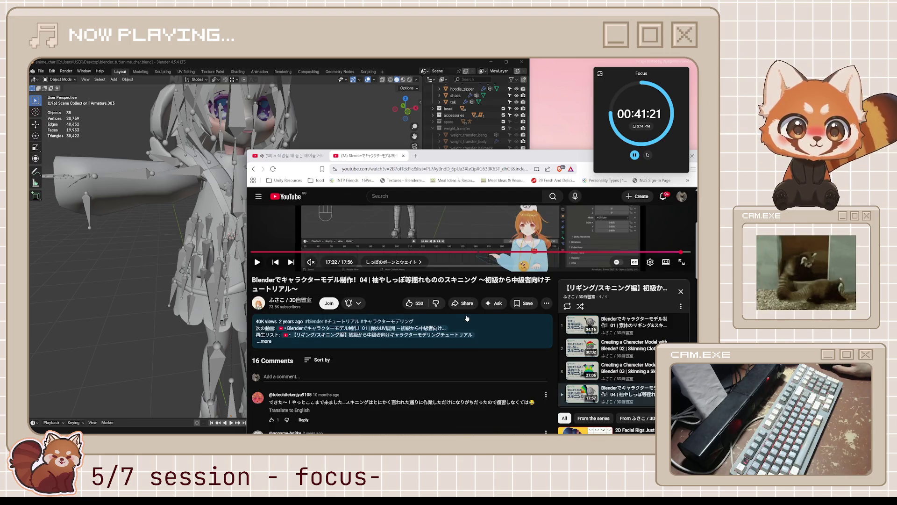
scroll(467, 318, "up", 3)
left_click(196, 77)
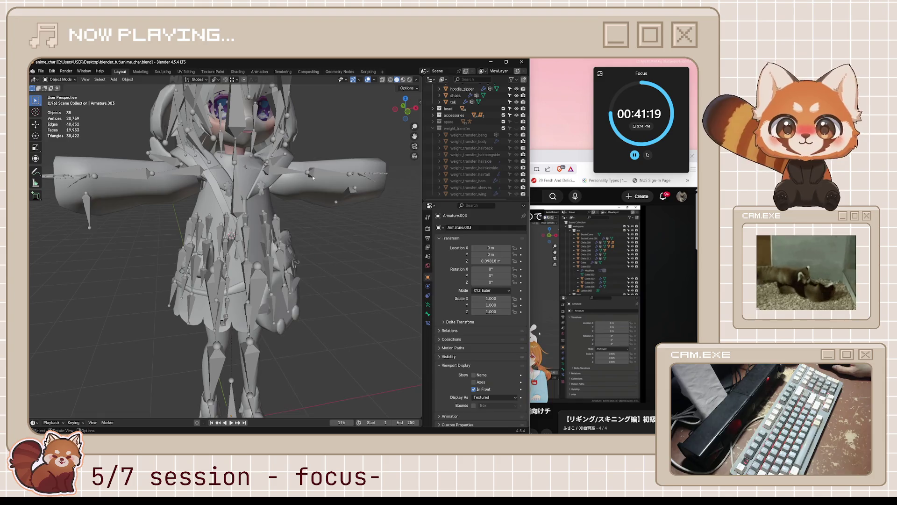
Step: Save anime_char.blend, test a bone rotation and move in Pose Mode, then select hoodie_hood
middle_click_drag(243, 224, 316, 237)
key("ctrl+s")
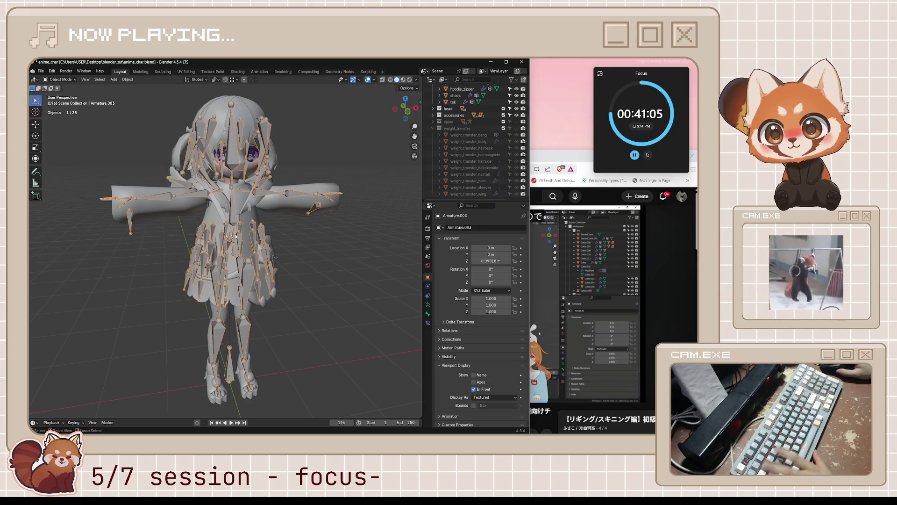
key("ctrl+Tab")
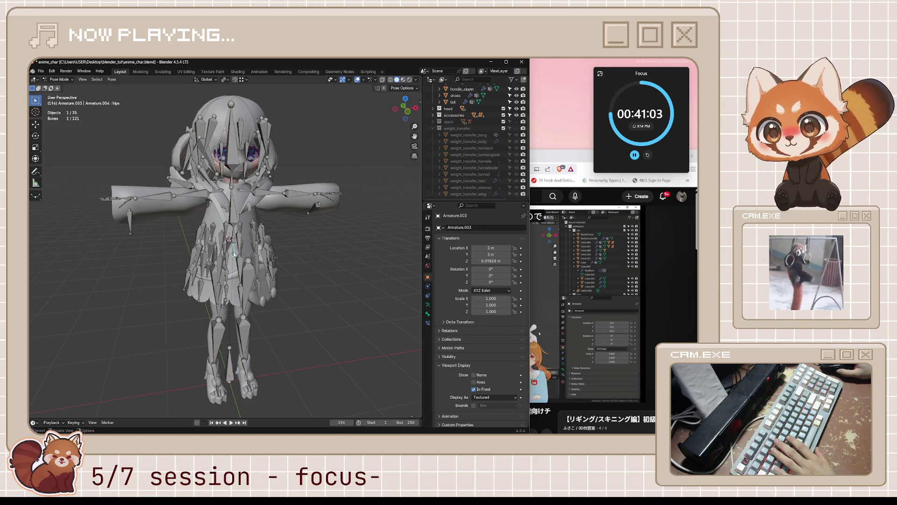
key("r")
key("Escape")
mouse_move(262, 259)
middle_mouse_down()
mouse_move(280, 264)
mouse_move(244, 257)
middle_mouse_up()
key("g")
key("Escape")
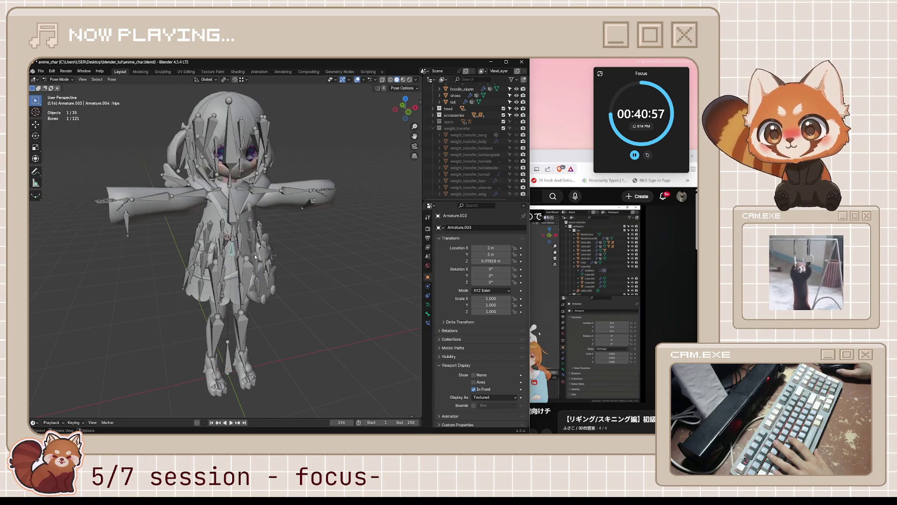
scroll(220, 205, "up", 4)
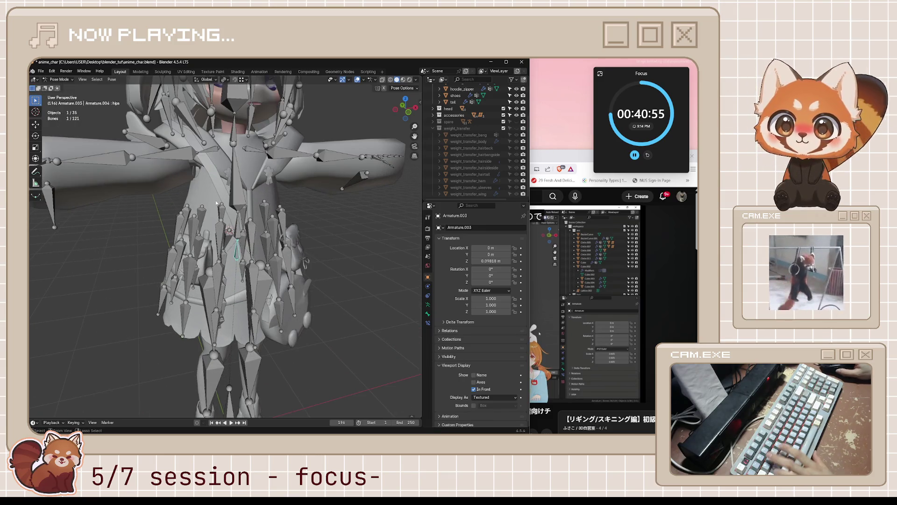
left_click(231, 226)
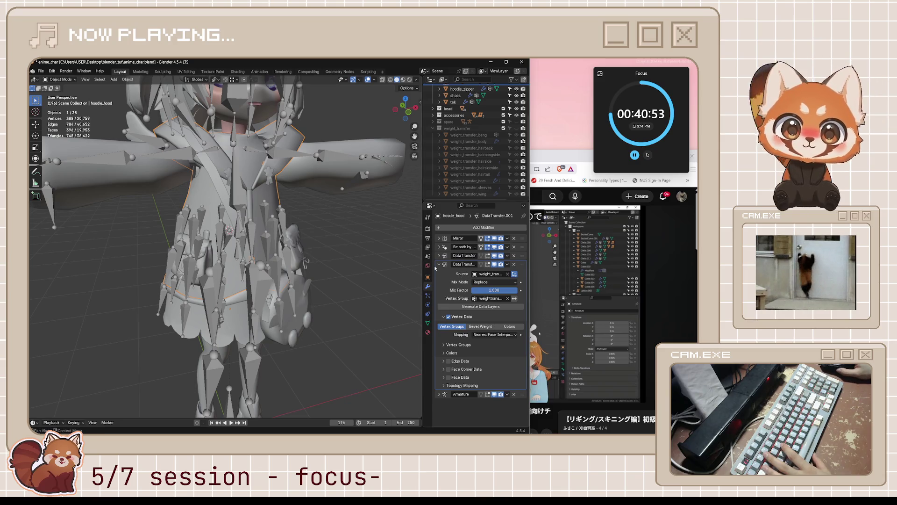
Step: Collapse the DataTransfer.001 modifier, show the hood's vertex groups, and select a vertex in Edit Mode
left_click(439, 265)
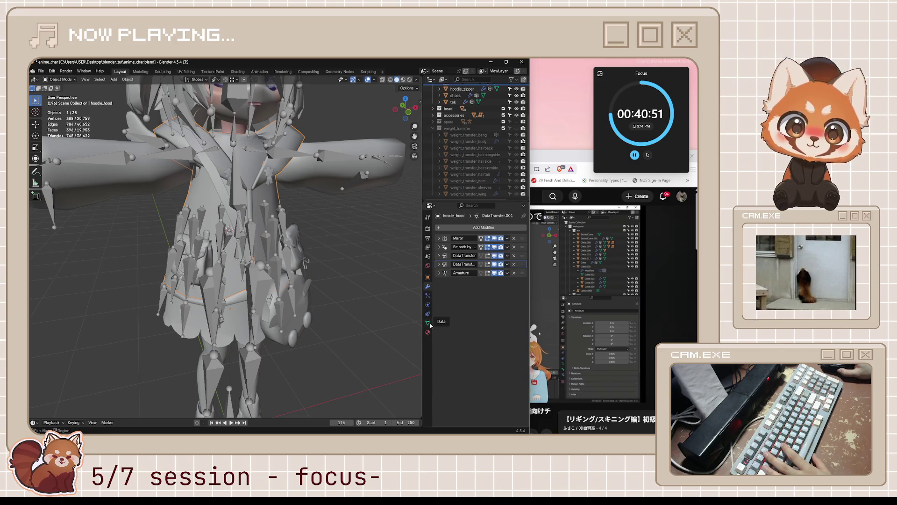
left_click(428, 323)
mouse_move(352, 260)
middle_mouse_down()
mouse_move(321, 242)
mouse_move(308, 250)
mouse_move(373, 231)
middle_mouse_up()
key("Tab")
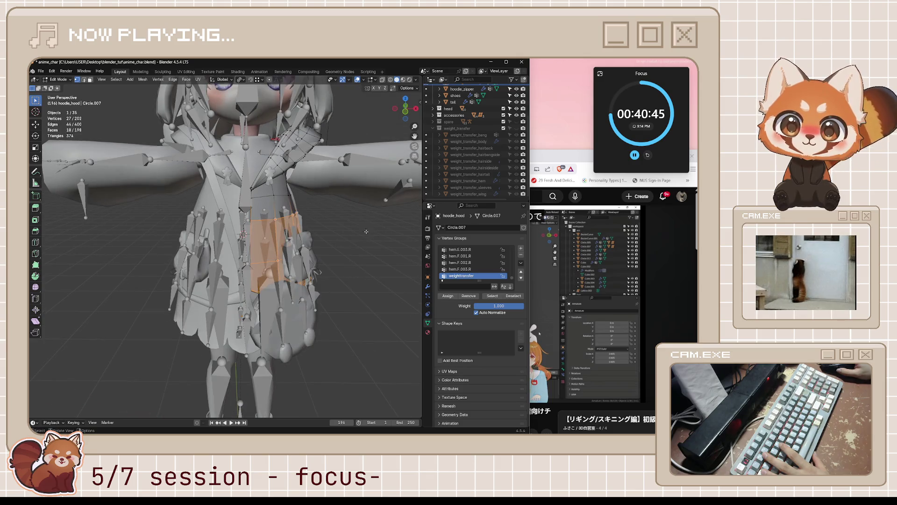
left_click(270, 197)
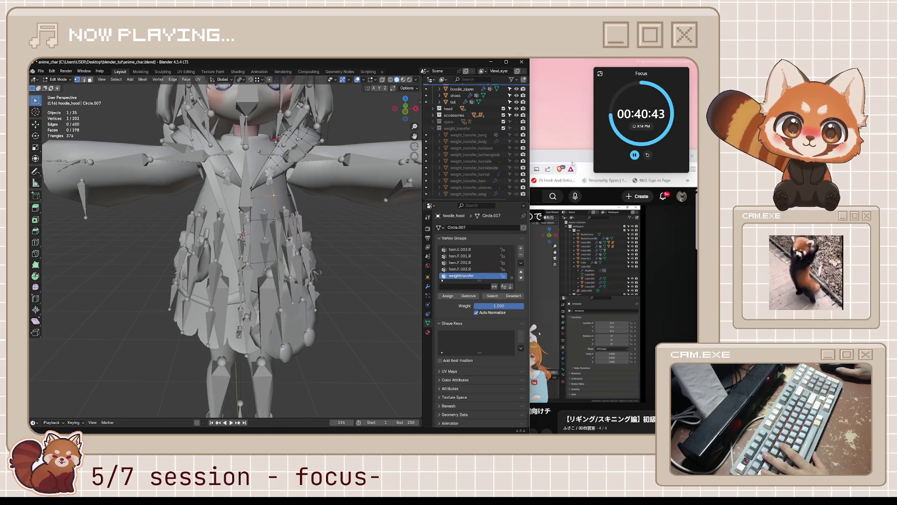
Step: Rewind the tutorial to about 16:25 and return to Blender
left_click(539, 303)
key("Left")
key("Left")
key("Left")
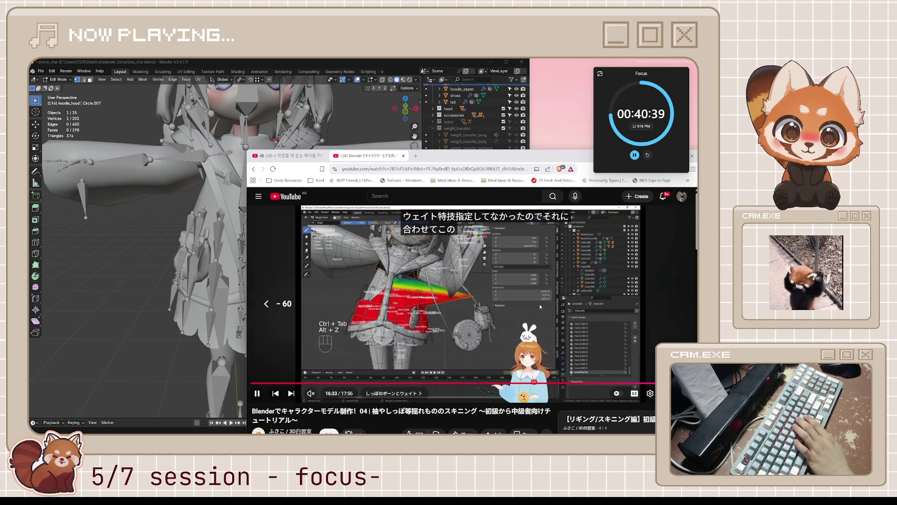
key("Left")
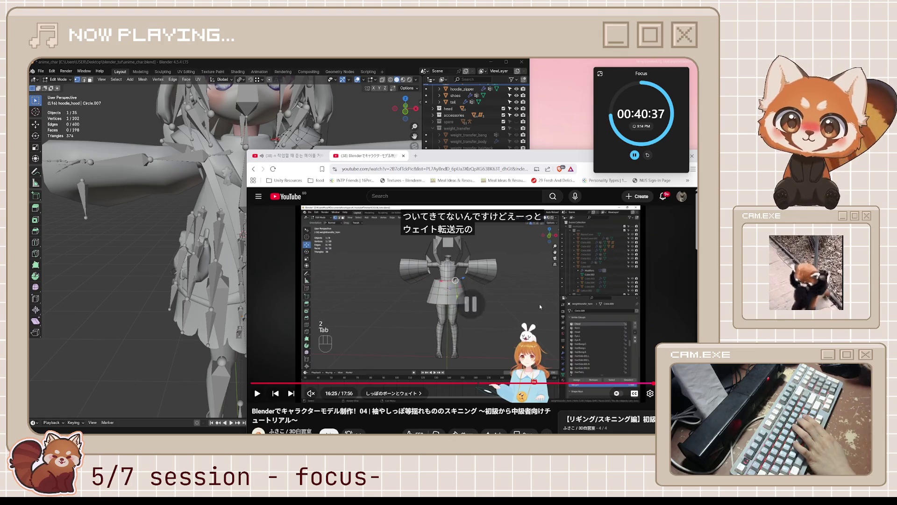
left_click(521, 131)
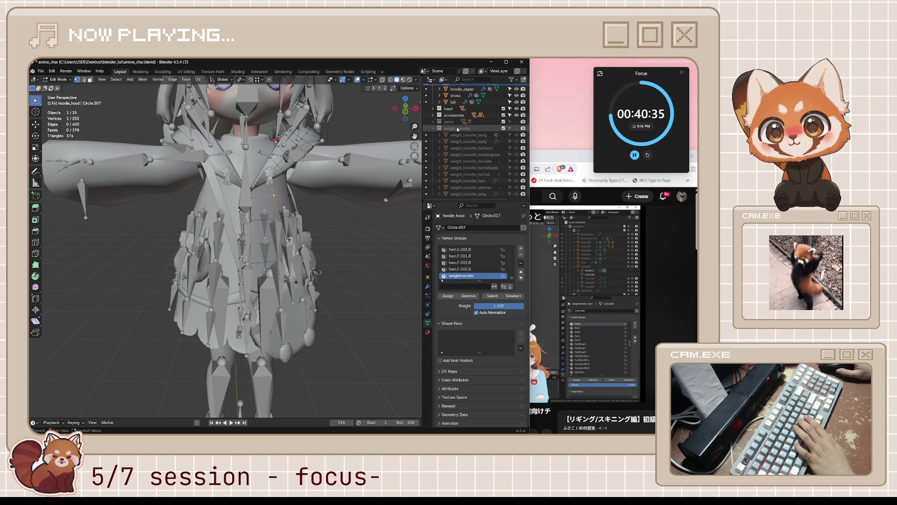
Step: Select the weight_transfer meshes, unhide them and hide every other object
left_click(516, 129)
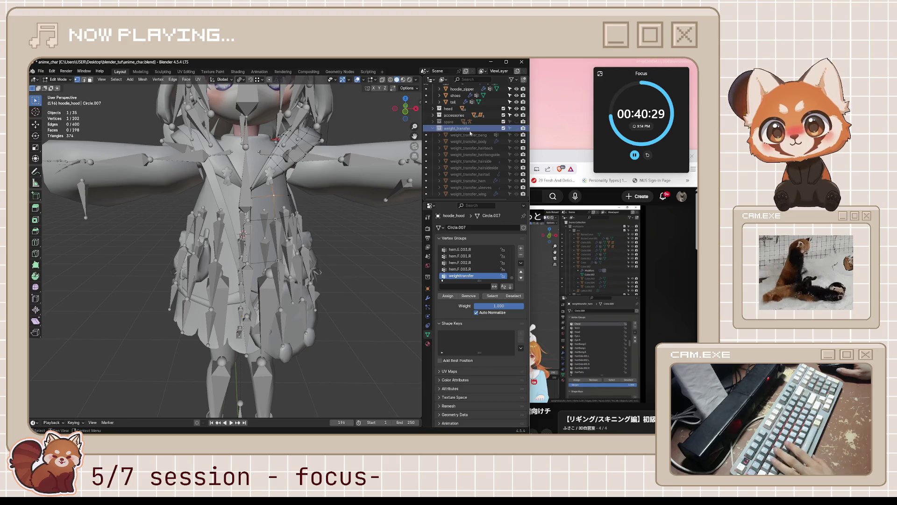
left_click_drag(458, 136, 457, 194)
middle_click_drag(343, 208, 362, 214)
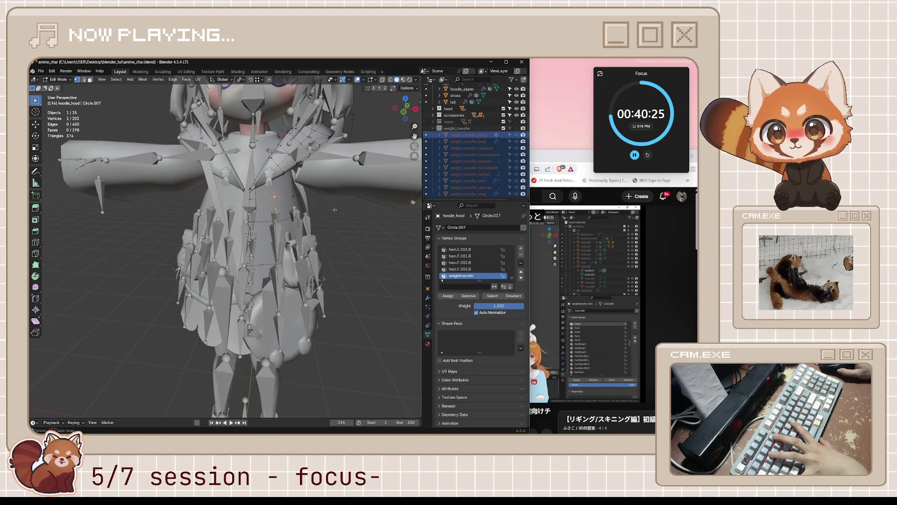
key("ctrl+l")
key("Tab")
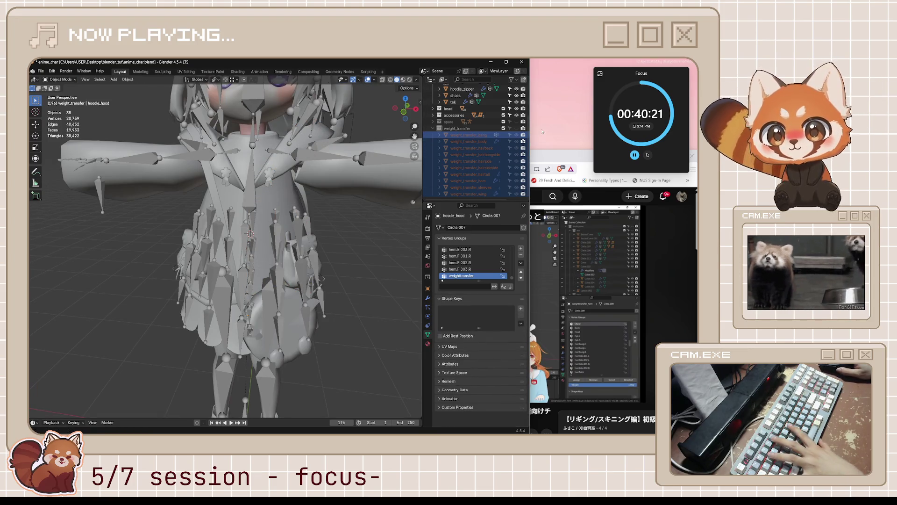
key("alt+h")
middle_click_drag(404, 210, 297, 265)
key("shift+h")
Step: Select the weight_transfer_hem mesh and inspect it in Edit Mode
left_click(297, 265)
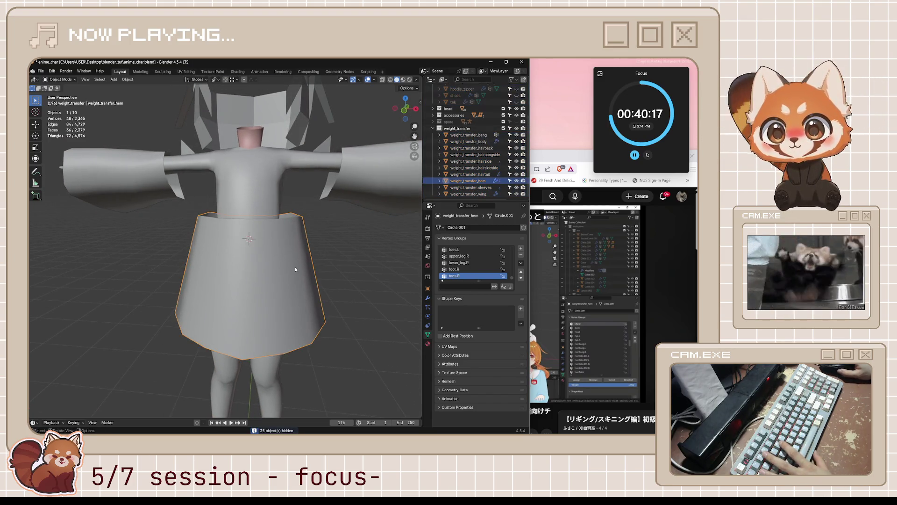
key("Tab")
scroll(347, 261, "down", 3)
scroll(347, 261, "up", 3)
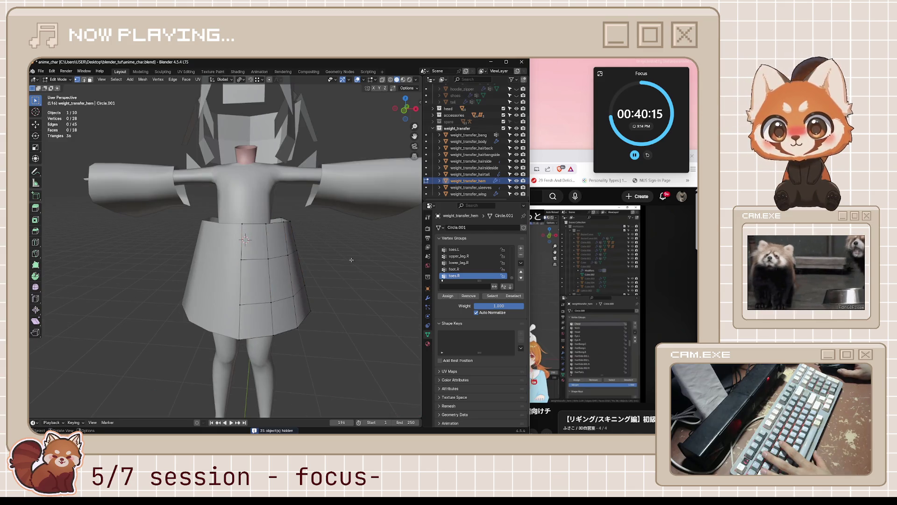
scroll(472, 262, "up", 2)
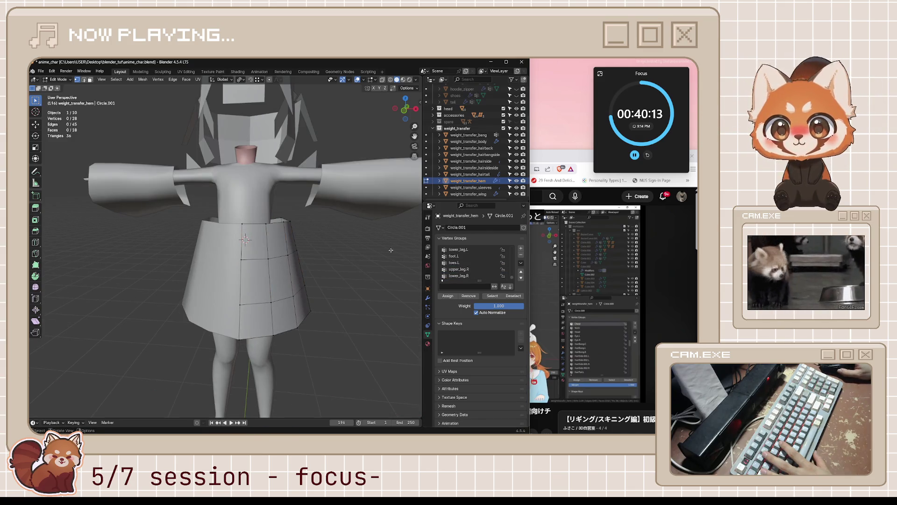
scroll(473, 263, "up", 1)
scroll(473, 262, "down", 3)
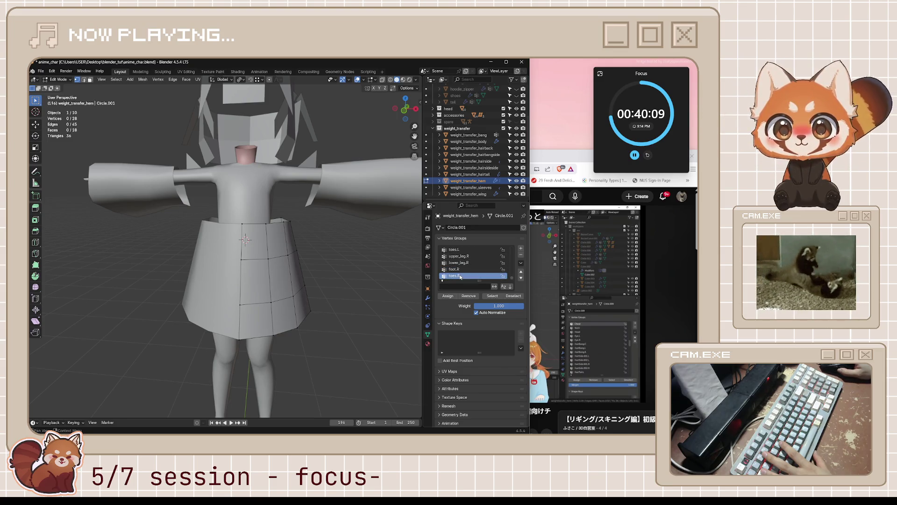
key("Tab")
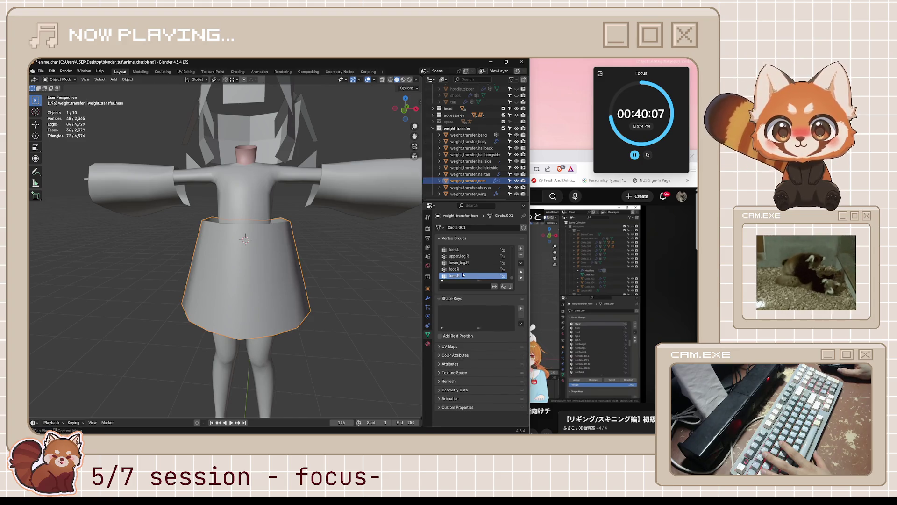
Step: Make foot.R the active vertex group and put the hem mesh in Weight Paint mode
left_click(453, 269)
key("ctrl+Tab")
left_click(310, 236)
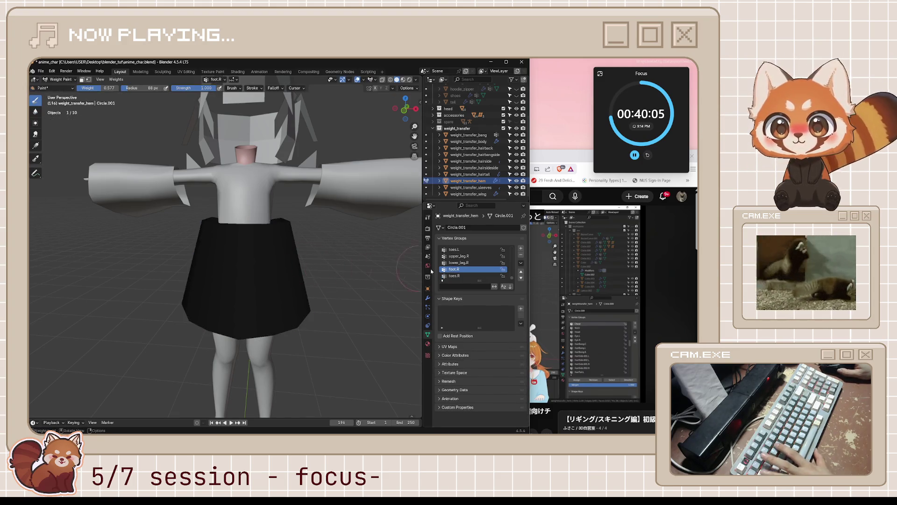
Step: Inspect the hem's weights for lower_leg.R, upper_leg.R, spine and hips
left_click(459, 263)
left_click(460, 257)
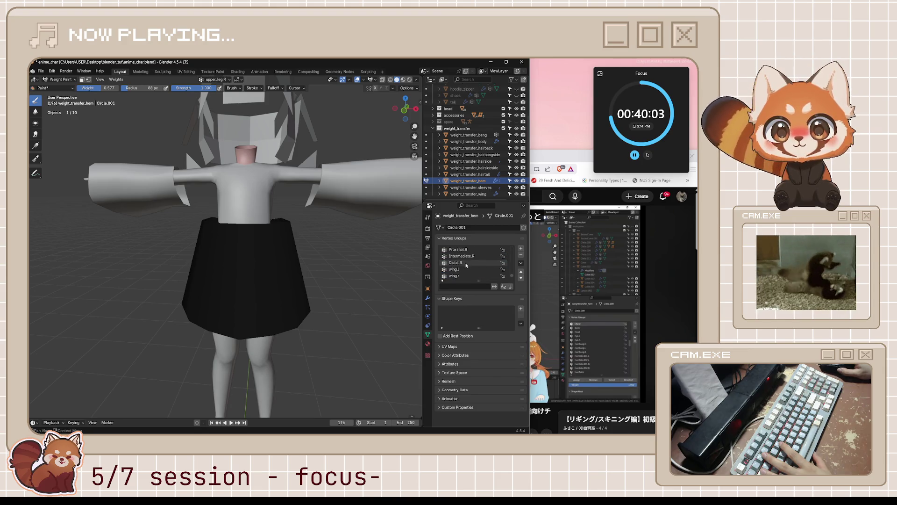
scroll(466, 263, "up", 5)
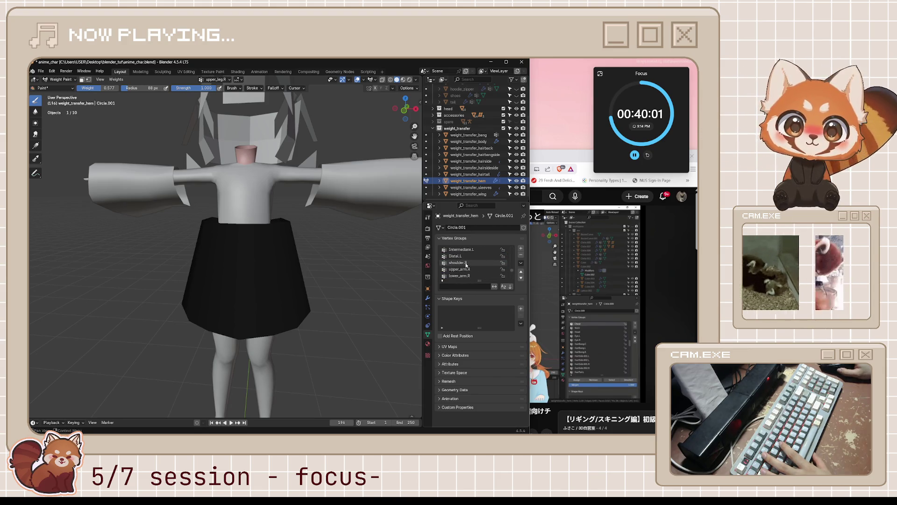
scroll(466, 264, "up", 4)
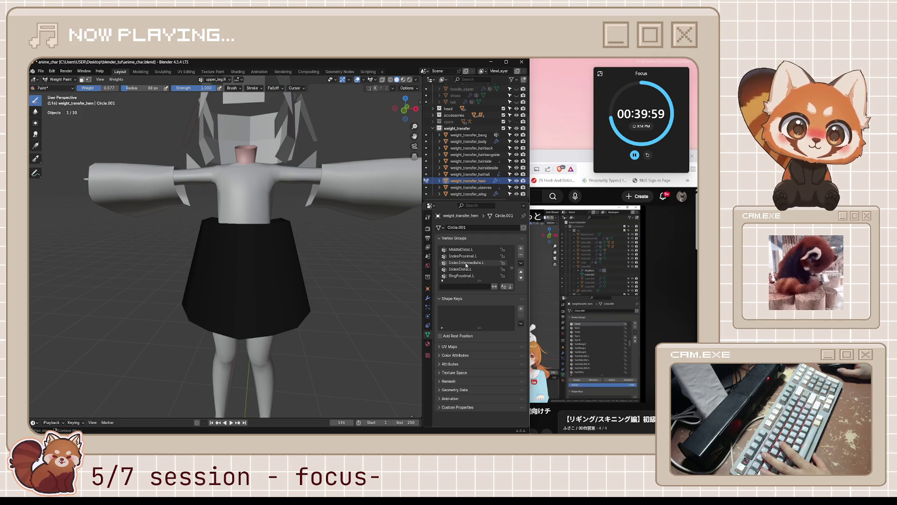
scroll(466, 265, "up", 10)
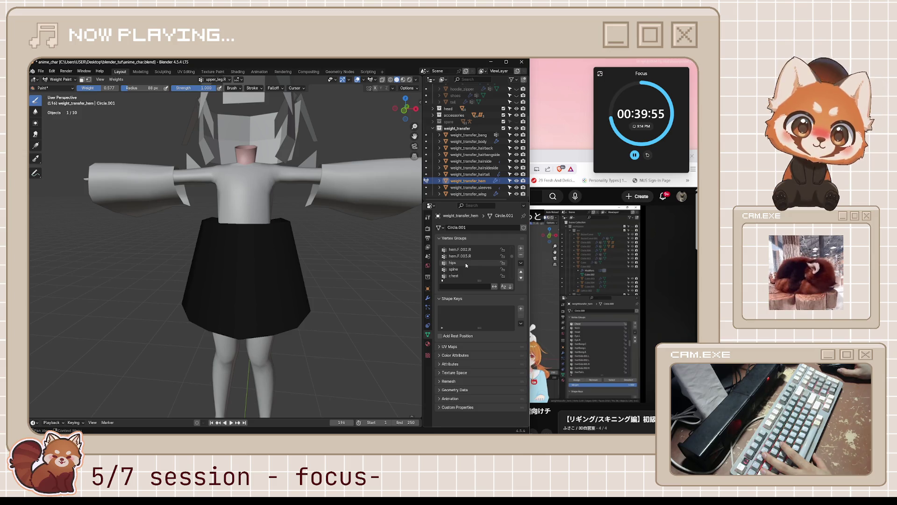
left_click(461, 268)
scroll(462, 267, "up", 1)
left_click(462, 269)
scroll(461, 270, "up", 6)
scroll(461, 272, "down", 6)
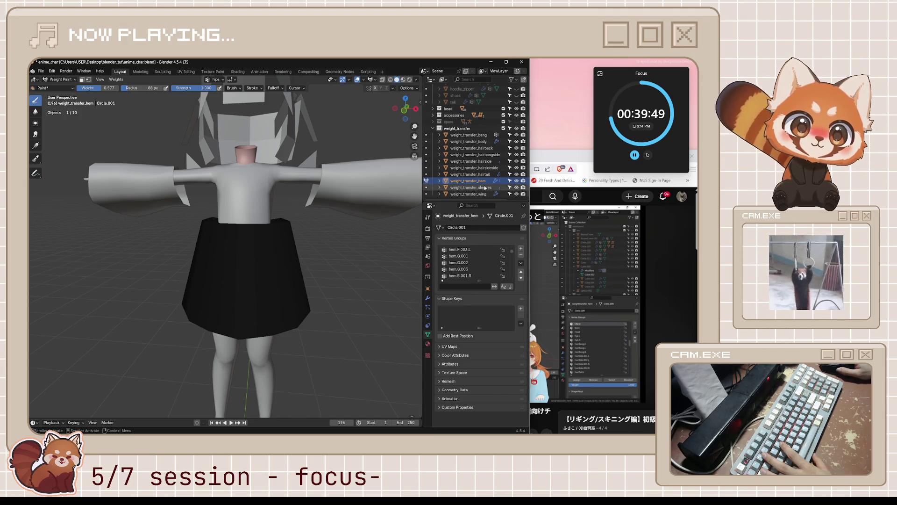
scroll(482, 180, "up", 4)
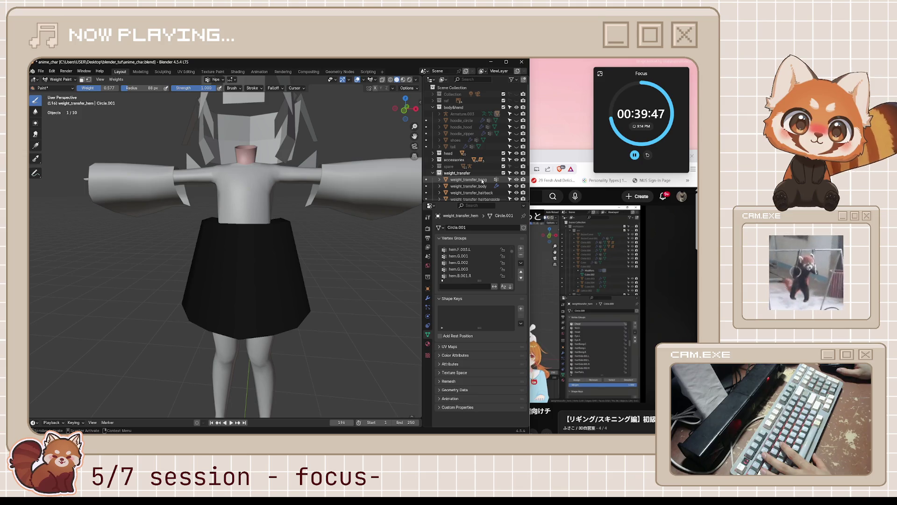
scroll(482, 180, "down", 4)
scroll(467, 264, "up", 5)
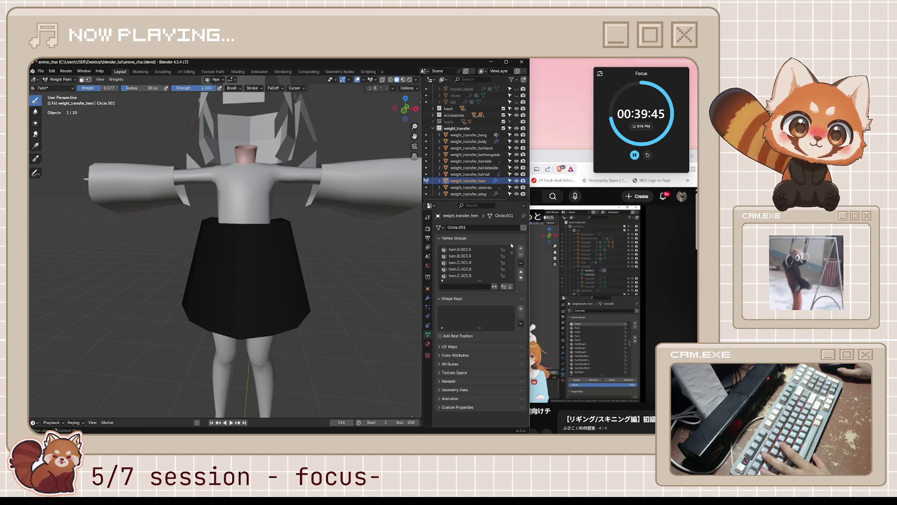
Step: Bring the YouTube skinning tutorial to the front, pause it and resume it
left_click(618, 282)
left_click(537, 312)
left_click(483, 341)
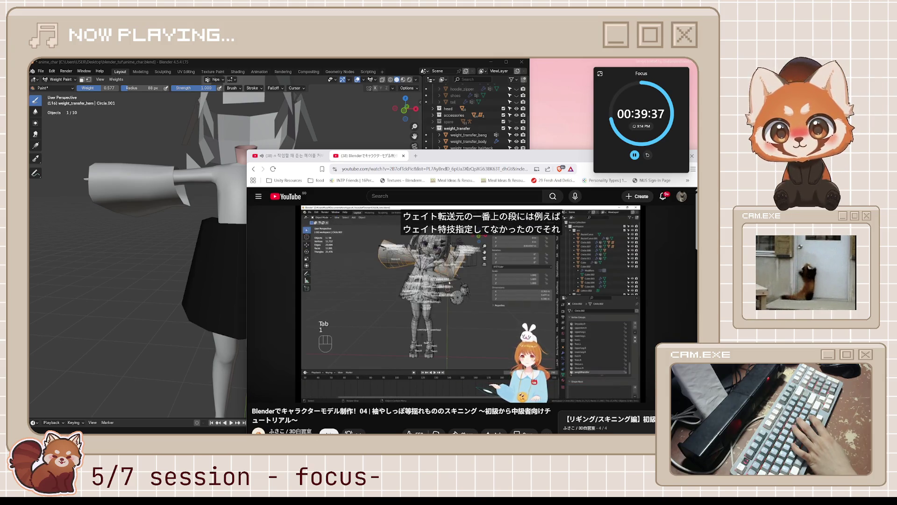
Step: Pause the skinning tutorial at 16:31
left_click(483, 341)
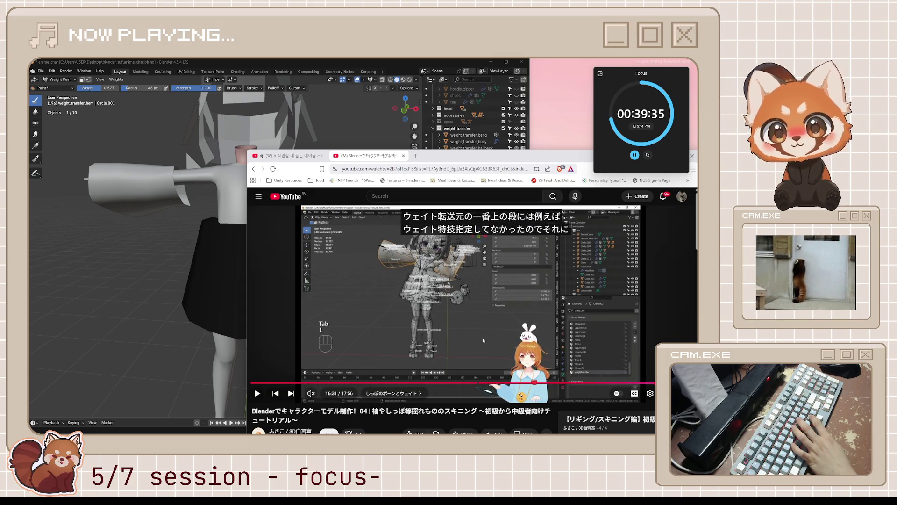
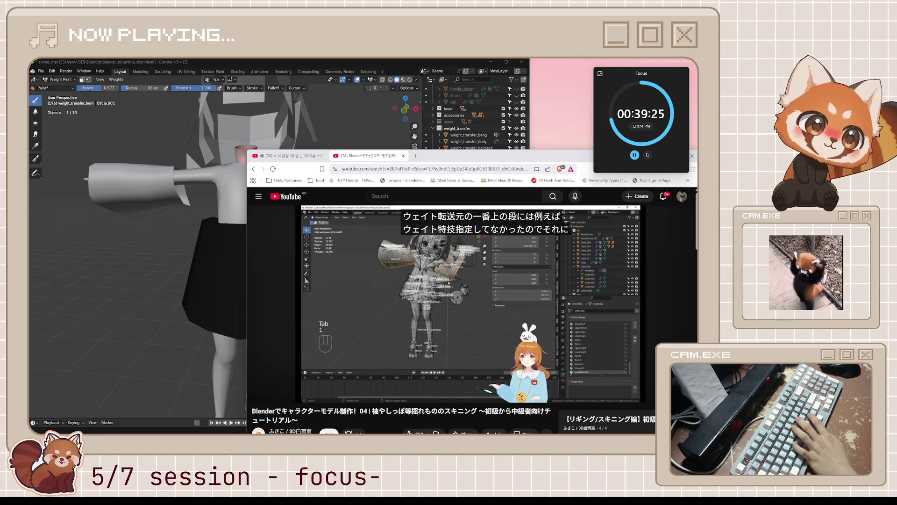
Step: Play and pause the skinning tutorial to about 16:37 to read the hem-range subtitles, then return to Blender
left_click(449, 283)
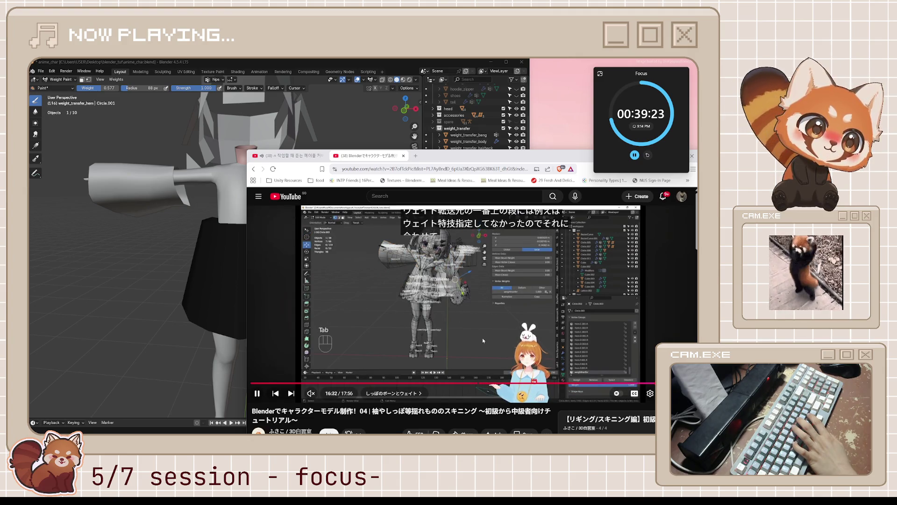
key("space")
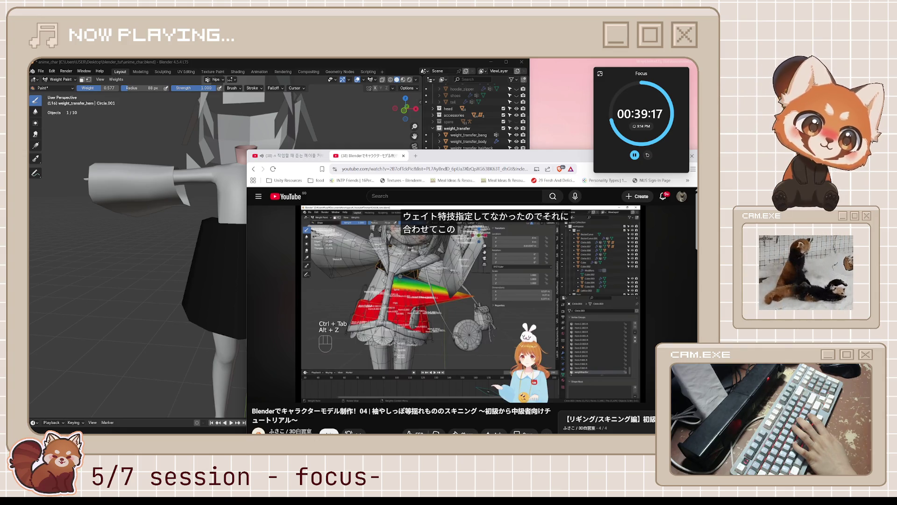
key("space")
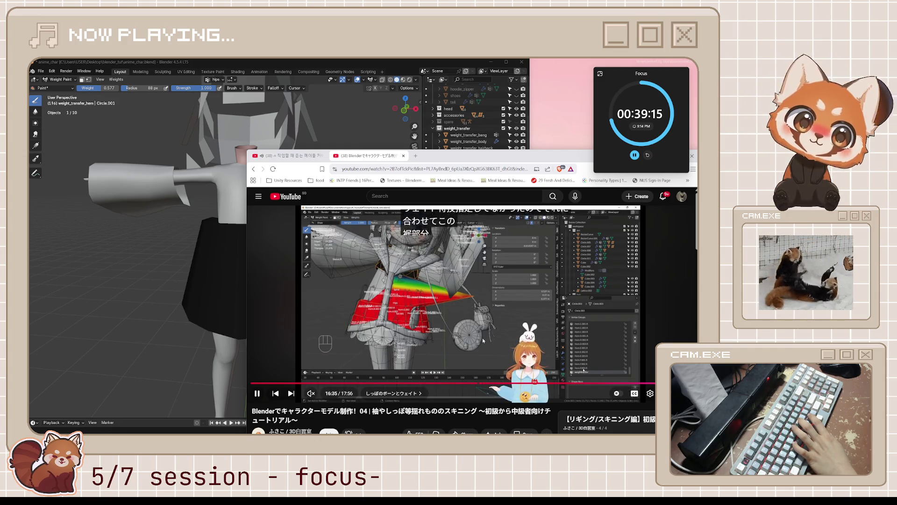
key("space")
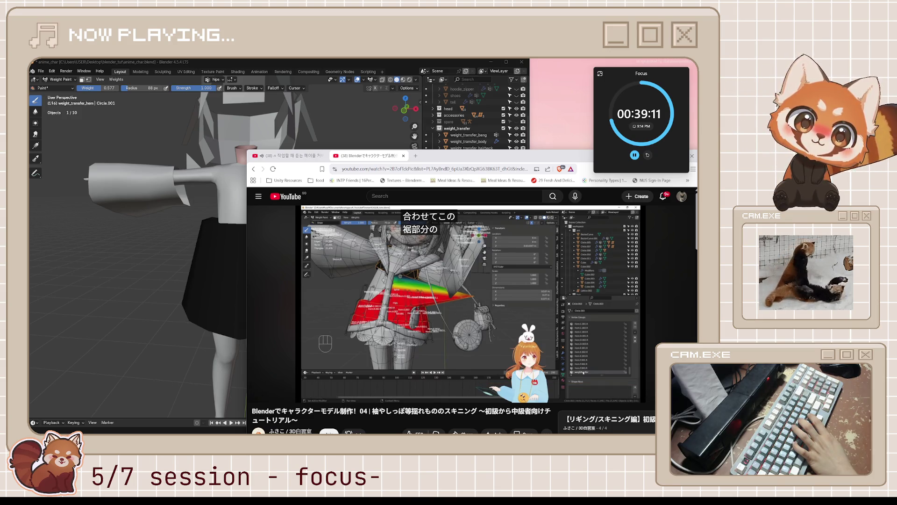
key("space")
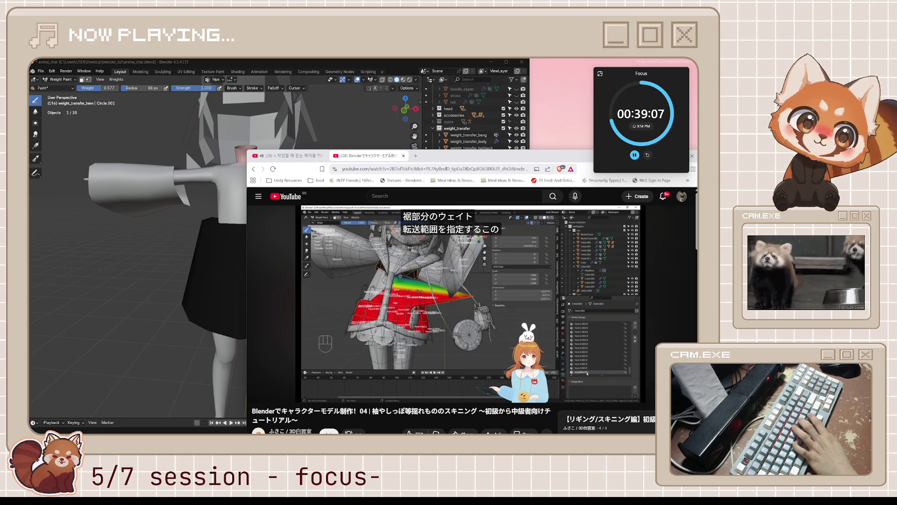
key("space")
key("space")
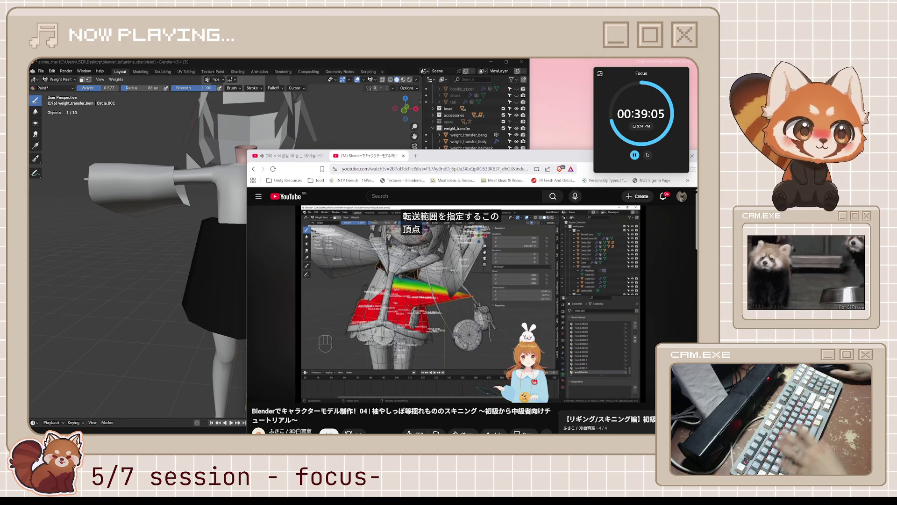
left_click(318, 59)
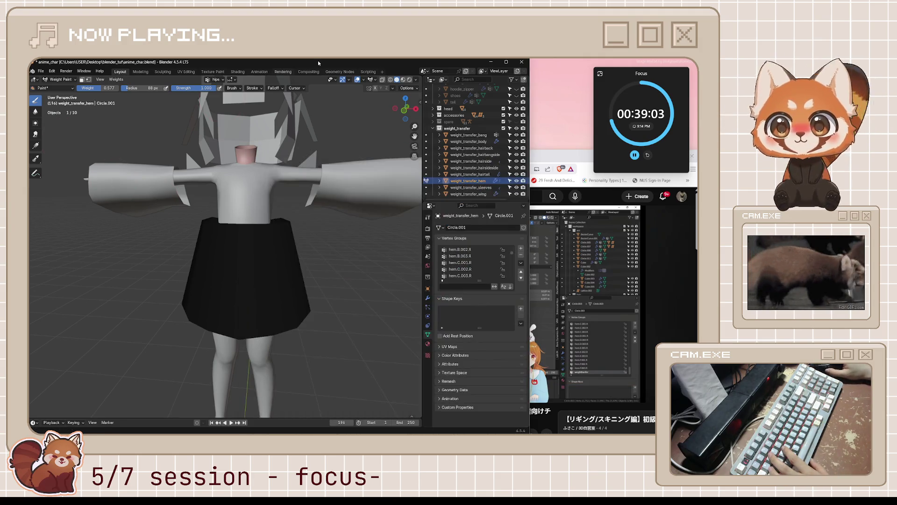
Step: Save anime_char.blend and switch from Weight Paint back to Object Mode
key("ctrl+s")
key("ctrl+Tab")
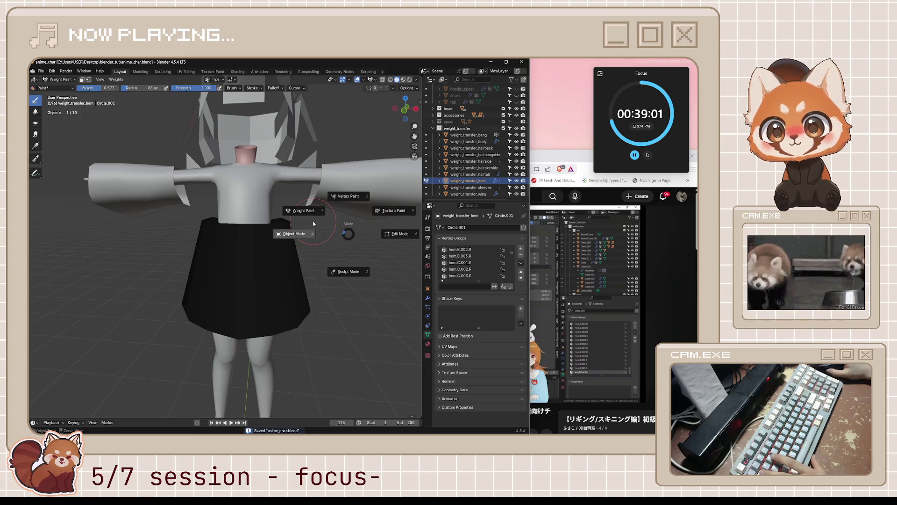
left_click(303, 236)
scroll(479, 178, "up", 3)
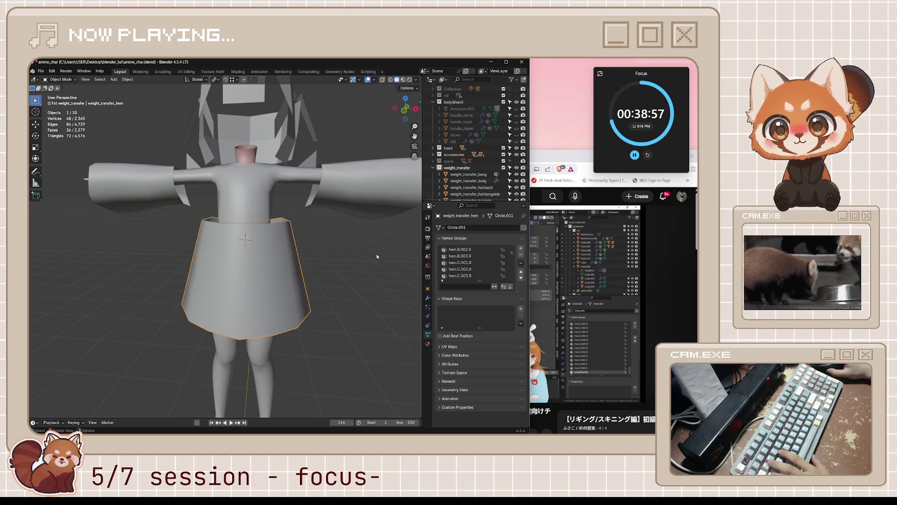
middle_click_drag(376, 256, 370, 256)
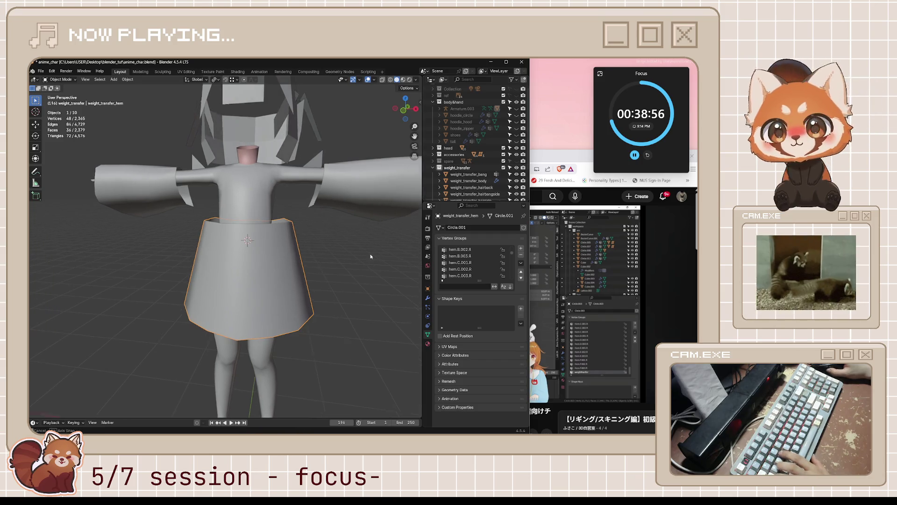
Step: Select the weight_transfer proxies in the Outliner and hide their collection
left_click(481, 174)
scroll(478, 191, "down", 3)
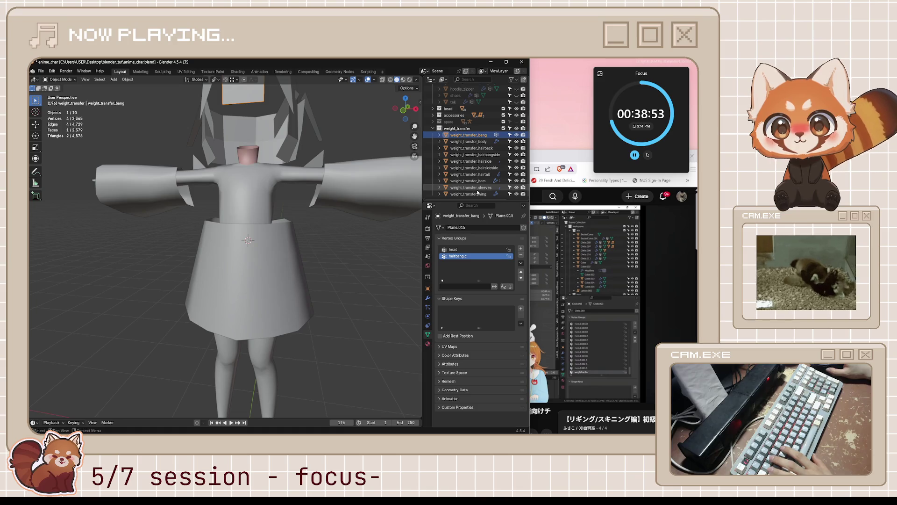
left_click(476, 193, "shift")
left_click(342, 228)
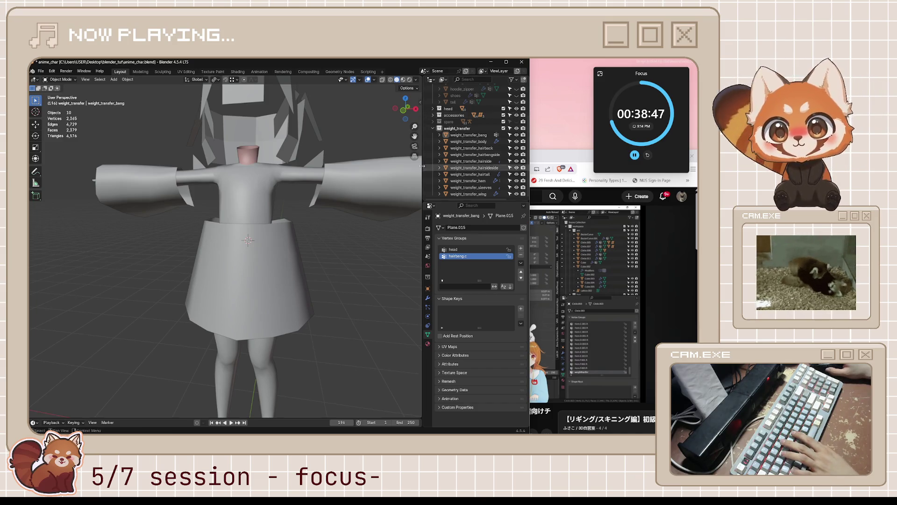
left_click(384, 181)
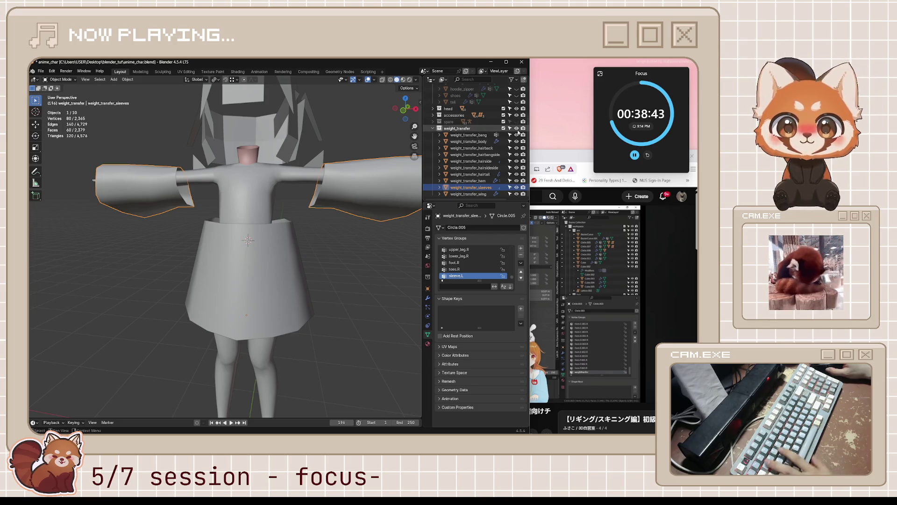
left_click(517, 129)
scroll(516, 135, "up", 2)
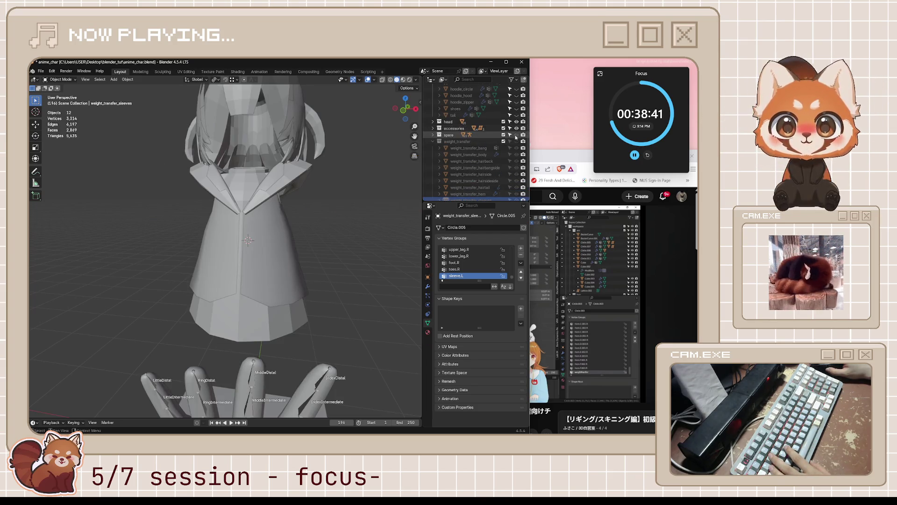
Step: Show the body&hand collection and the head collection's face mesh in the viewport
left_click(516, 135, "ctrl")
scroll(517, 140, "up", 4)
left_click(517, 141, "ctrl")
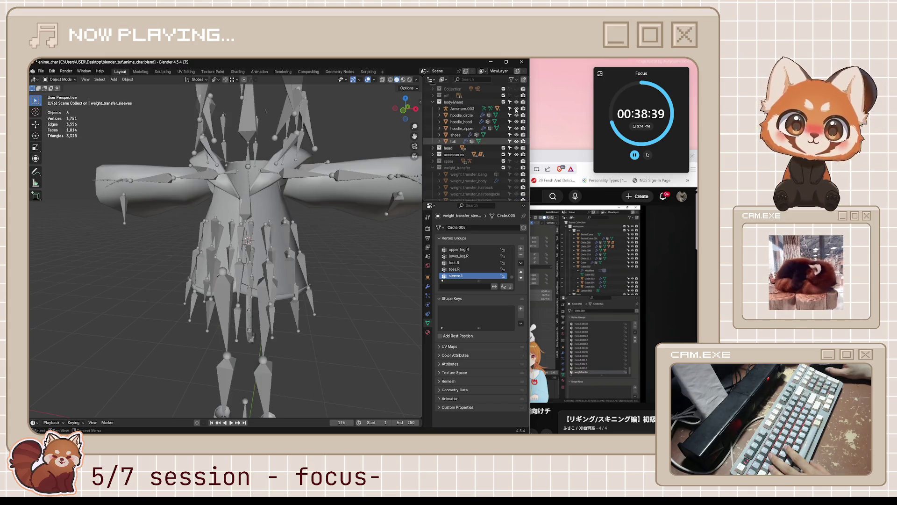
scroll(516, 122, "up", 1)
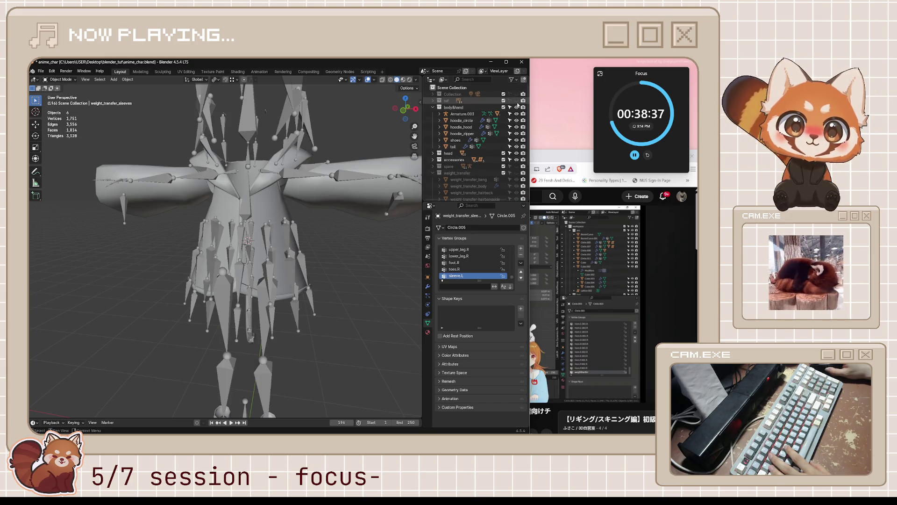
scroll(510, 164, "down", 7)
scroll(477, 153, "up", 7)
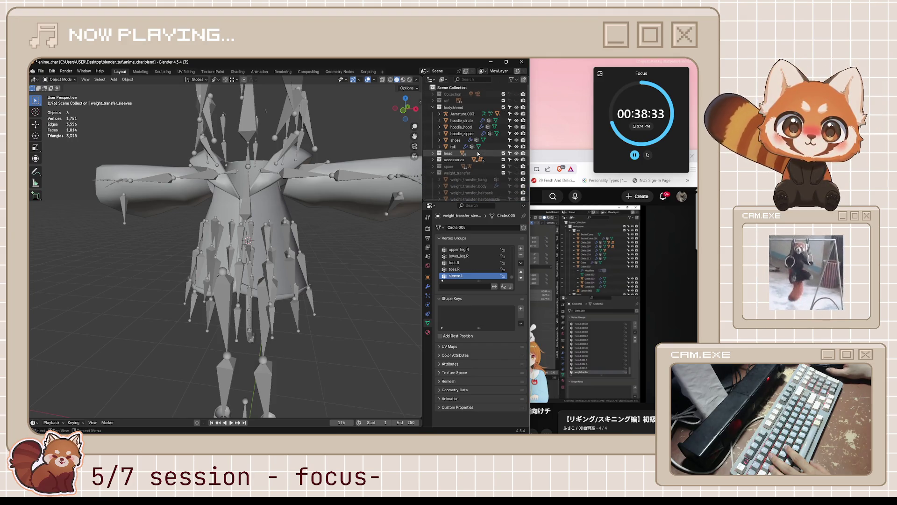
left_click(429, 154)
left_click(431, 154)
scroll(478, 159, "down", 2)
scroll(516, 199, "down", 4)
left_click(516, 179)
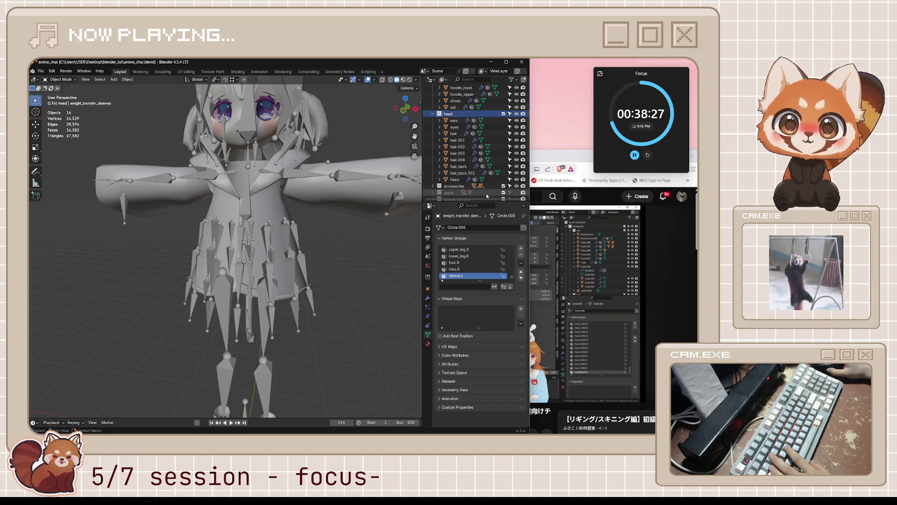
Step: Expand accessories and make hair_ribbons, pouch and pouch.001 visible
left_click(433, 186)
scroll(467, 168, "down", 3)
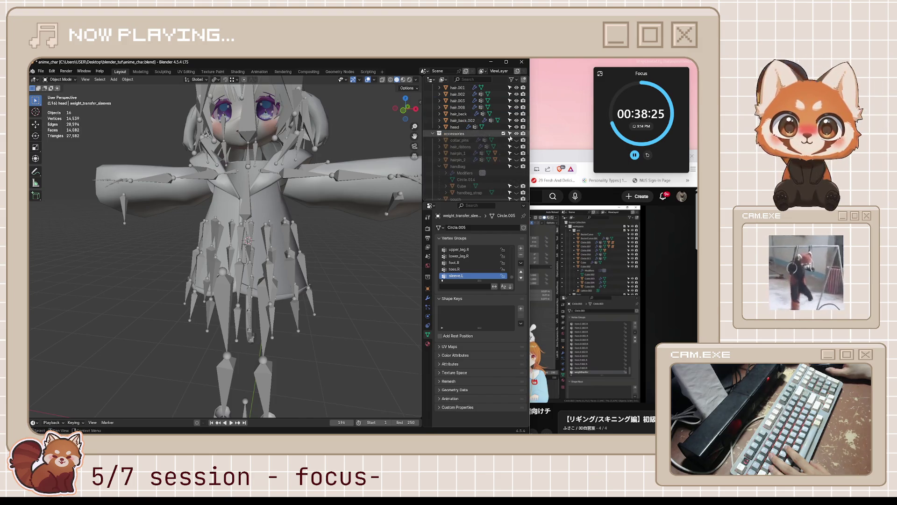
left_click(516, 146)
left_click_drag(516, 153, 516, 166)
scroll(518, 162, "down", 4)
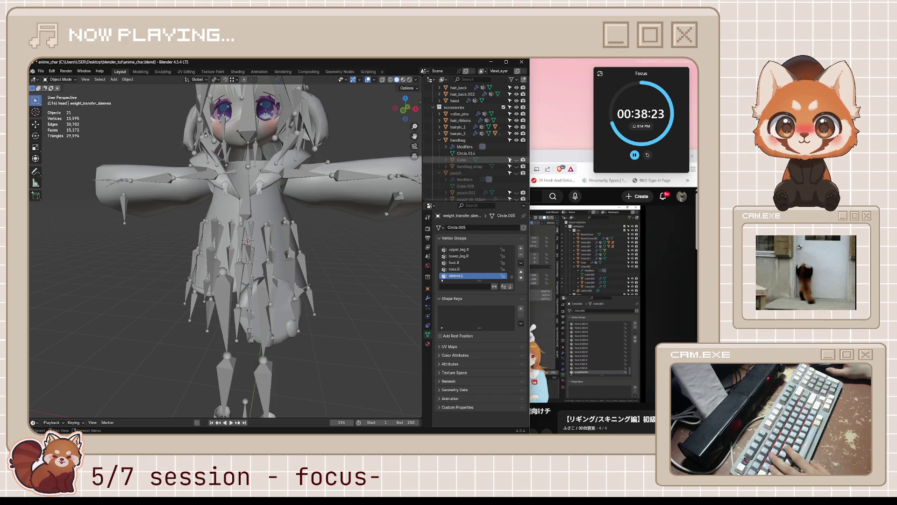
left_click(517, 173)
scroll(516, 168, "down", 6)
left_click(516, 152)
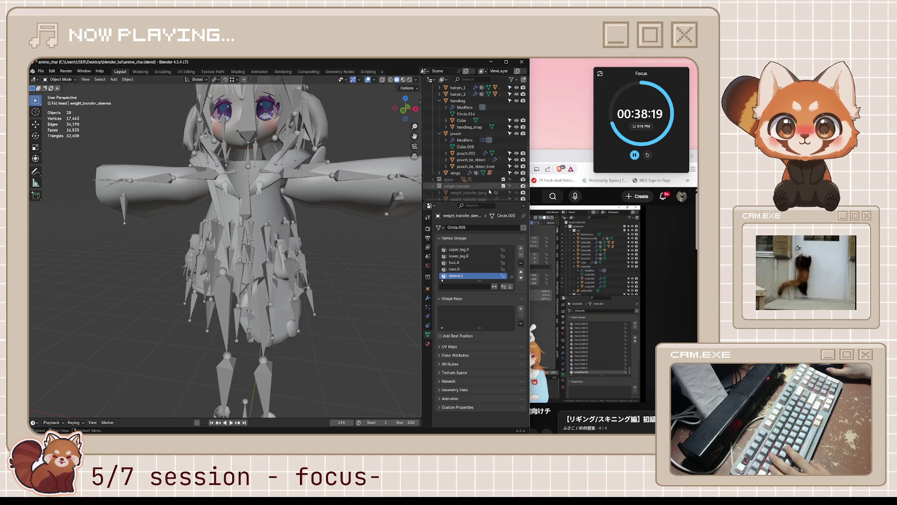
scroll(374, 197, "down", 4)
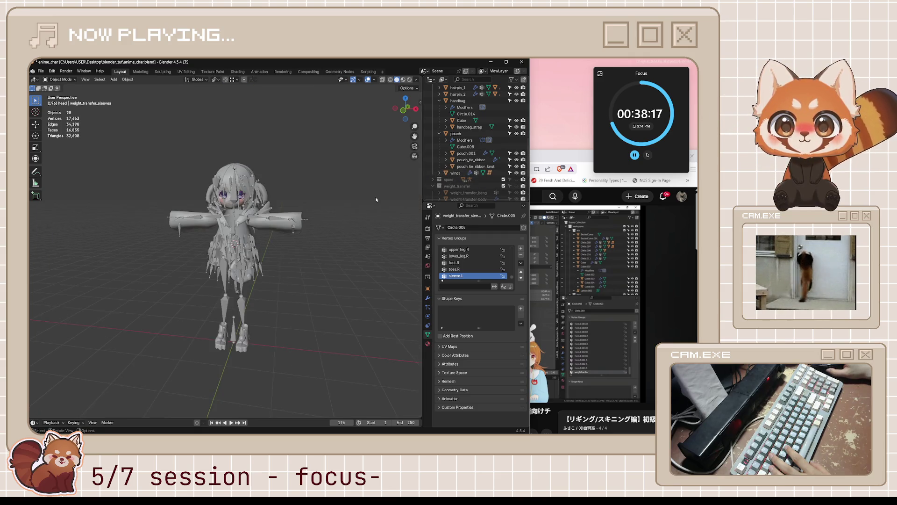
scroll(375, 197, "up", 4)
scroll(498, 164, "up", 10)
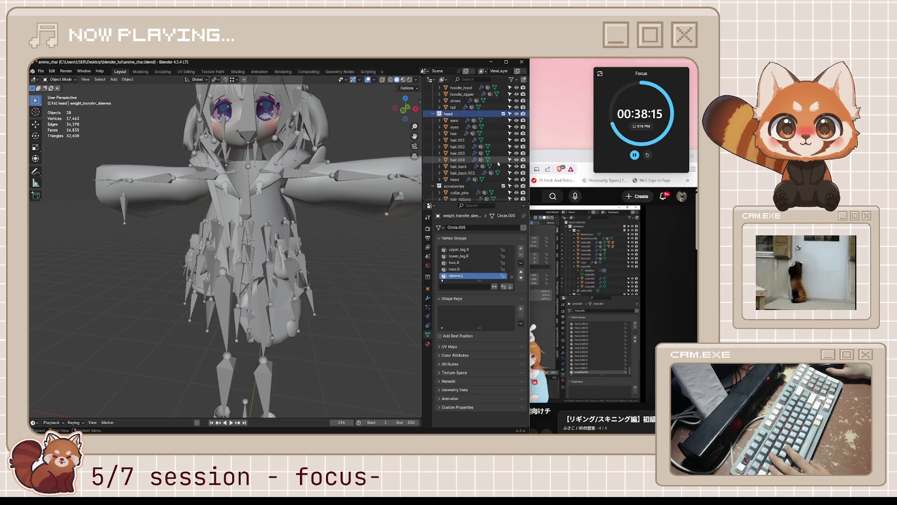
scroll(498, 163, "up", 2)
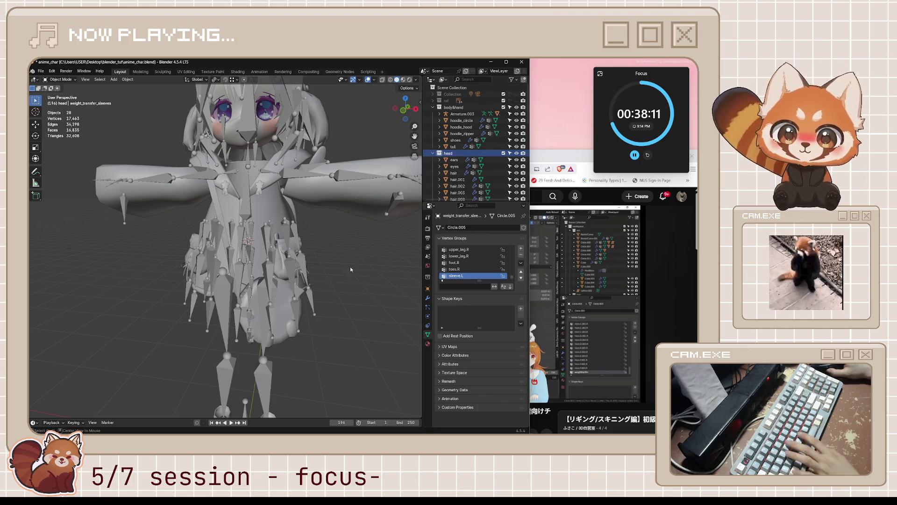
Step: Reveal all hidden objects with Alt+H, then clear the selection
key("alt+h")
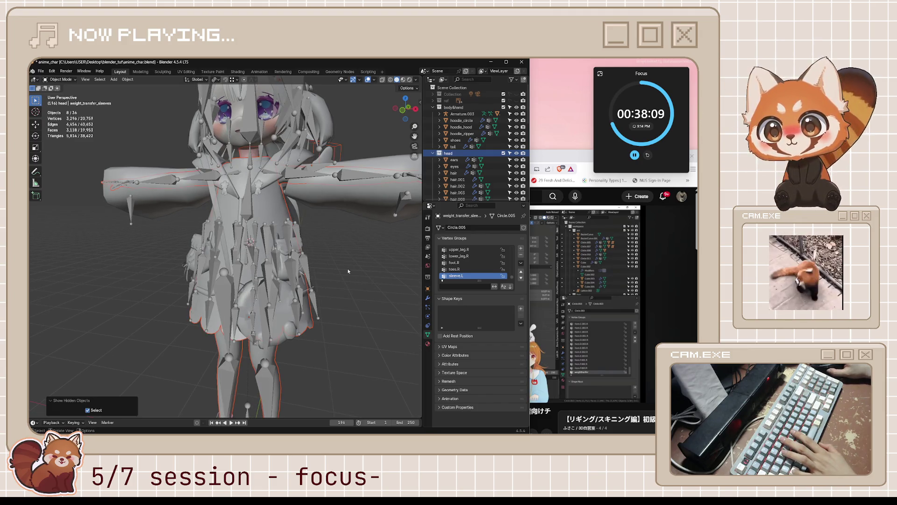
left_click(348, 271)
key("a")
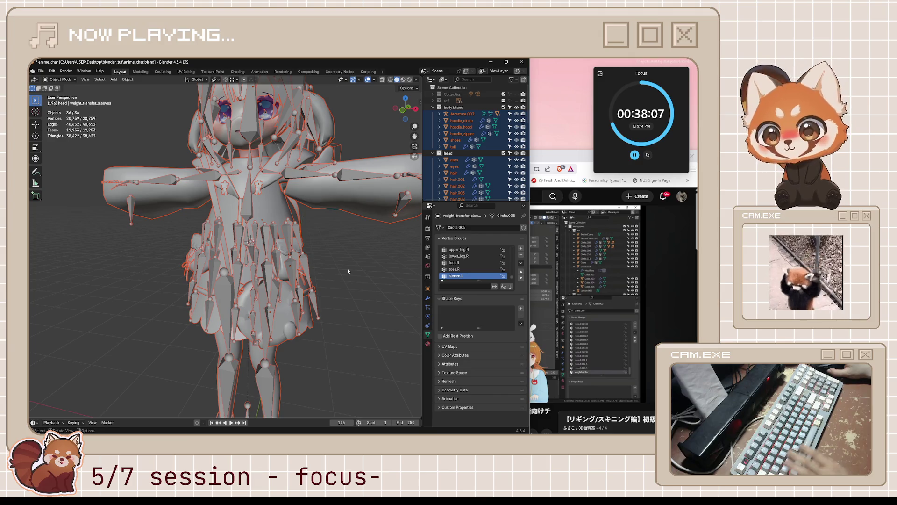
key("alt+a")
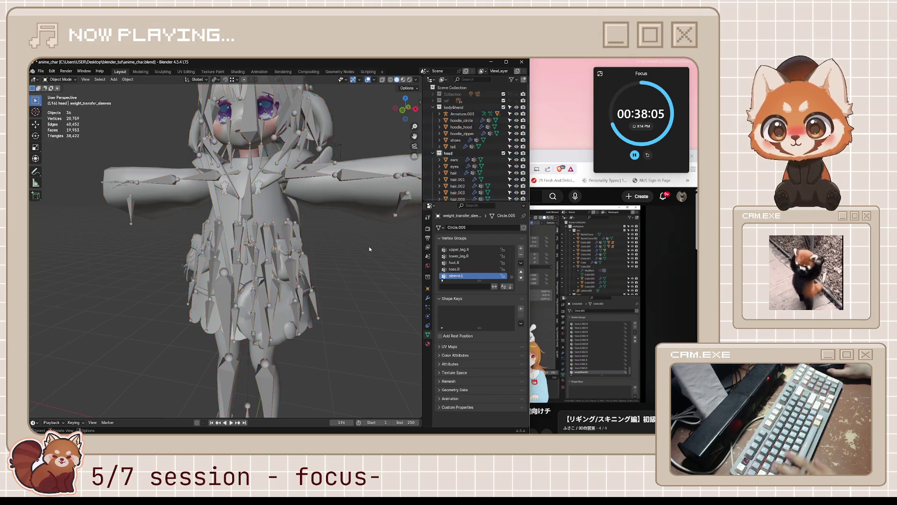
scroll(348, 271, "down", 4)
scroll(510, 159, "down", 5)
scroll(511, 159, "down", 8)
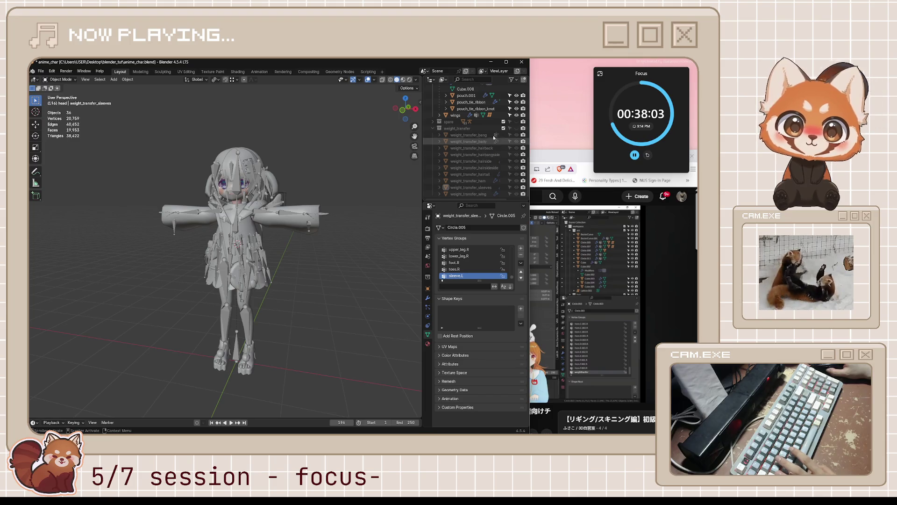
scroll(511, 128, "up", 5)
Step: Save anime_char.blend from a front view and put the armature into Pose Mode
mouse_move(357, 232)
middle_mouse_down()
mouse_move(342, 293)
mouse_move(308, 296)
middle_mouse_up()
key("ctrl+s")
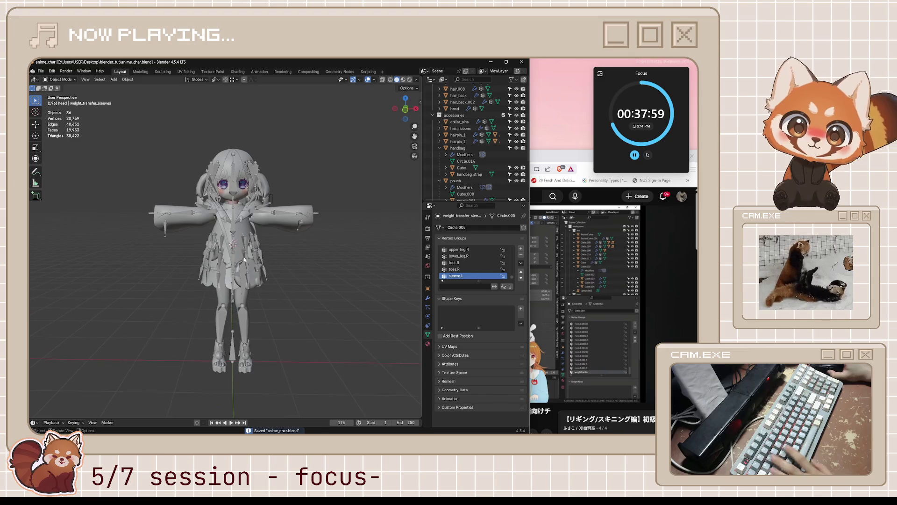
left_click(258, 266)
key("ctrl+Tab")
Step: Test-grab the rig, cancel to keep the T-pose, and select hoodie_hood in Object Mode
scroll(258, 266, "up", 4)
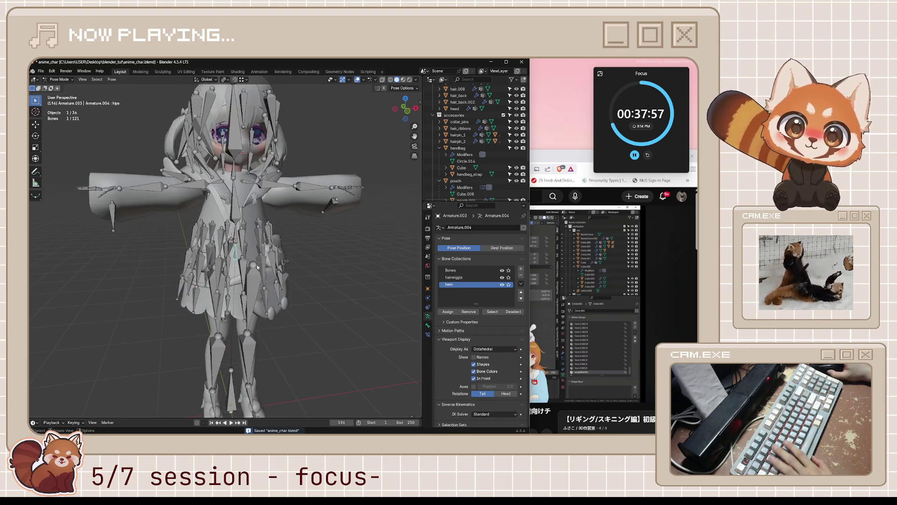
key("g")
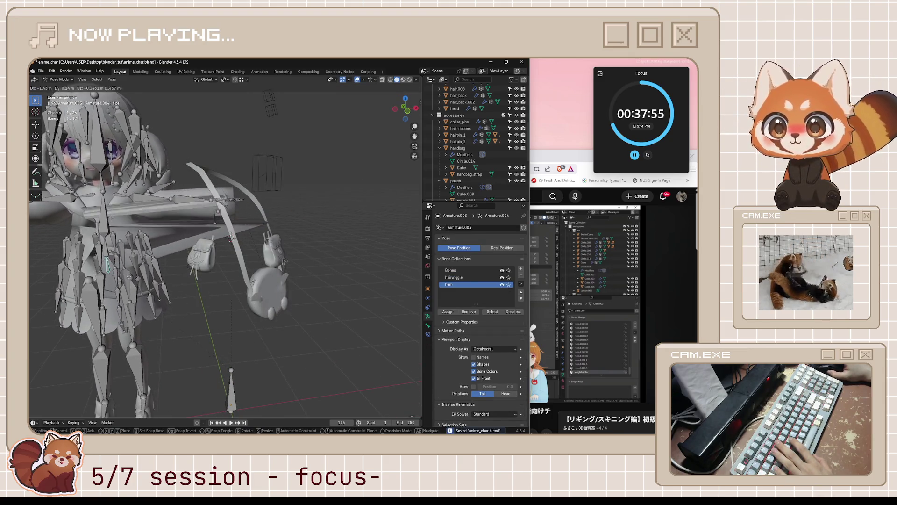
key("Escape")
left_click(357, 81)
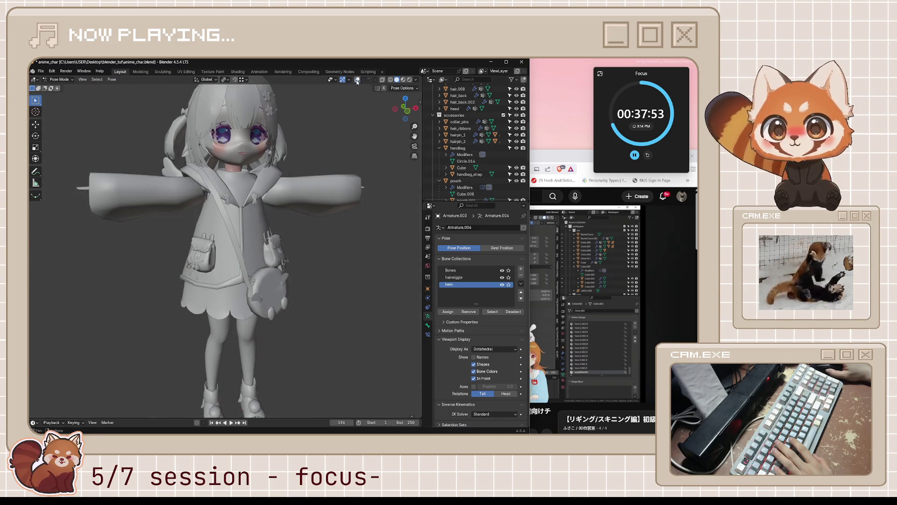
key("g")
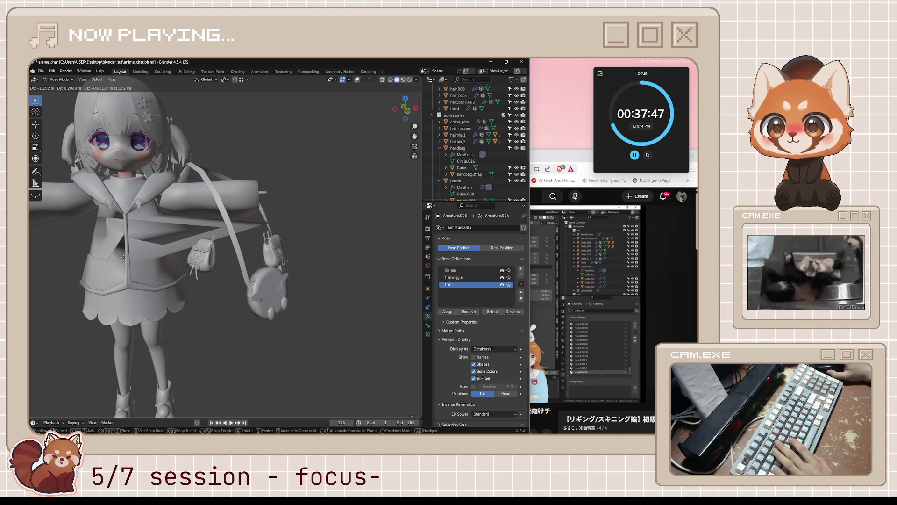
key("Escape")
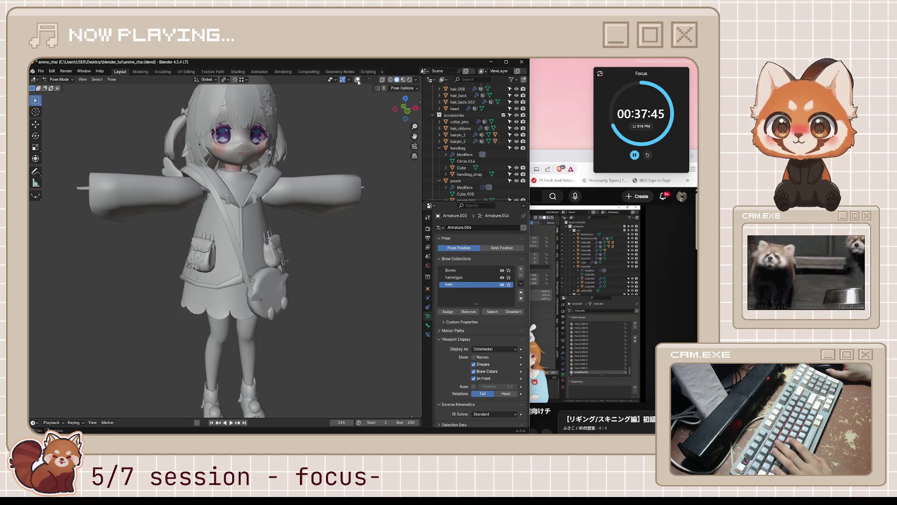
left_click(357, 81)
key("ctrl+Tab")
left_click(252, 231)
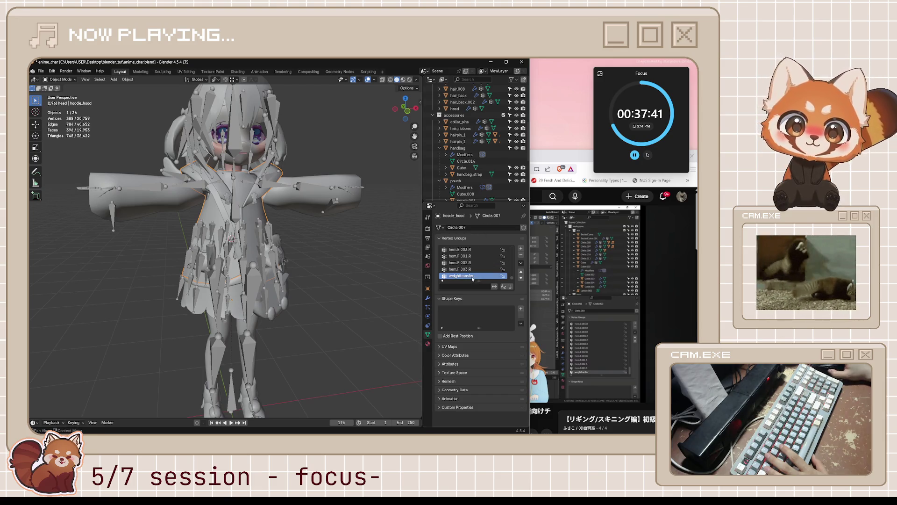
Step: Show hoodie_hood in Weight Paint and compare its weights with the tutorial video
key("ctrl+Tab")
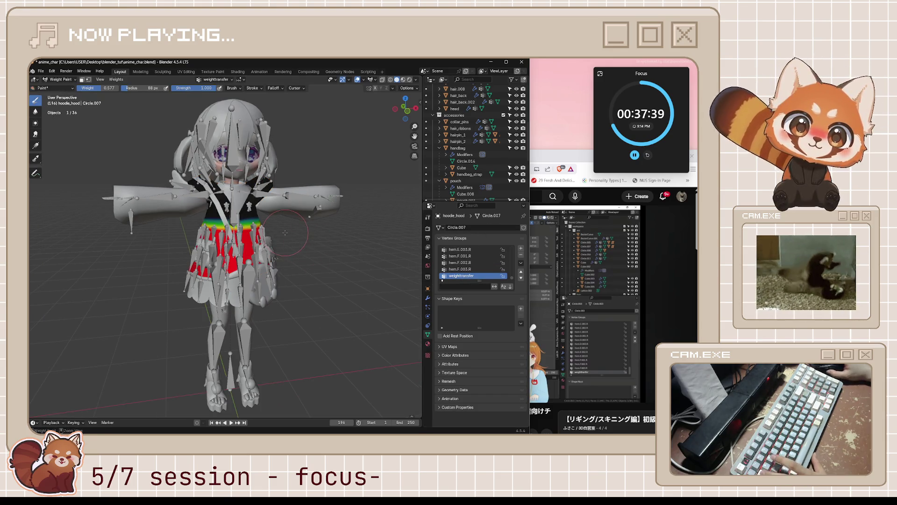
left_click(533, 242)
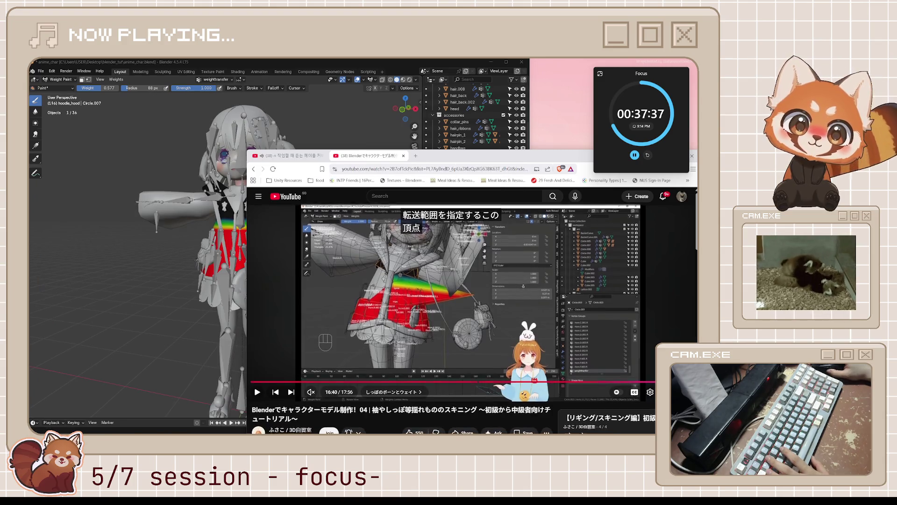
middle_click_drag(187, 280, 254, 281)
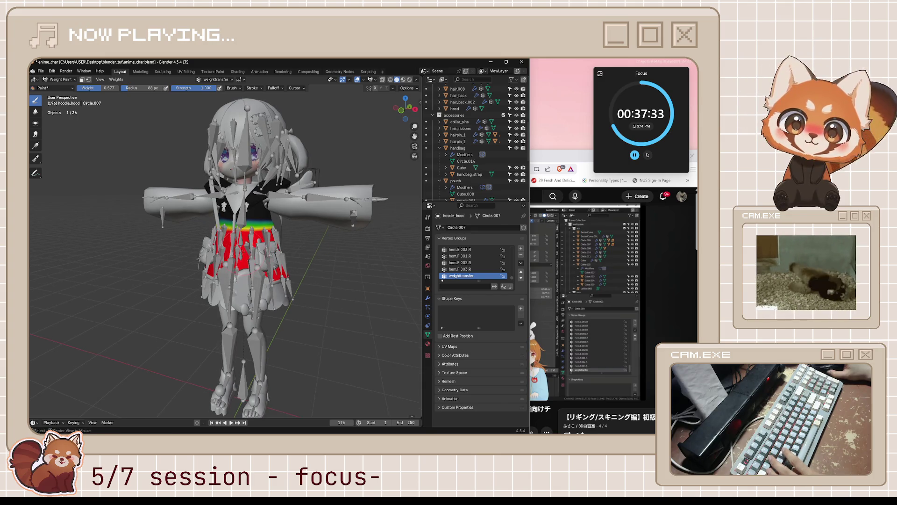
middle_click_drag(134, 115, 135, 114)
key("alt+Tab")
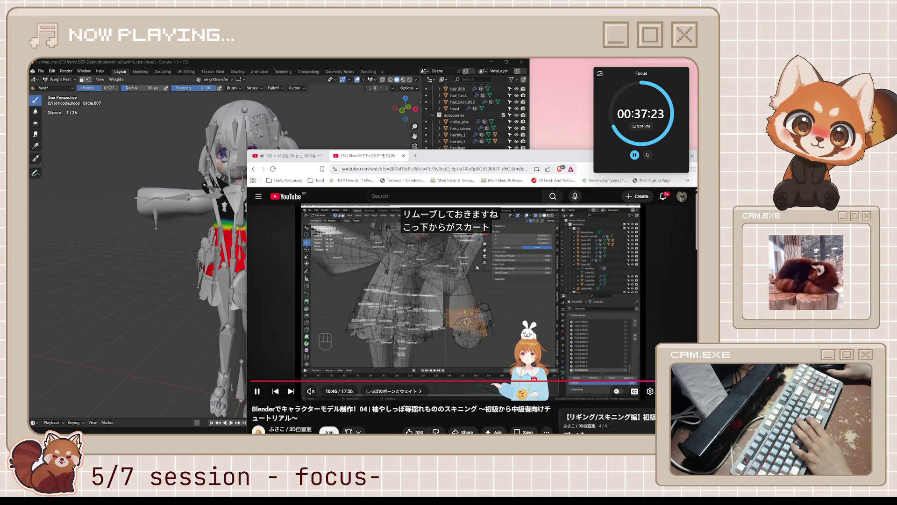
left_click(477, 268)
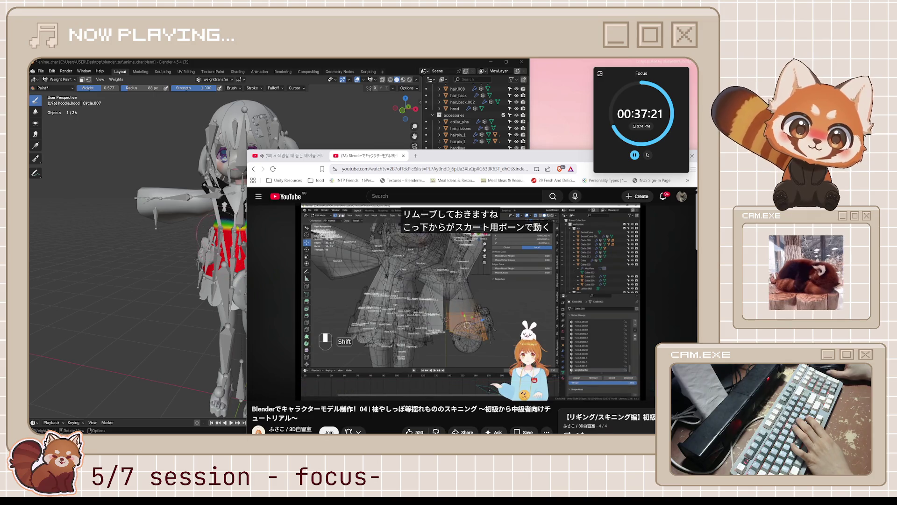
key("alt+Tab")
Step: Put the hood into Edit Mode and toggle Local view while following the tutorial
key("Tab")
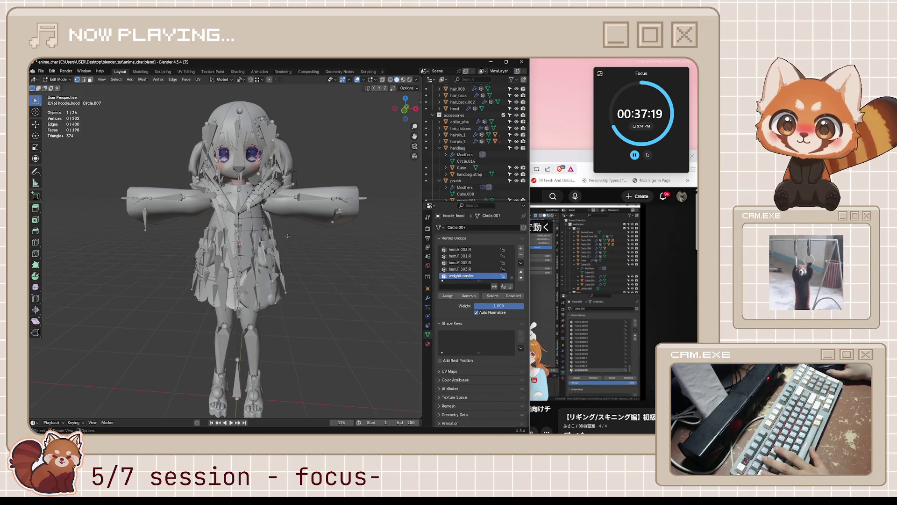
key("KP_Divide")
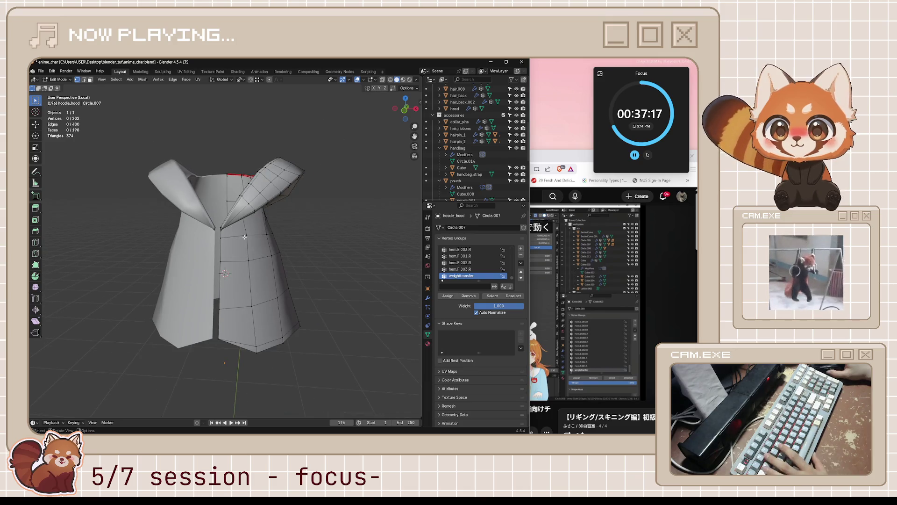
left_click(558, 241)
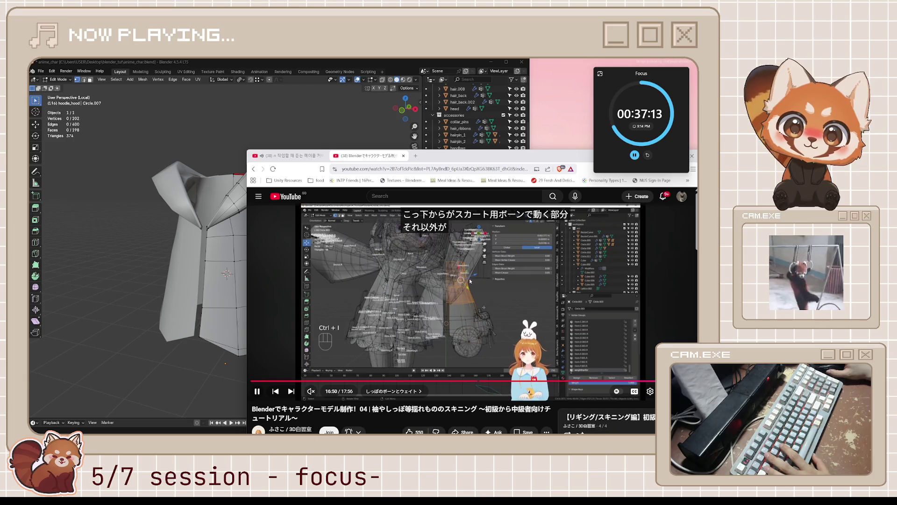
left_click(493, 271)
left_click(216, 292)
key("KP_Divide")
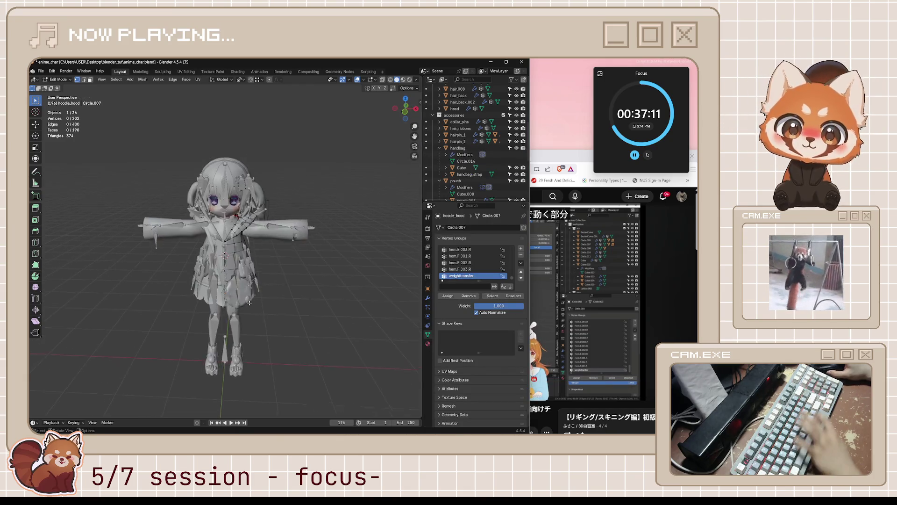
Step: Collapse the head collection and select hoodie_circle, hoodie_hood and hoodie_zipper in turn
scroll(270, 288, "up", 4)
middle_click_drag(270, 288, 245, 283)
scroll(462, 150, "up", 6)
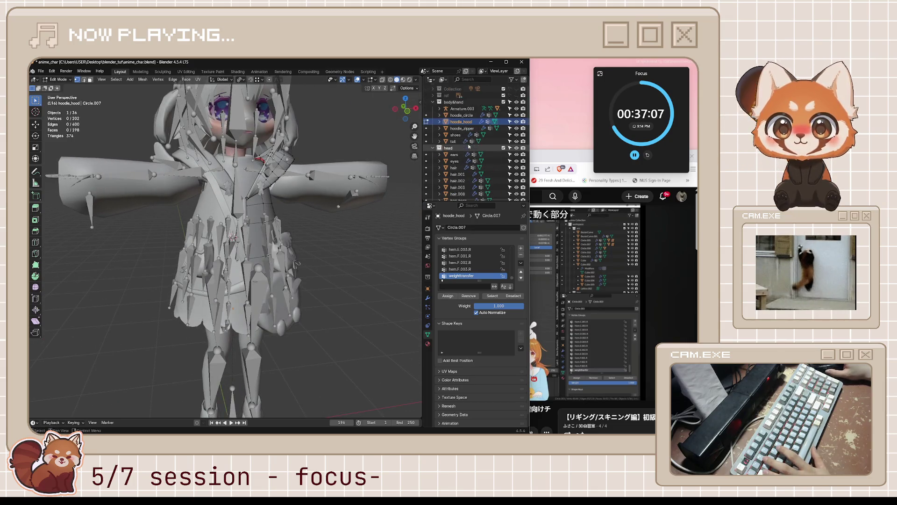
left_click(433, 148)
scroll(435, 148, "up", 1)
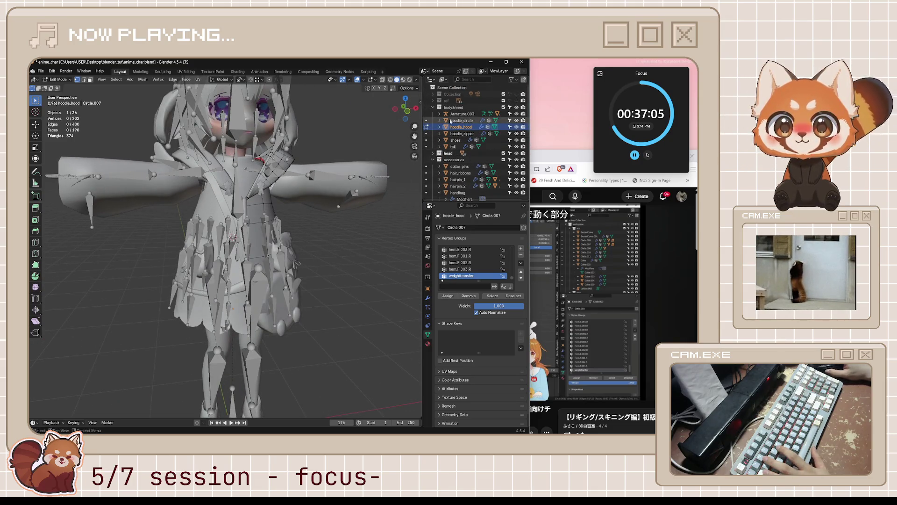
left_click(460, 120)
left_click(461, 127)
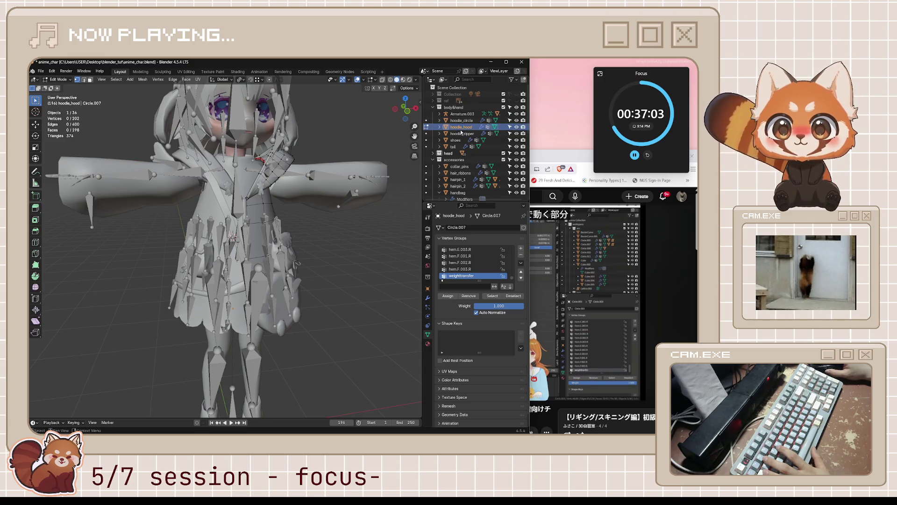
mouse_move(359, 202)
middle_mouse_down()
mouse_move(297, 239)
mouse_move(327, 252)
mouse_move(321, 272)
mouse_move(333, 262)
middle_mouse_up()
left_click(462, 133)
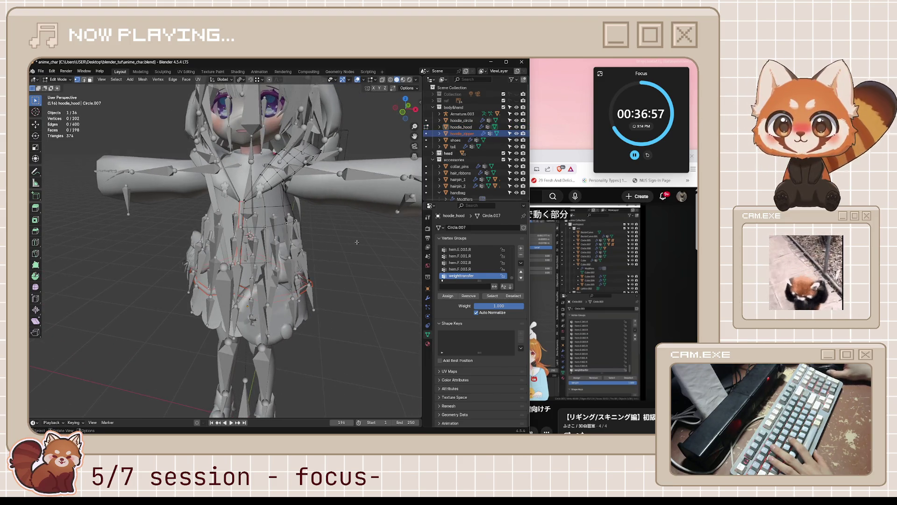
Step: Return to Object Mode and display hoodie_hood's modifier stack
key("ctrl+Tab")
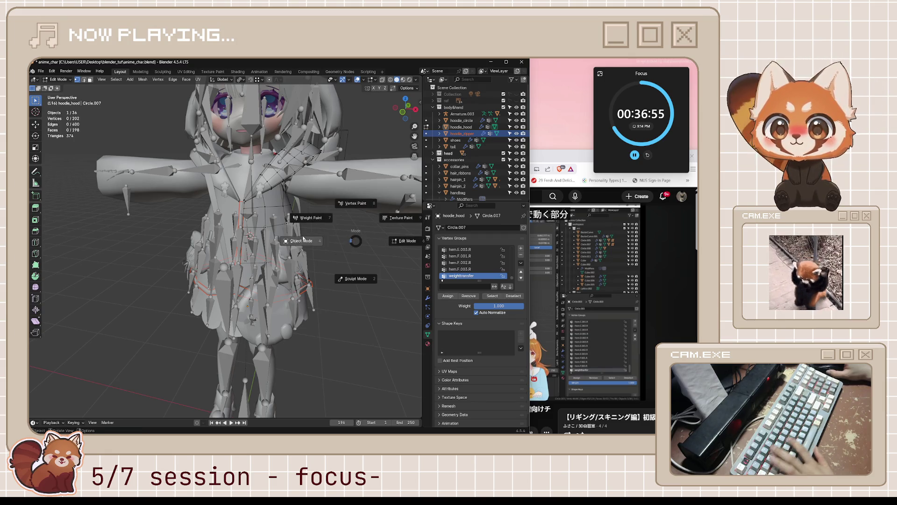
left_click(304, 233)
left_click(461, 126)
left_click(427, 297)
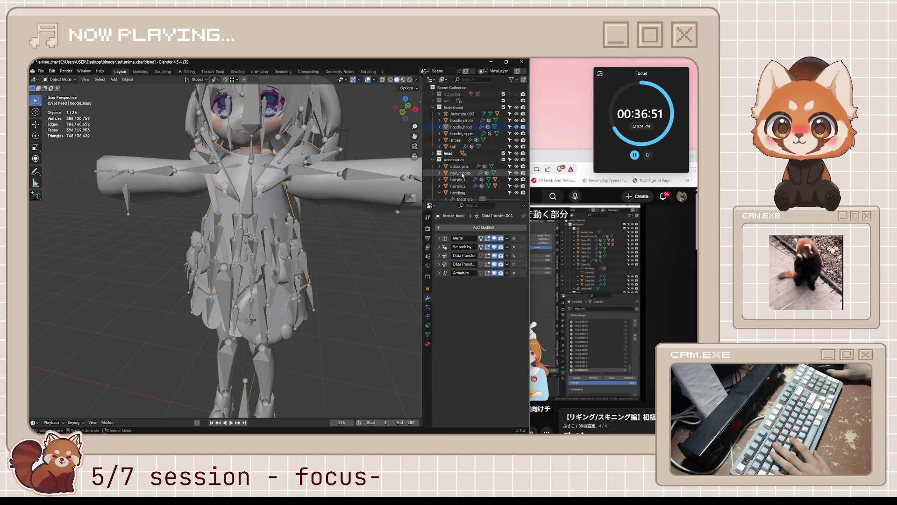
Step: Compare the modifier stacks of hoodie_hood, hoodie_circle and a neighbouring Outliner object
scroll(462, 176, "down", 5)
scroll(457, 182, "down", 6)
scroll(449, 193, "up", 7)
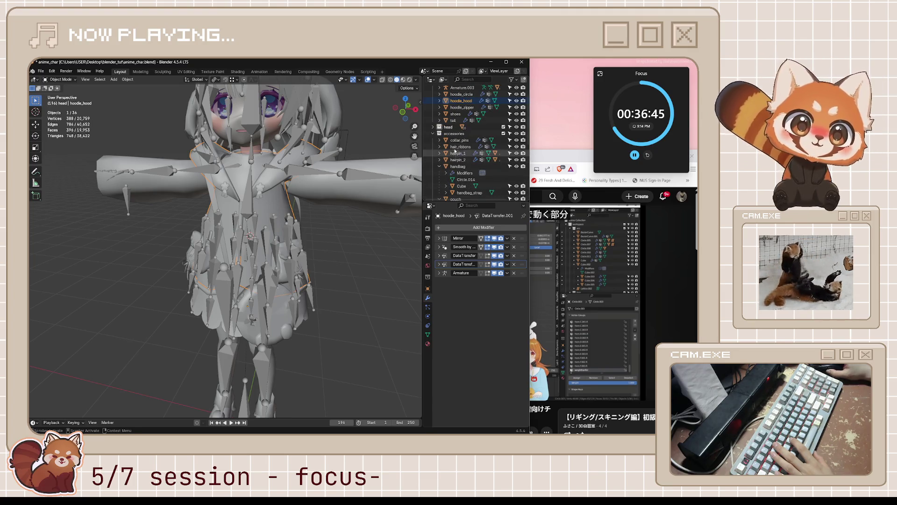
scroll(455, 153, "up", 2)
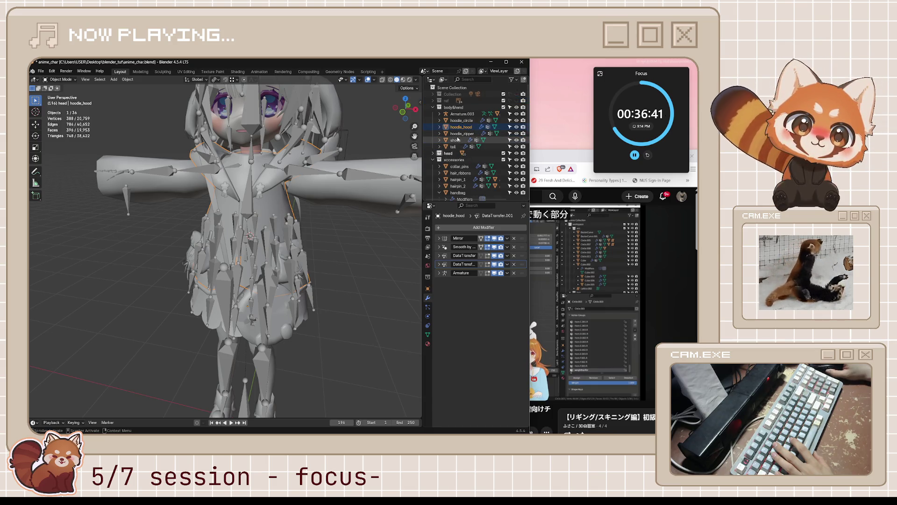
left_click(456, 140)
left_click(463, 126)
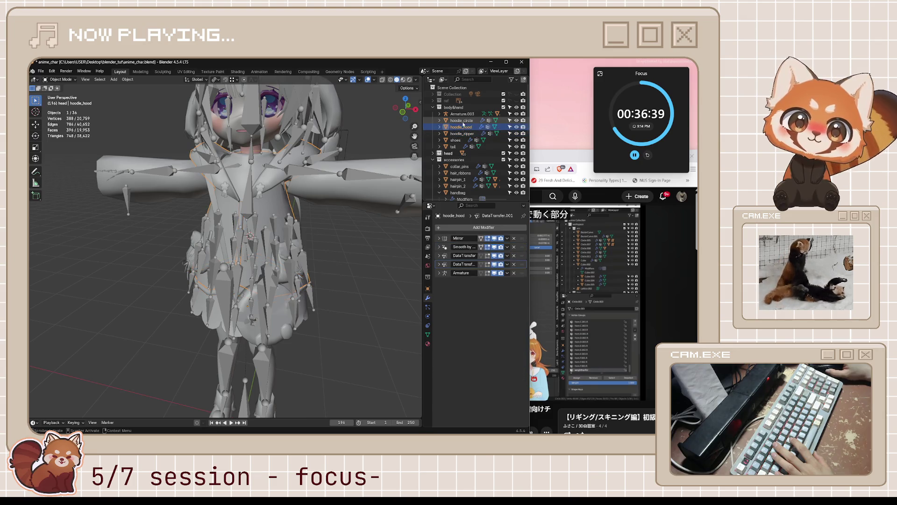
left_click(462, 120)
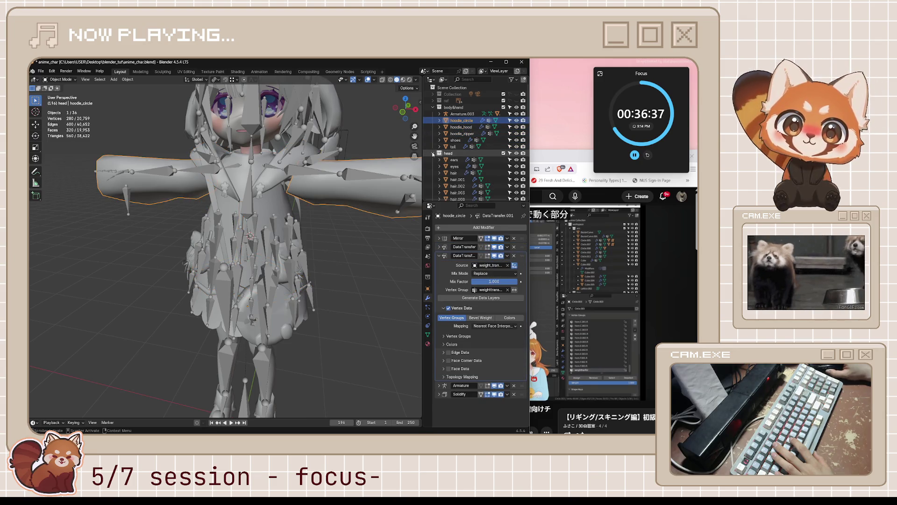
scroll(434, 154, "down", 4)
left_click(432, 127)
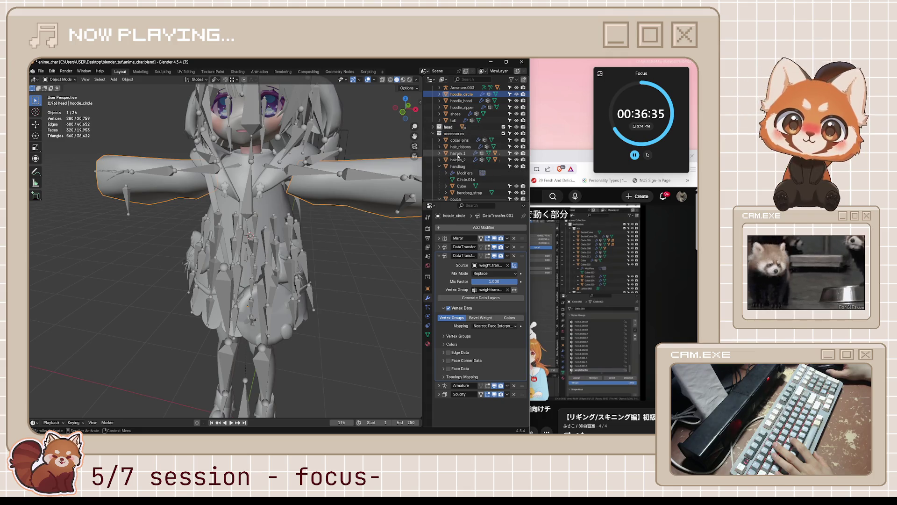
scroll(466, 165, "down", 5)
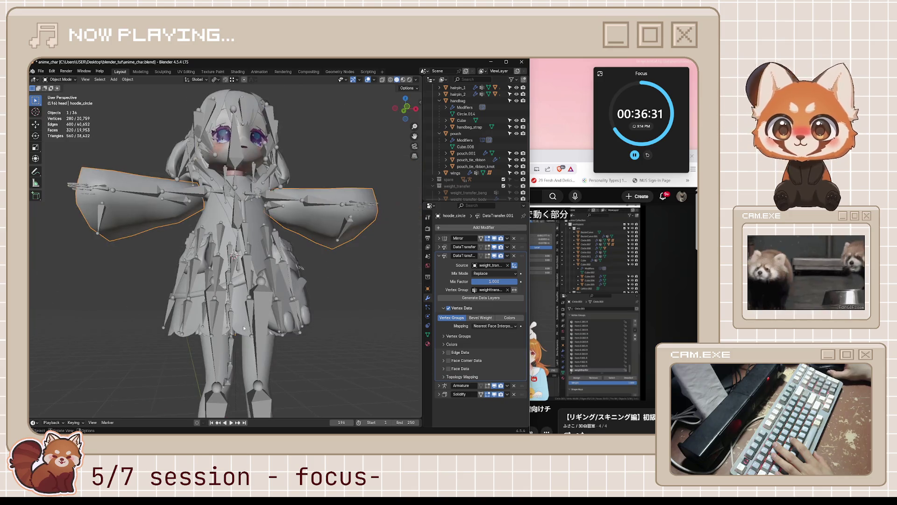
Step: Select the dress and test-move it, cancelling to leave it in place
left_click(299, 280)
middle_click_drag(299, 281, 307, 271)
key("g")
right_click(306, 271)
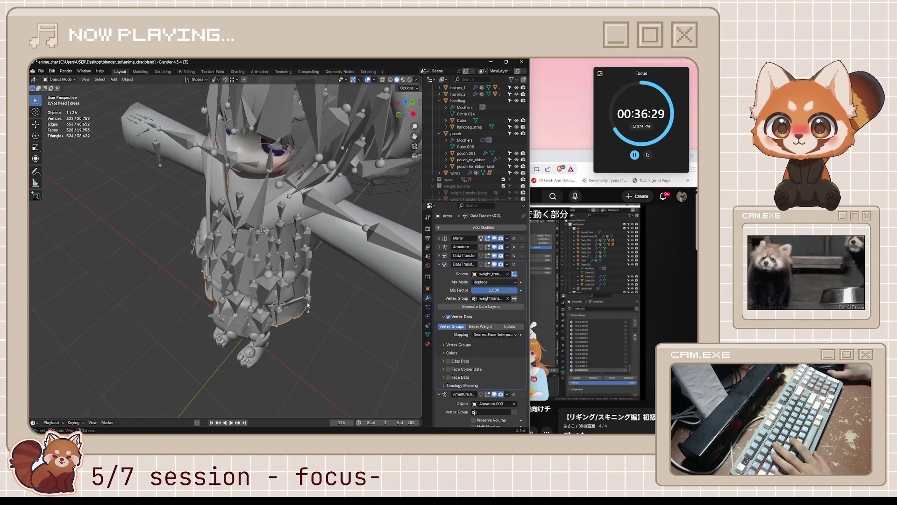
scroll(460, 150, "up", 7)
scroll(459, 149, "down", 7)
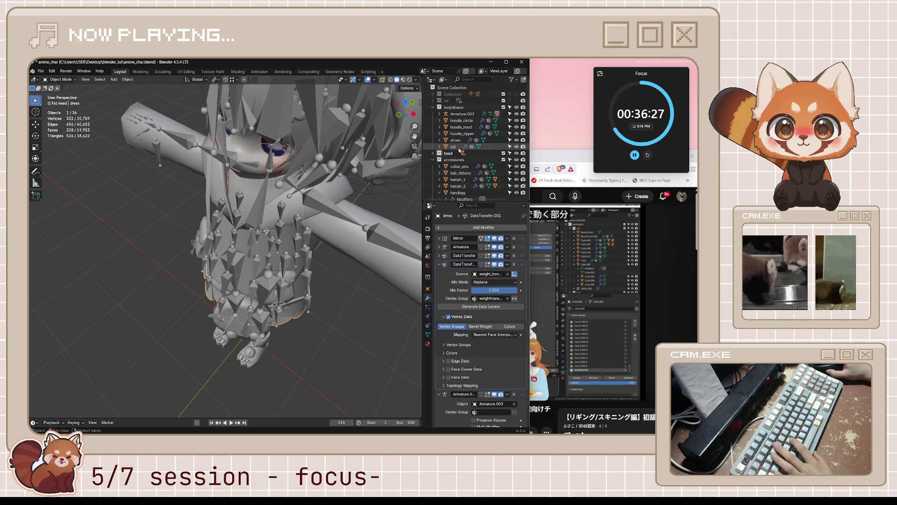
scroll(468, 133, "up", 8)
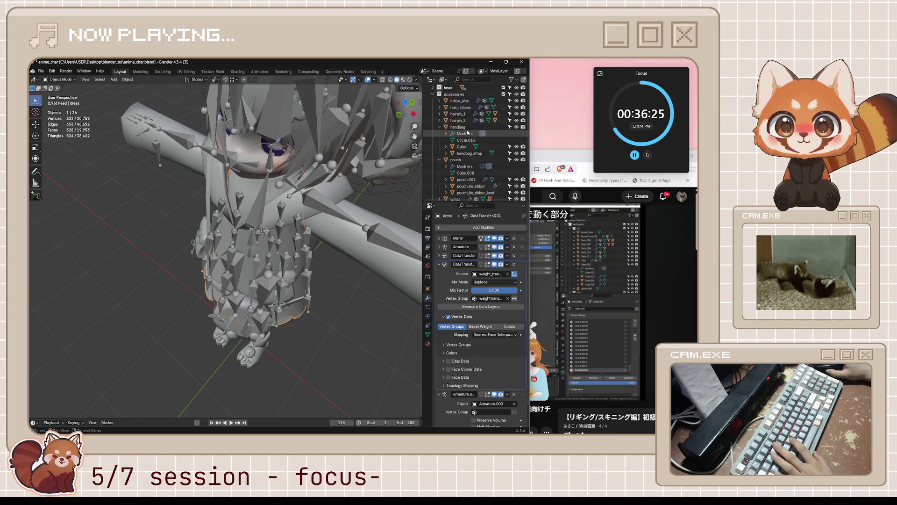
Step: Browse the head collection's objects and test-move the dress again, cancelling the move
left_click(432, 153)
scroll(497, 166, "down", 4)
scroll(472, 161, "up", 3)
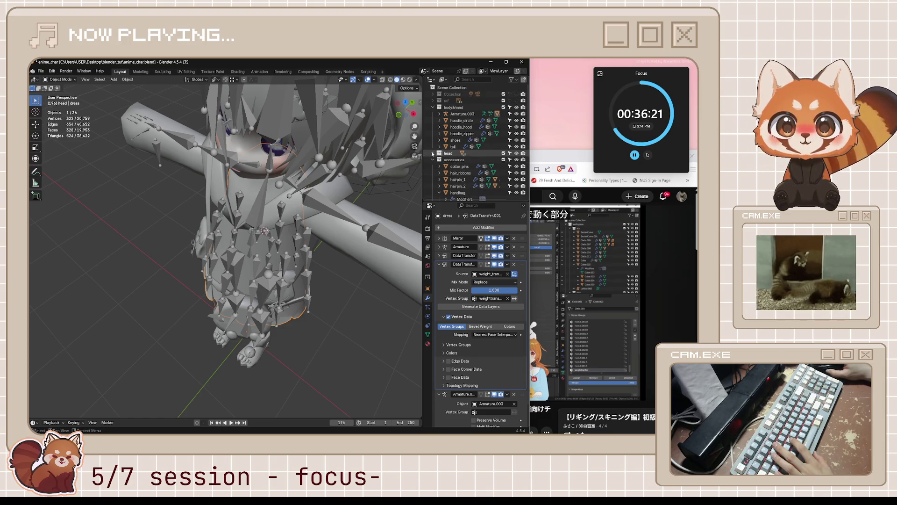
middle_click_drag(343, 271, 350, 217)
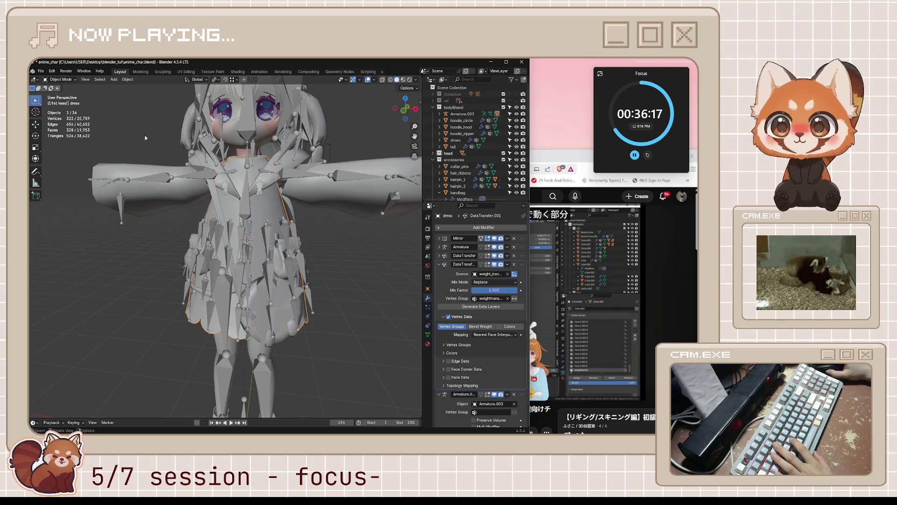
left_click(432, 153)
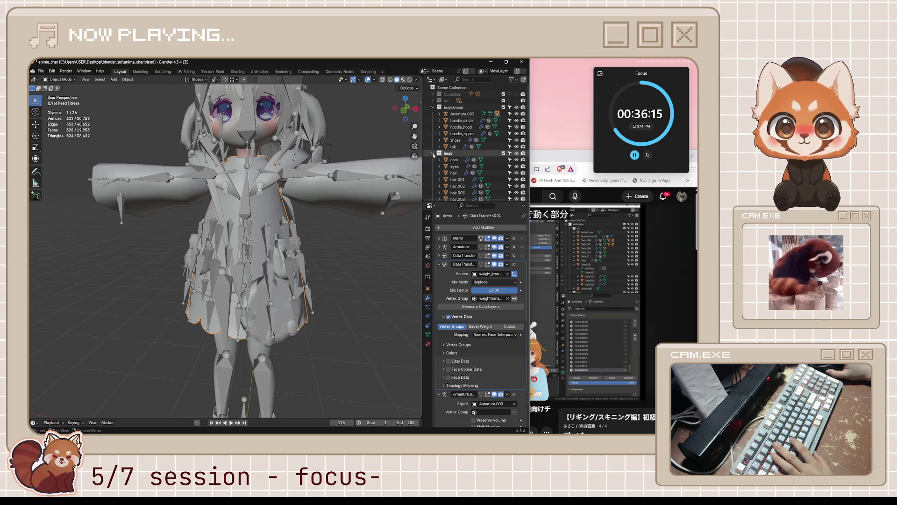
scroll(455, 173, "down", 2)
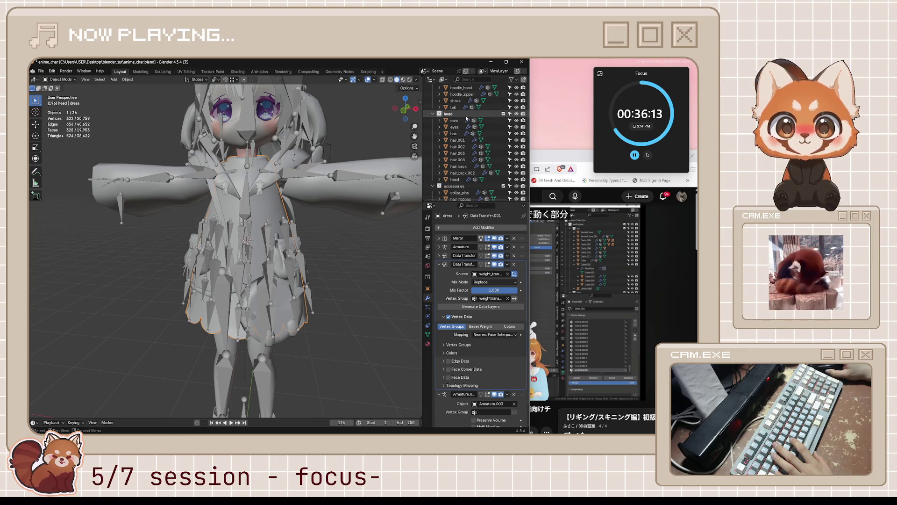
scroll(438, 181, "down", 3)
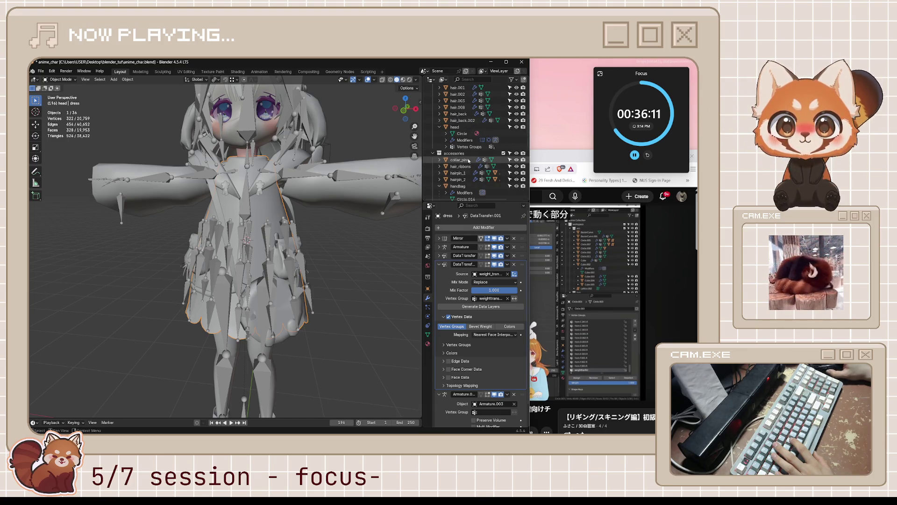
left_click(439, 128)
middle_click_drag(210, 234, 140, 271)
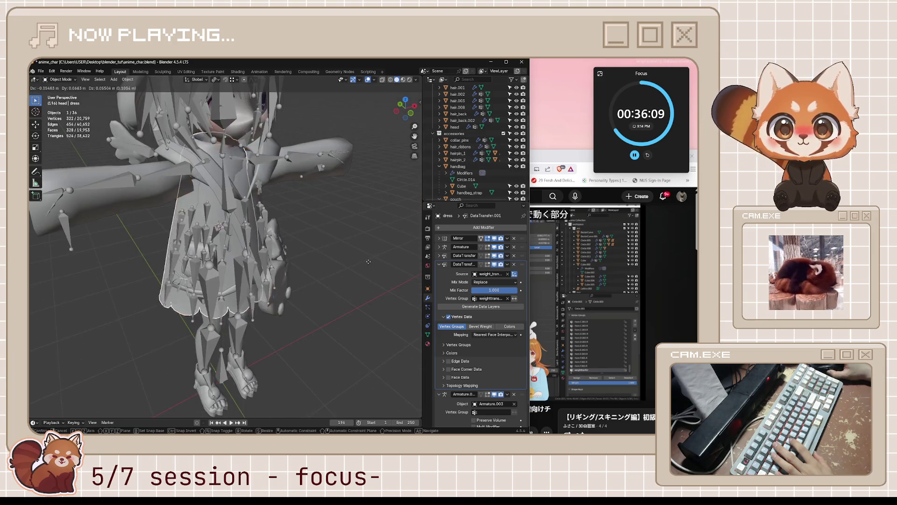
key("g")
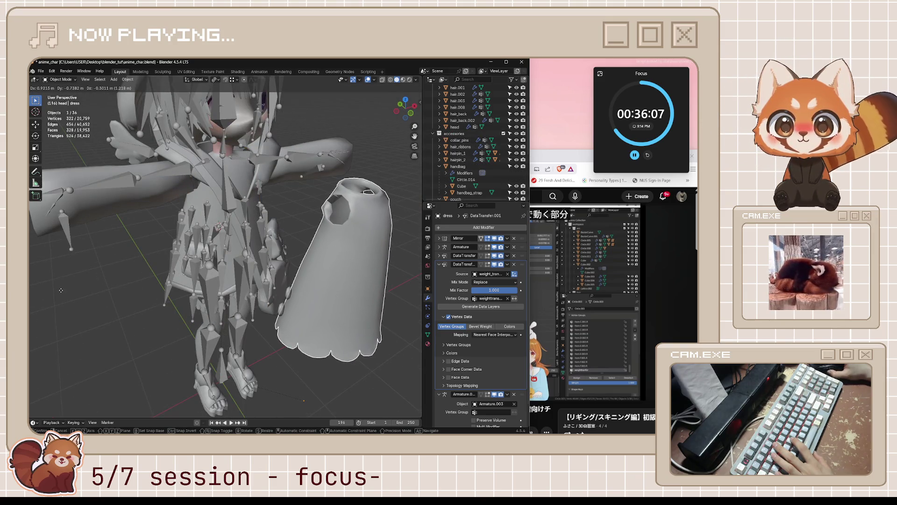
right_click(60, 290)
scroll(234, 234, "up", 3)
Step: Make the weight_transfer proxies visible again beside the dress's DataTransfer.001 settings
middle_click_drag(280, 196, 308, 177)
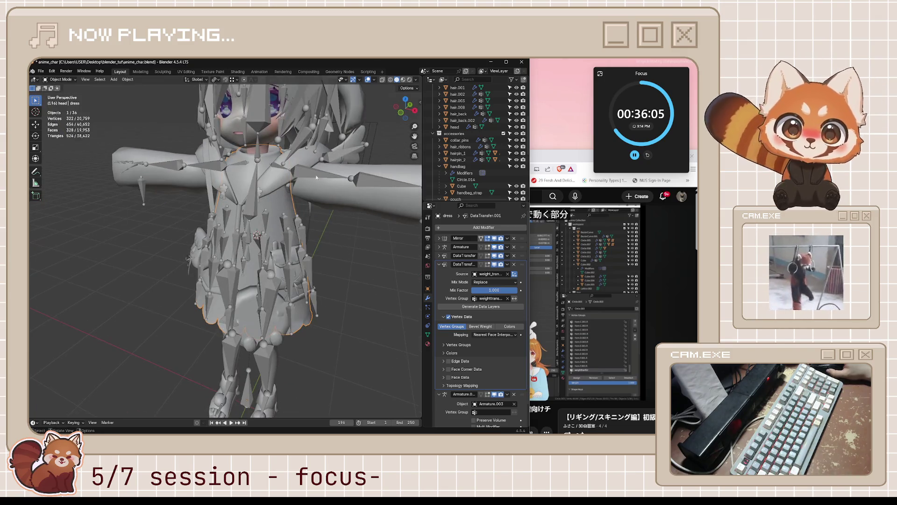
scroll(400, 160, "down", 2)
scroll(481, 167, "down", 5)
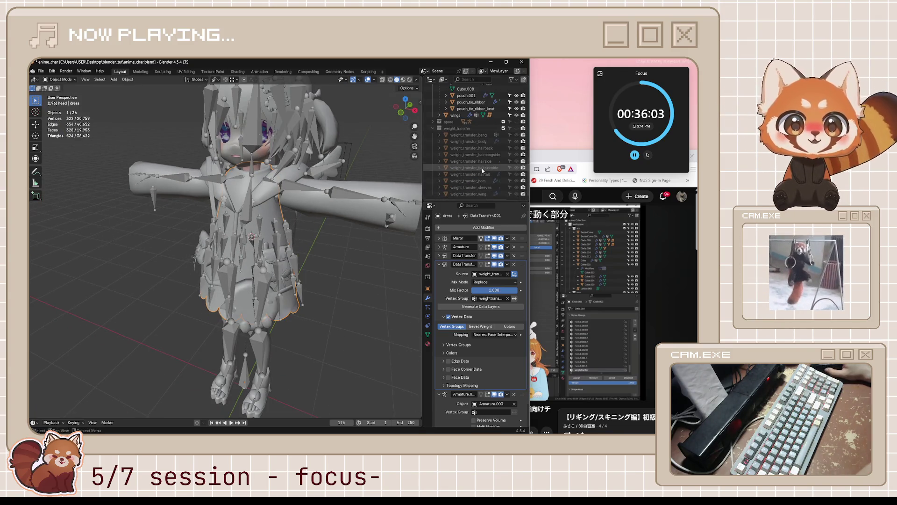
scroll(457, 168, "down", 1)
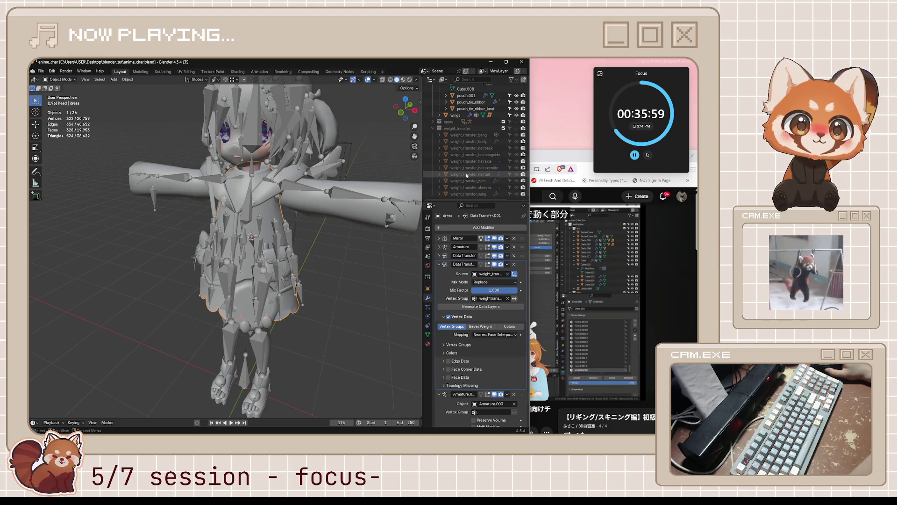
left_click(516, 129)
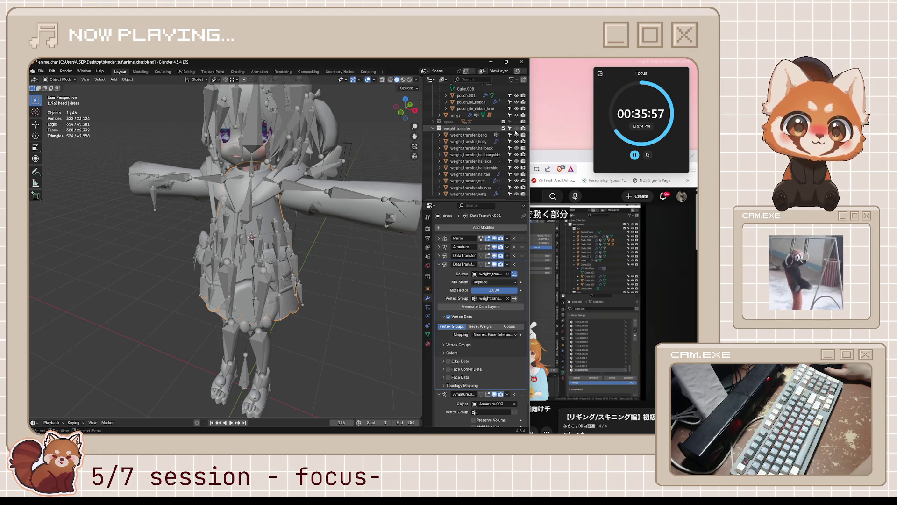
Step: Hide the weight_transfer proxy collection in the viewport
left_click(516, 129)
left_click(516, 129)
left_click(516, 128)
scroll(477, 139, "up", 4)
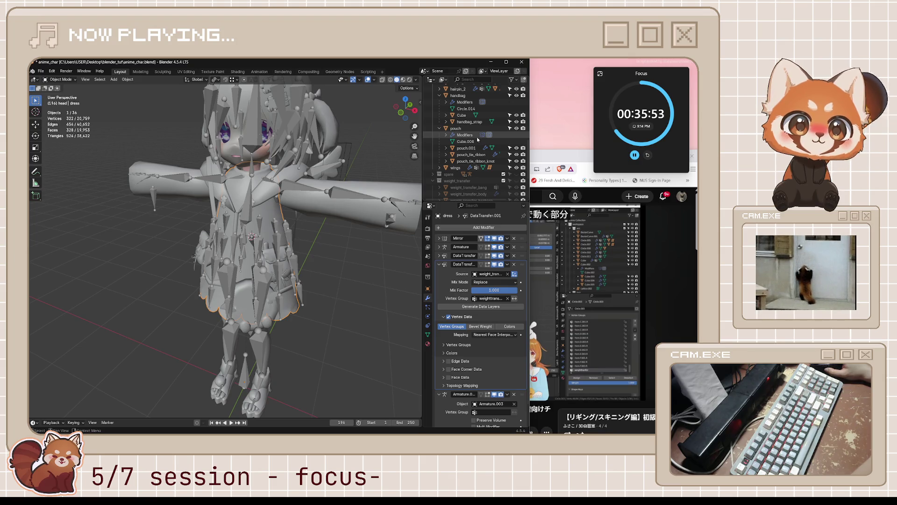
scroll(478, 139, "up", 3)
scroll(478, 139, "up", 3)
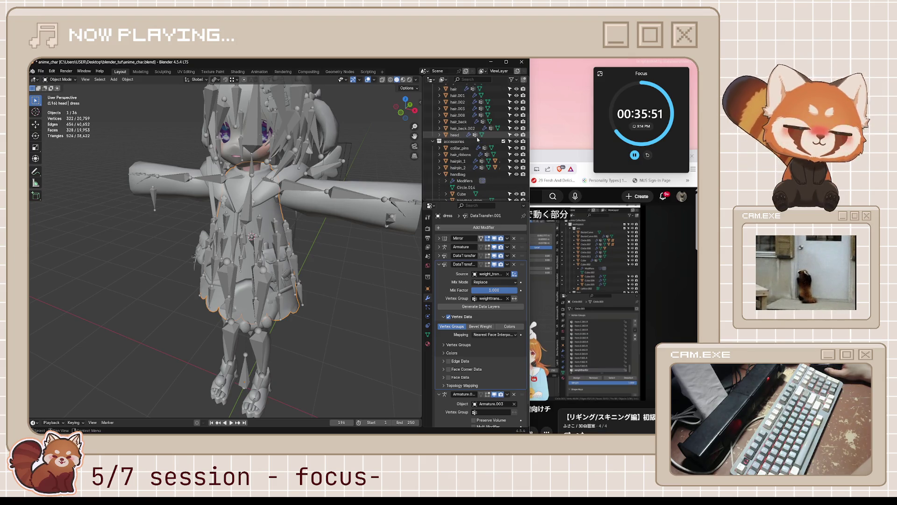
scroll(467, 150, "up", 2)
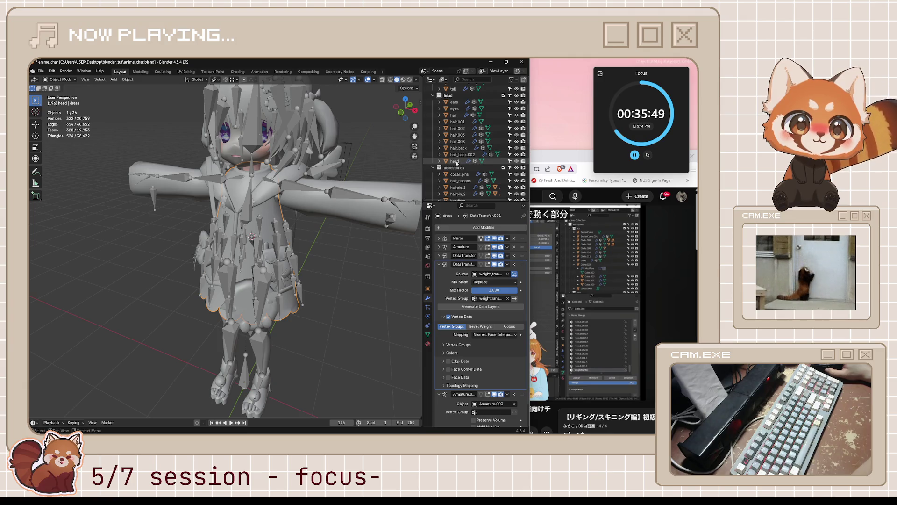
scroll(443, 163, "up", 4)
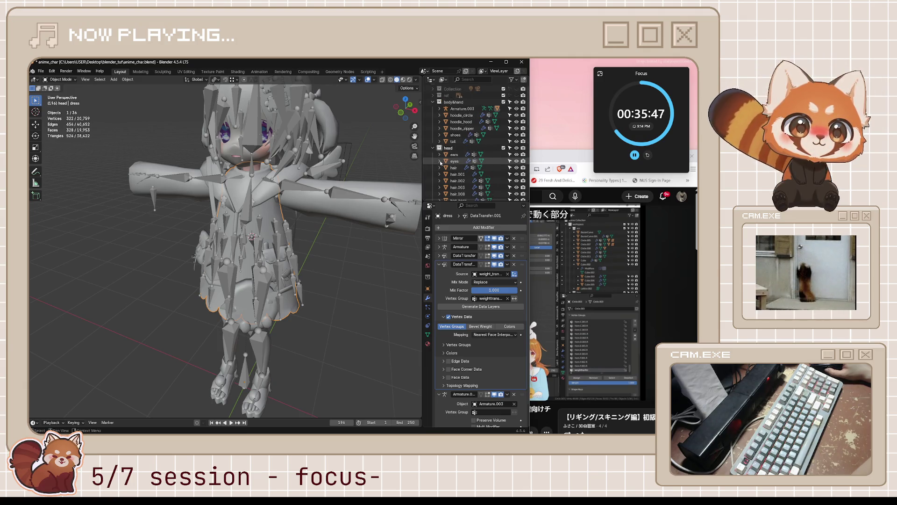
Step: Enlarge the Outliner and collapse the ref collection
left_click_drag(467, 201, 466, 286)
scroll(435, 112, "up", 1)
left_click(431, 101)
left_click(433, 100)
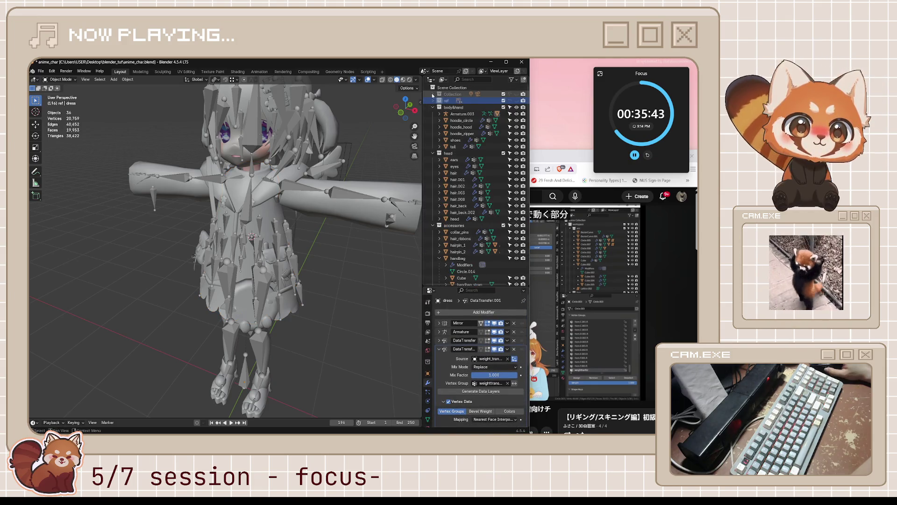
Step: Peek into collar_pins, hairpin_1 and hair_ribbons, then collapse the accessories collection
scroll(438, 161, "down", 5)
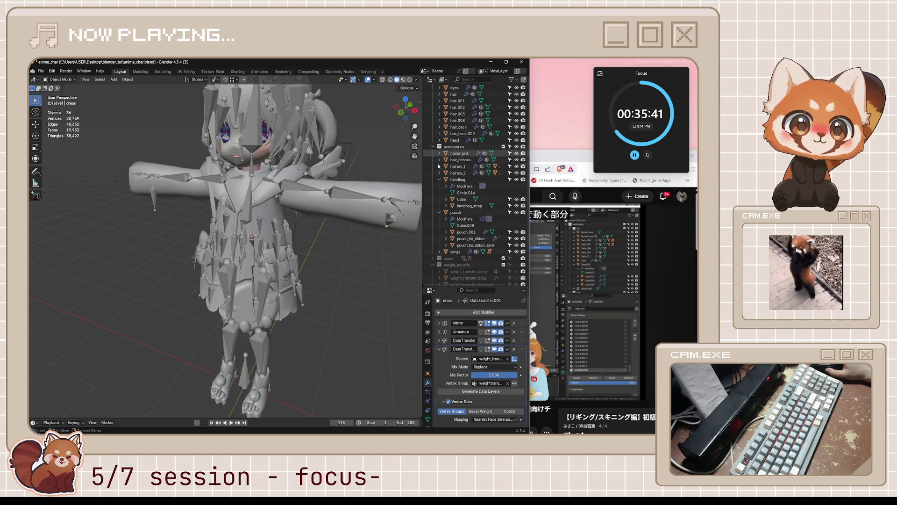
left_click(439, 153)
left_click(439, 154)
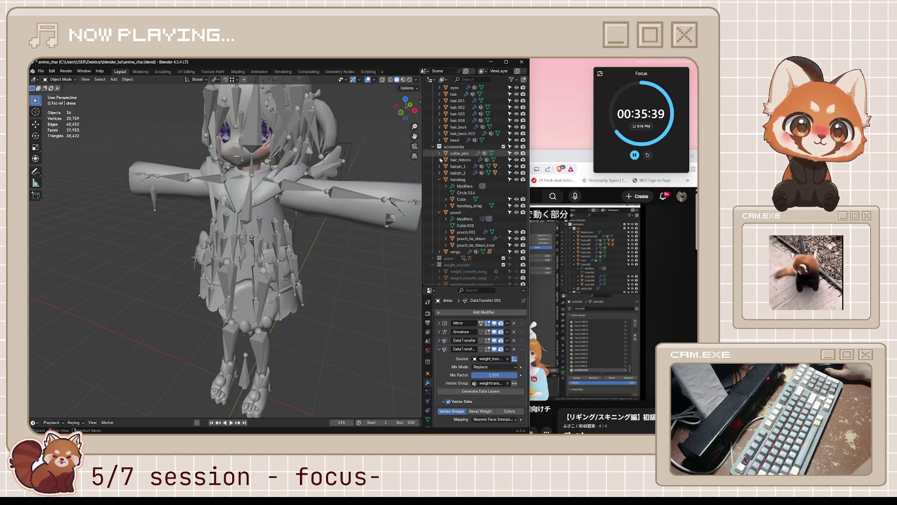
left_click(439, 166)
left_click(438, 159)
left_click(438, 160)
left_click(440, 166)
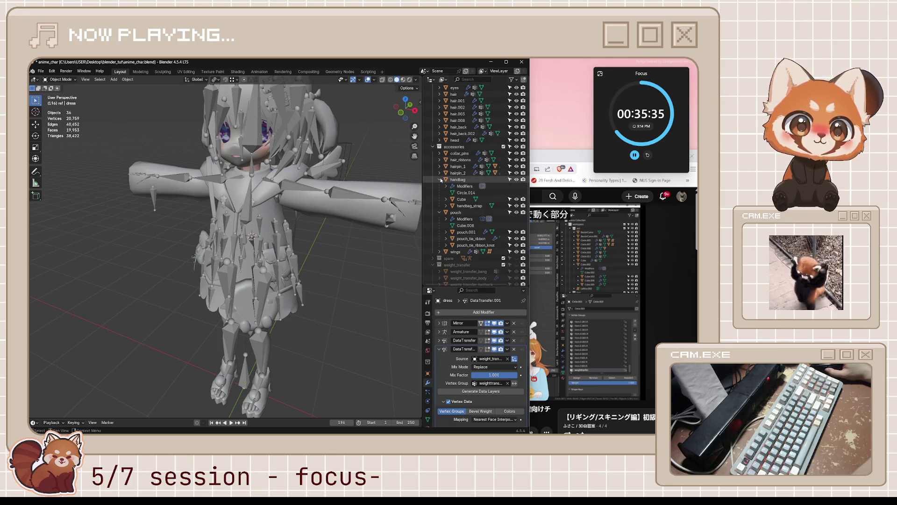
left_click(433, 146)
Step: Expand the body&hand armatures, select the dress from the front, and switch to the YouTube tutorial
scroll(433, 148, "up", 5)
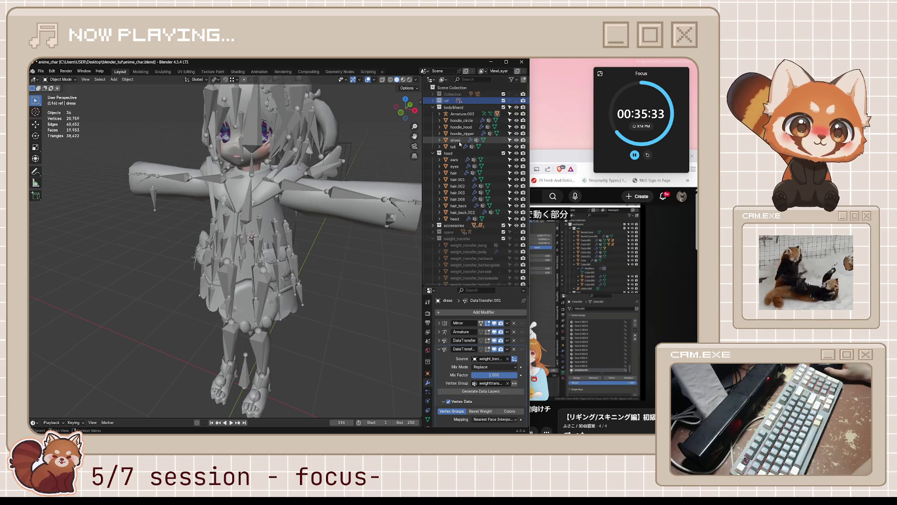
left_click(452, 146)
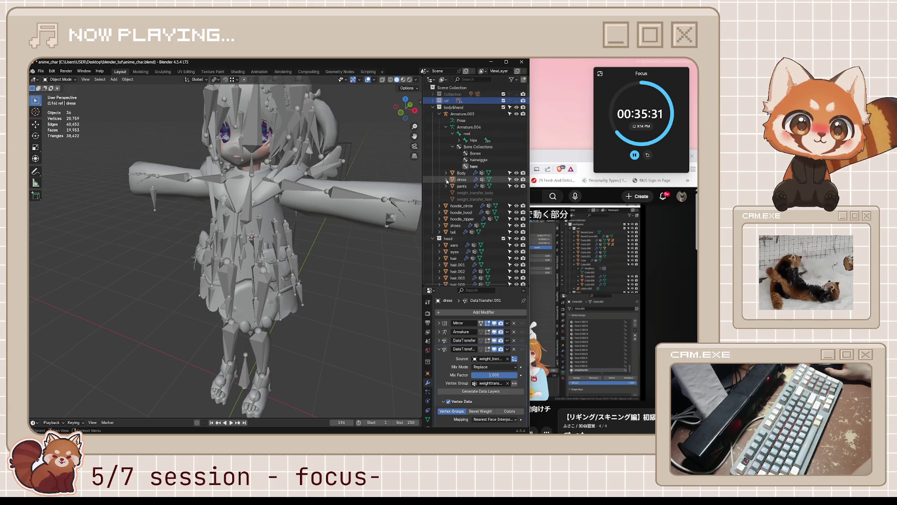
left_click(469, 179)
middle_click_drag(371, 223, 358, 235)
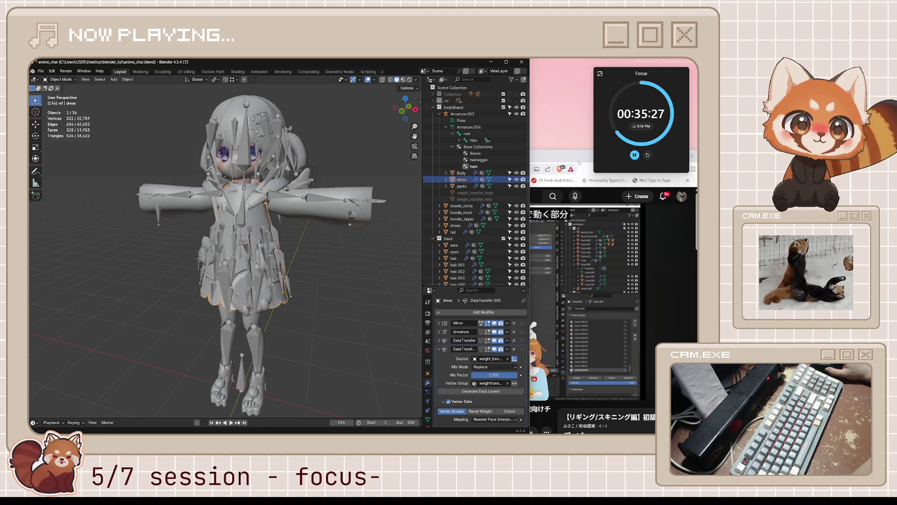
key("alt+Tab")
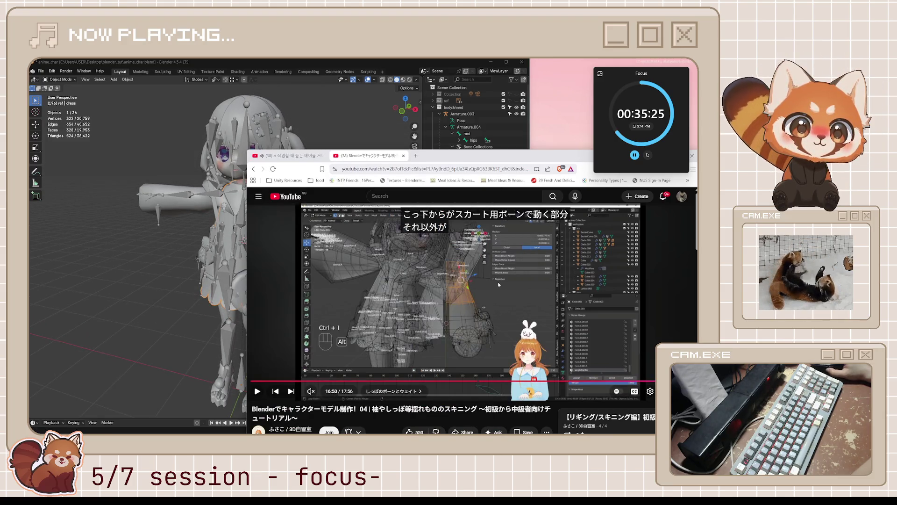
Step: Unhide the weight_transfer collection and select weight_transfer_hem to view its Mirror modifier
key("alt+Tab")
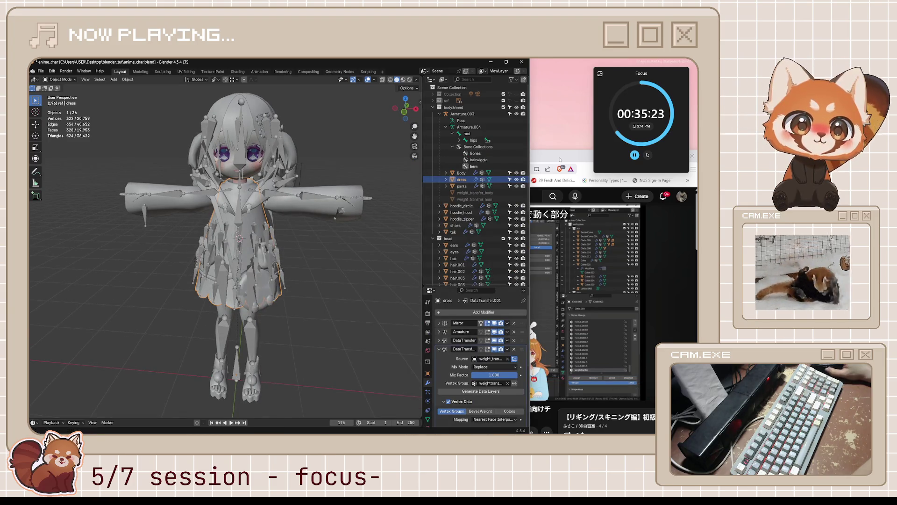
key("alt+Tab")
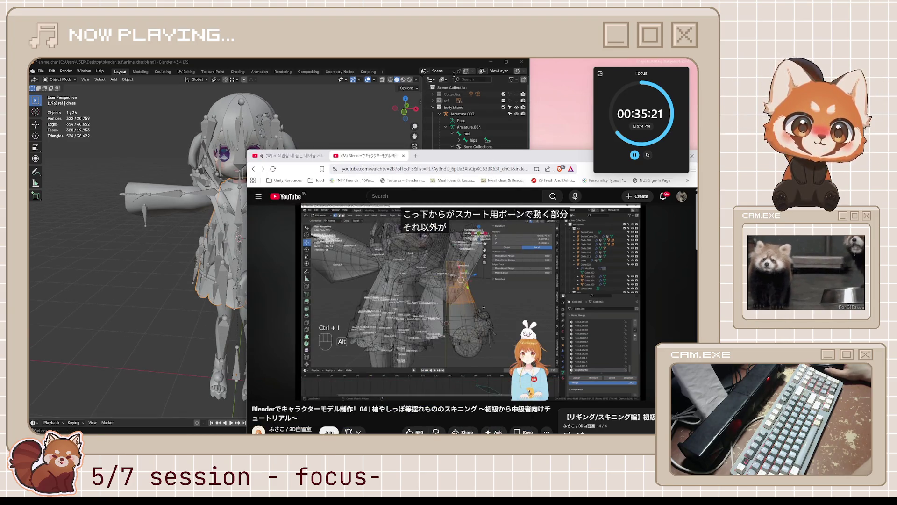
left_click(405, 62)
scroll(483, 265, "down", 10)
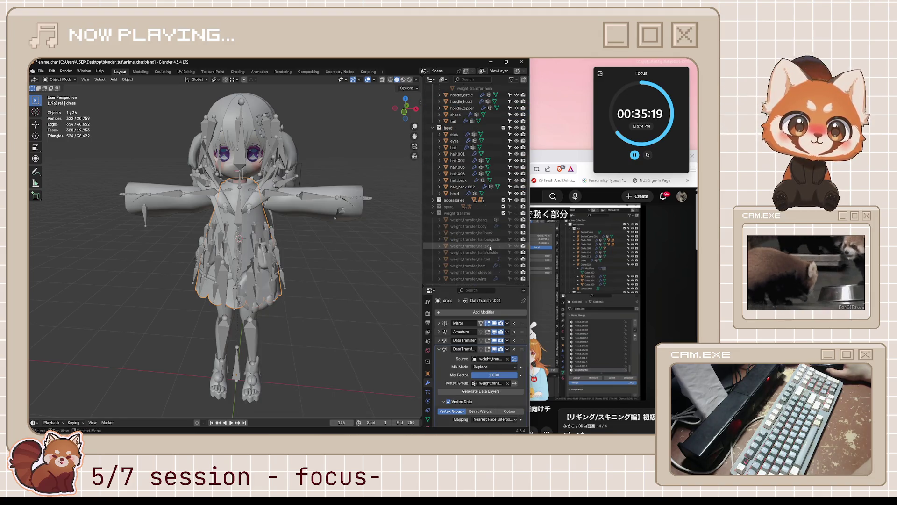
left_click(517, 213)
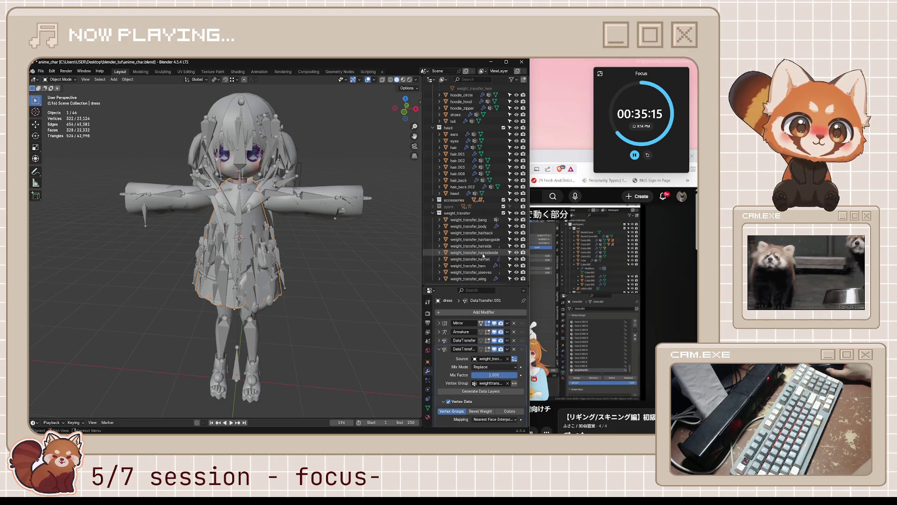
left_click(482, 266)
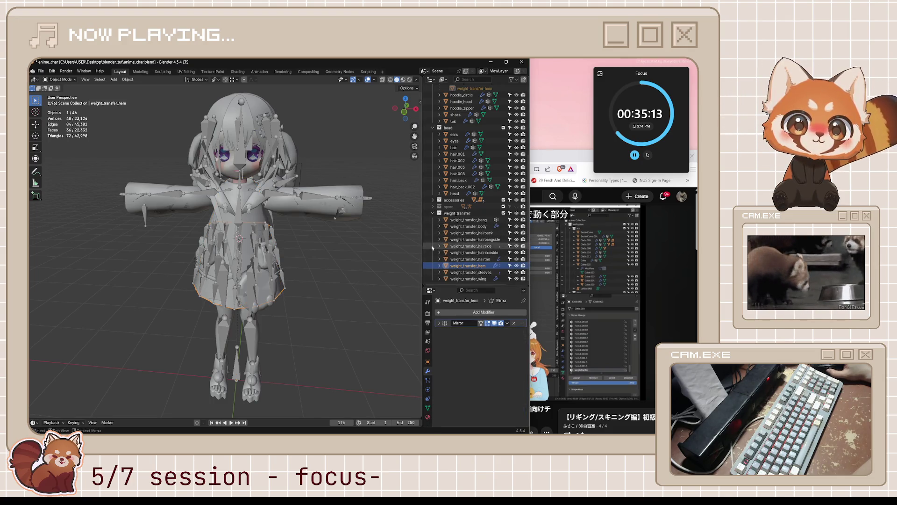
left_click(554, 159)
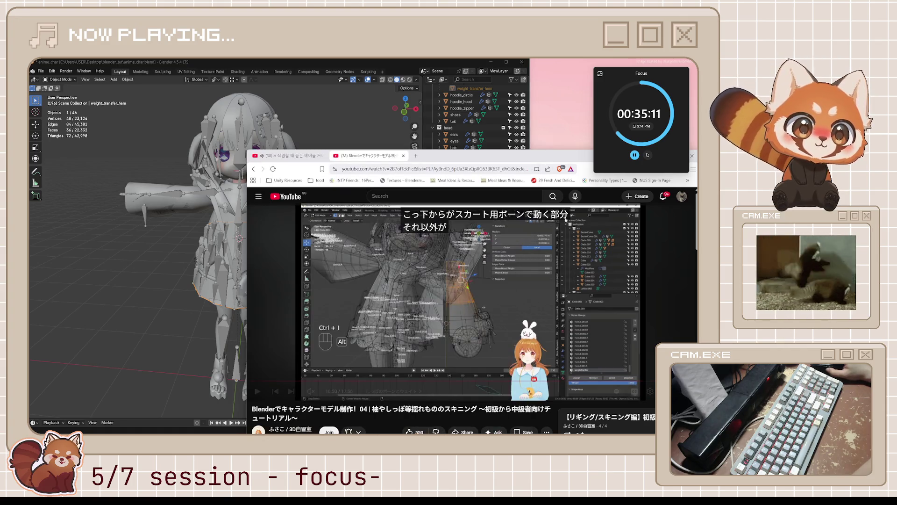
Step: Play the tutorial, rewinding to 16:23 and pausing repeatedly through 16:31
left_click(536, 314)
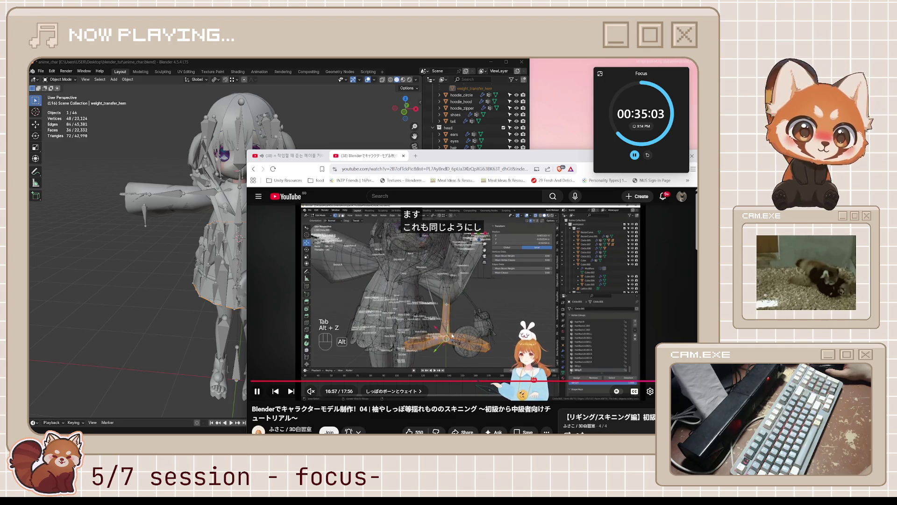
key("Left")
key("Left")
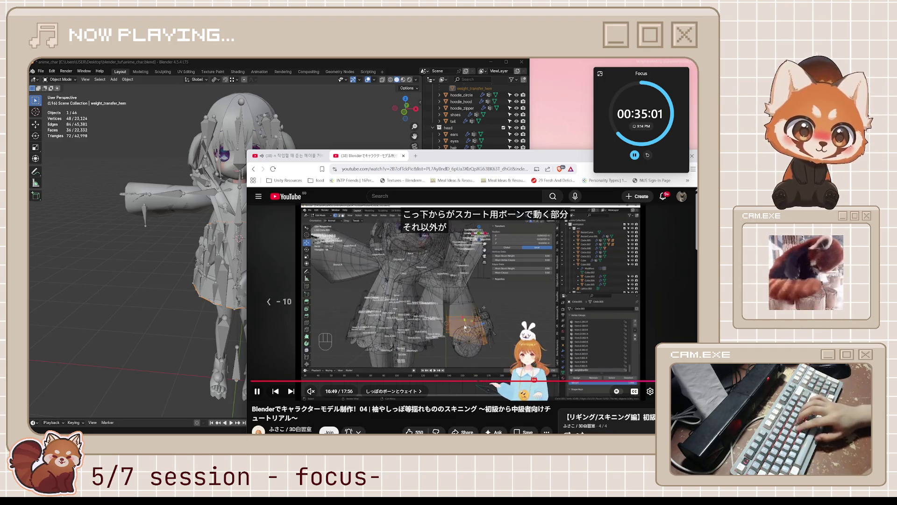
key("Left")
key("Left")
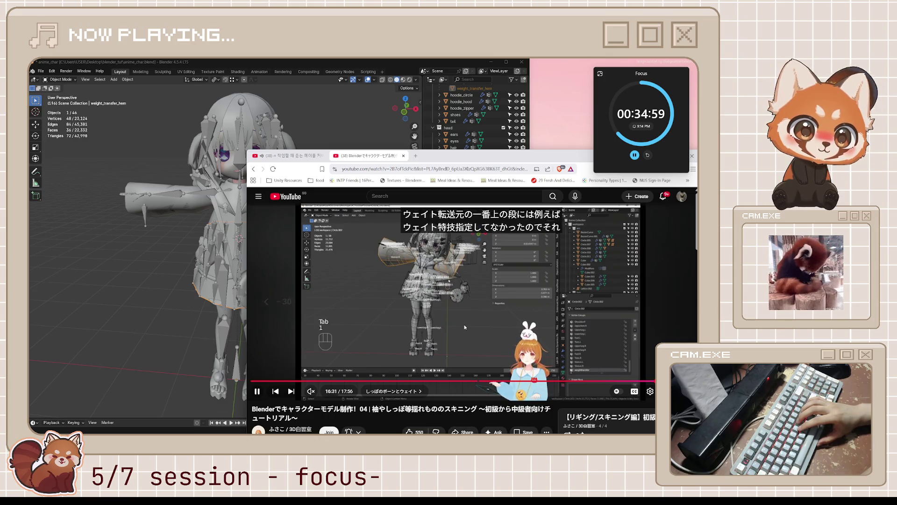
key("space")
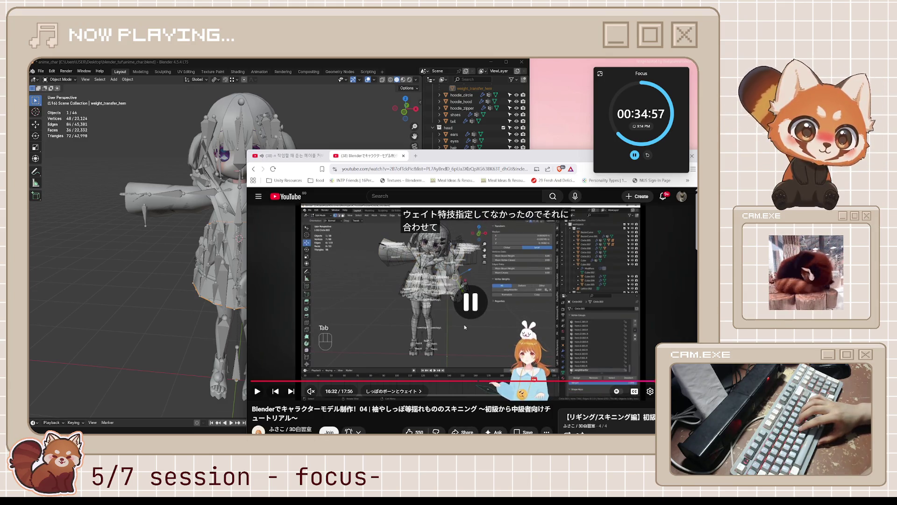
key("Left")
key("Left")
key("space")
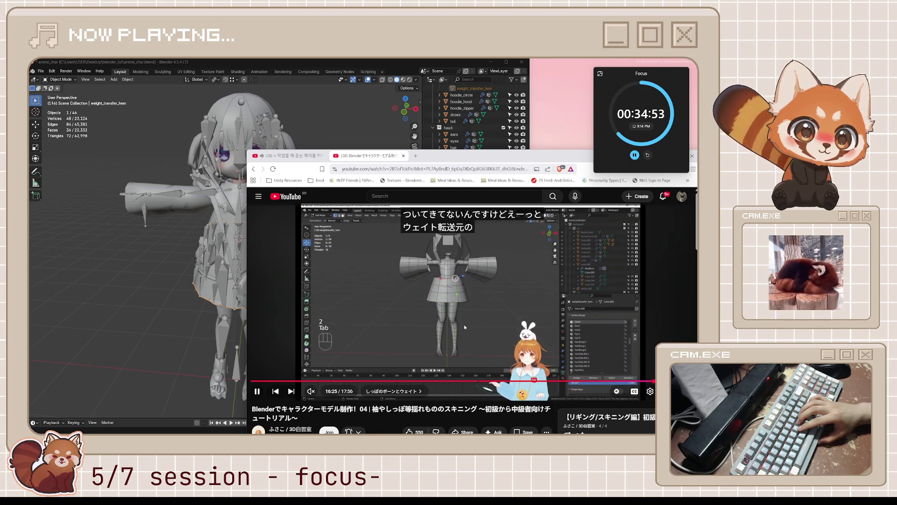
key("space")
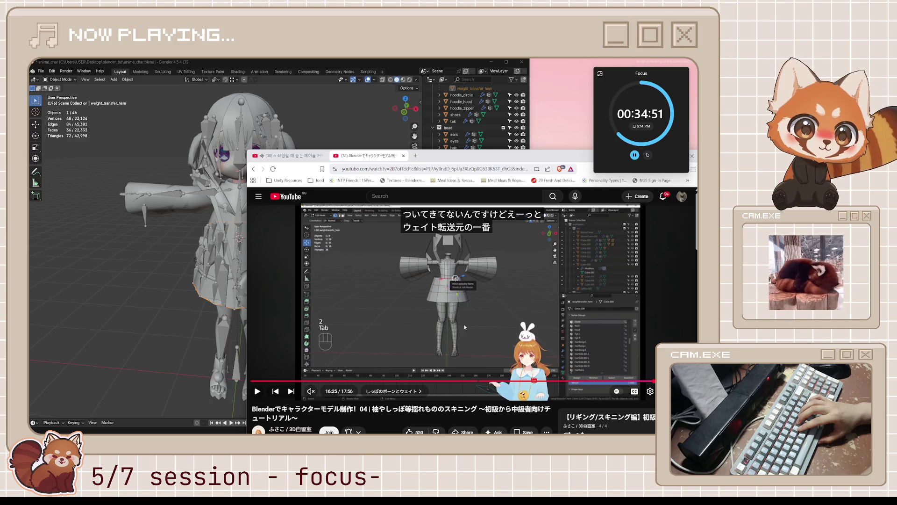
key("space")
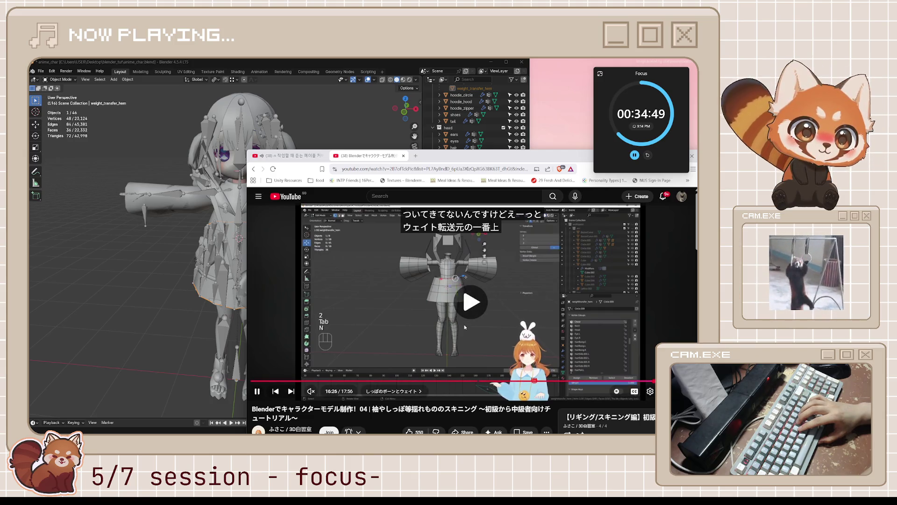
key("space")
key("space")
key("space")
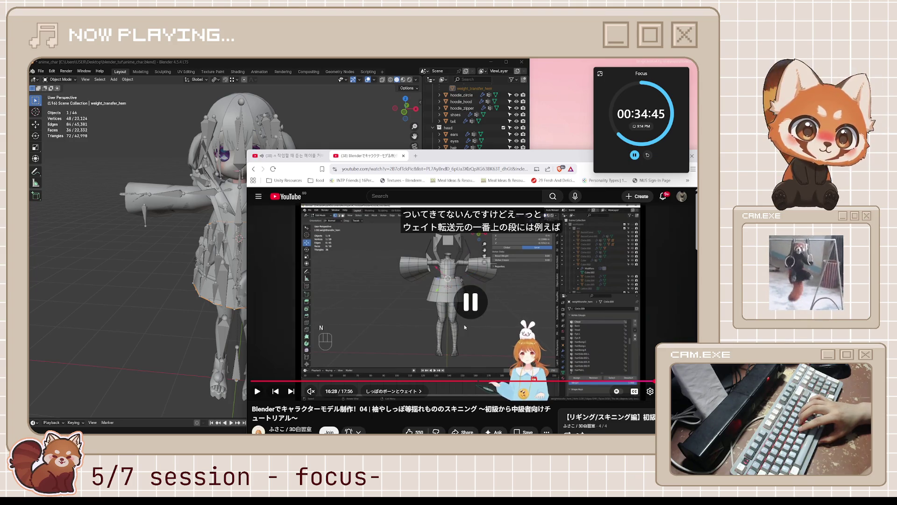
key("space")
key("space")
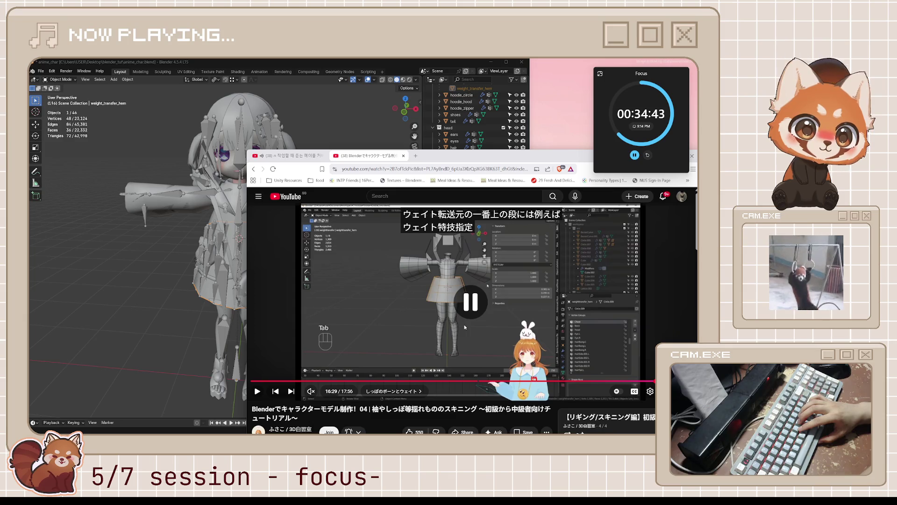
key("space")
key("space")
key("space")
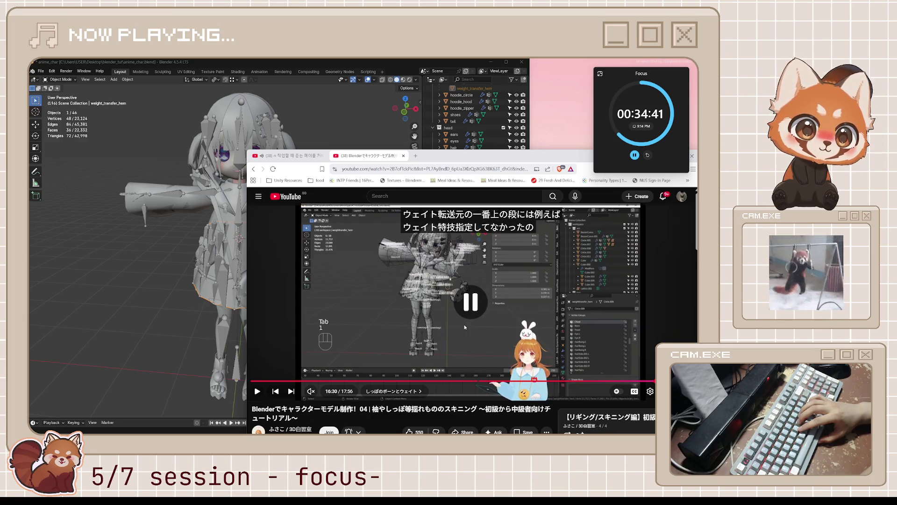
key("space")
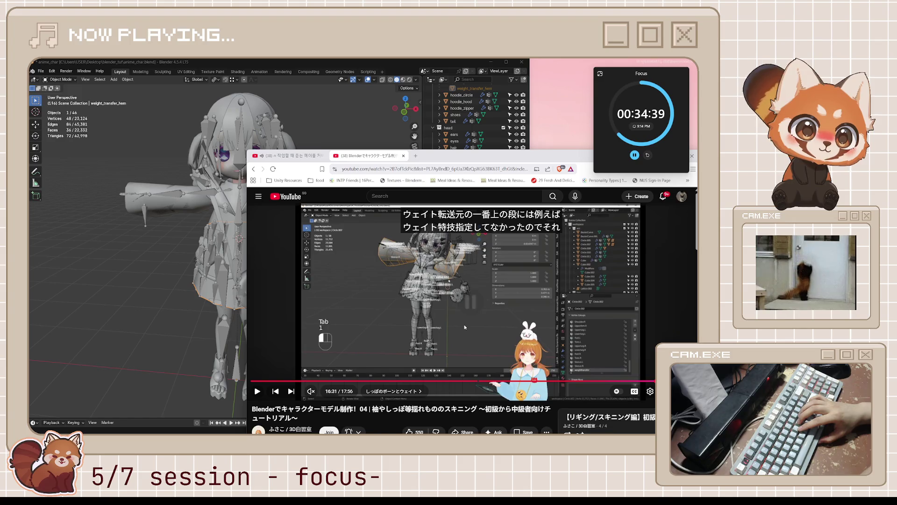
key("space")
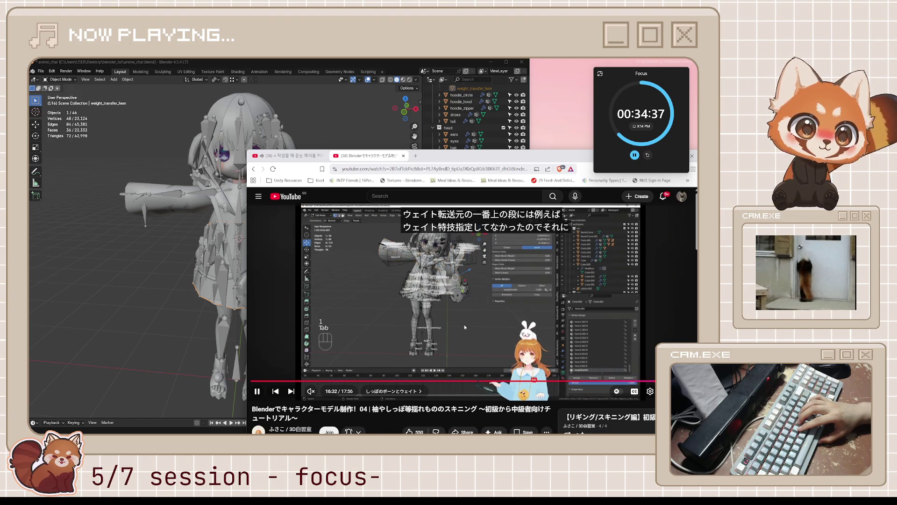
Step: Continue past the hem weight colours to 16:46, rewind 20 seconds and stop at 16:43
key("space")
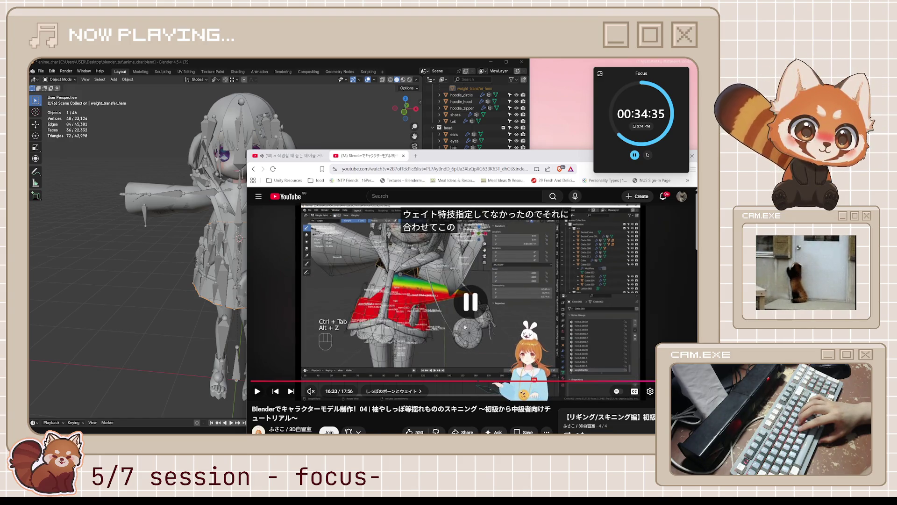
key("space")
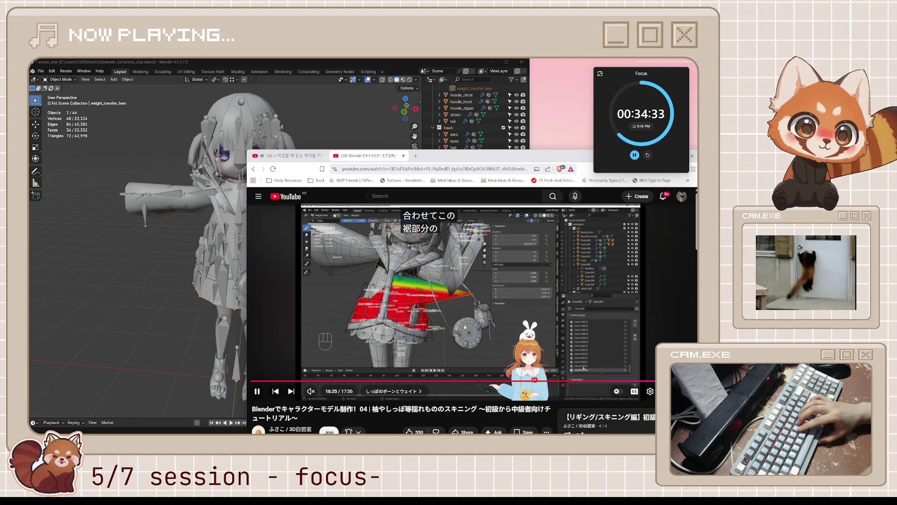
key("space")
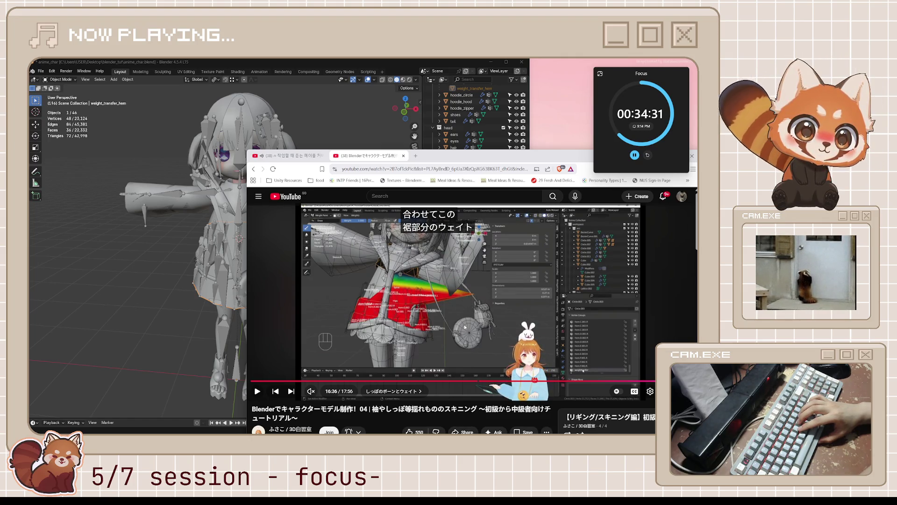
key("space")
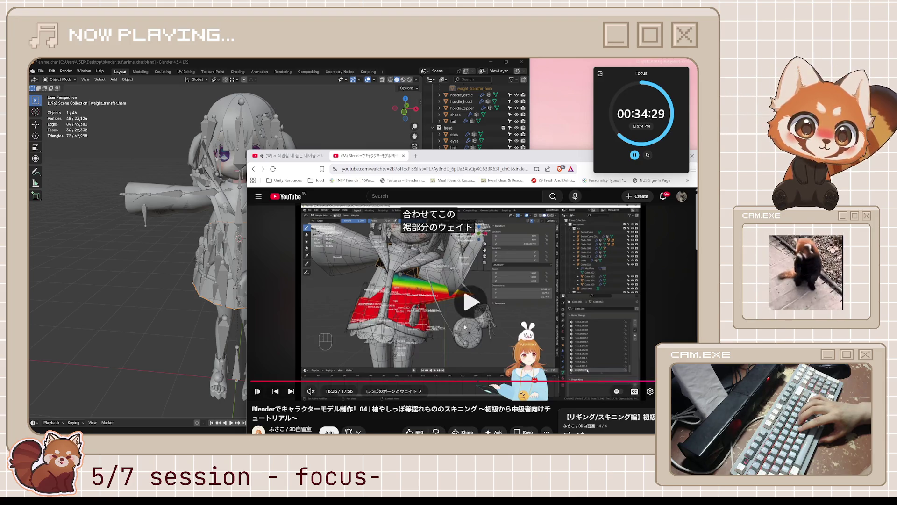
key("space")
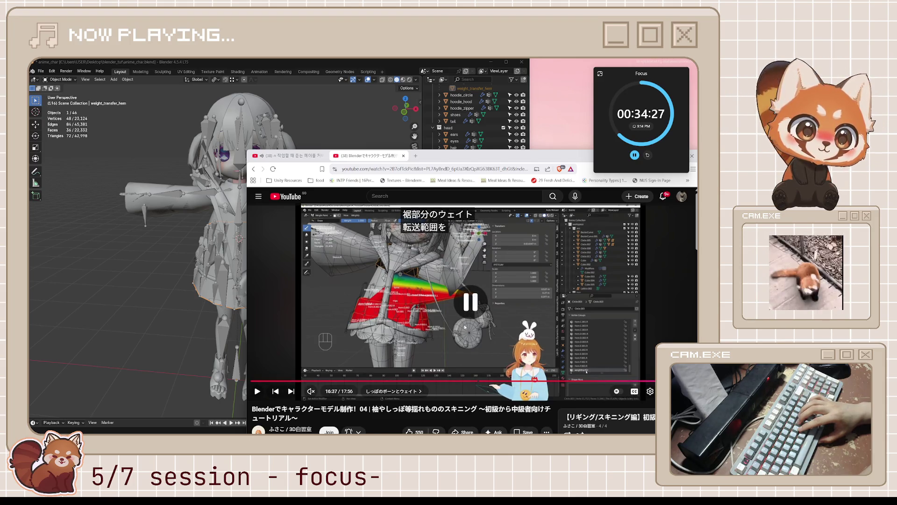
key("space")
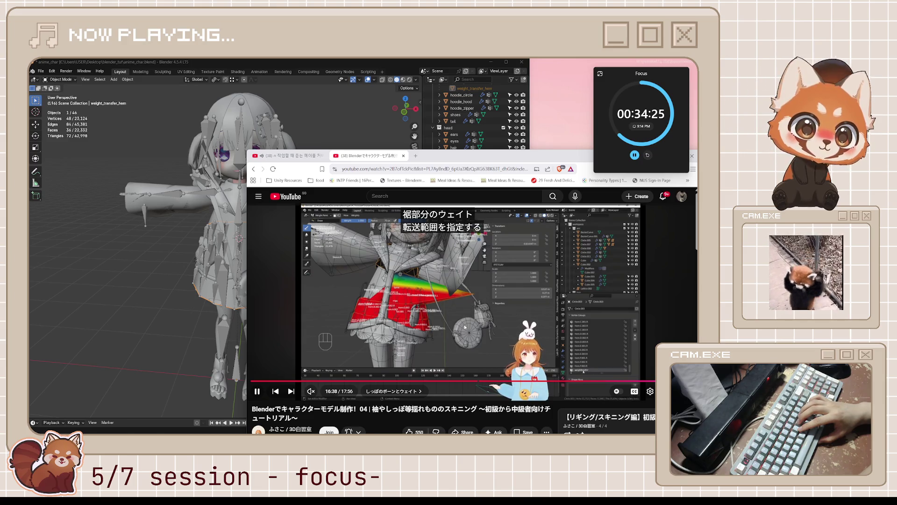
key("space")
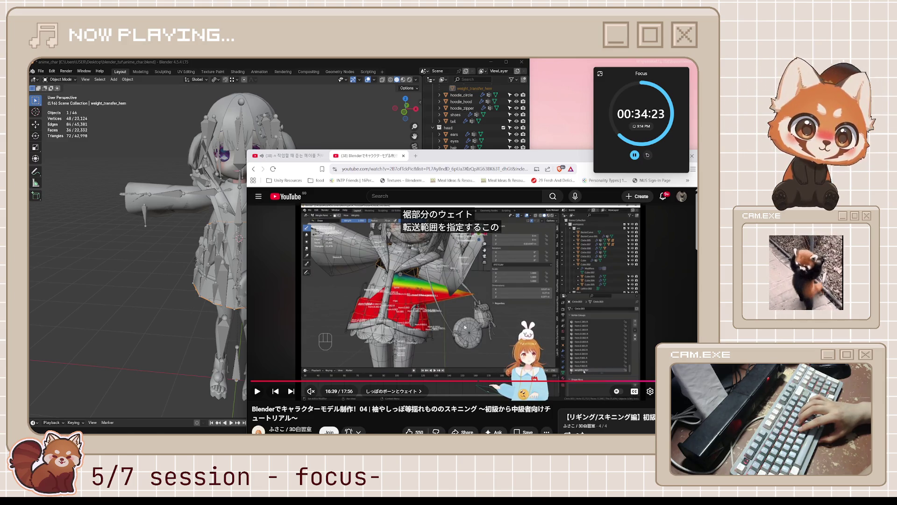
key("space")
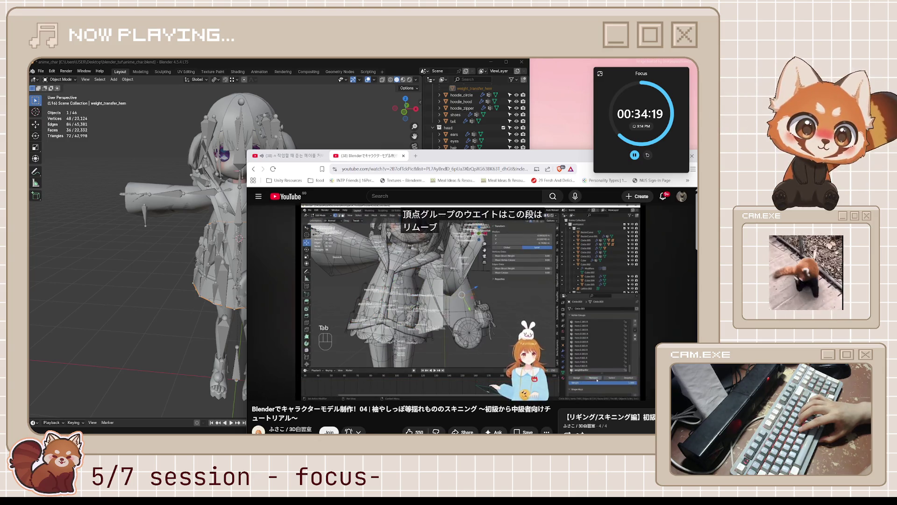
key("space")
key("space")
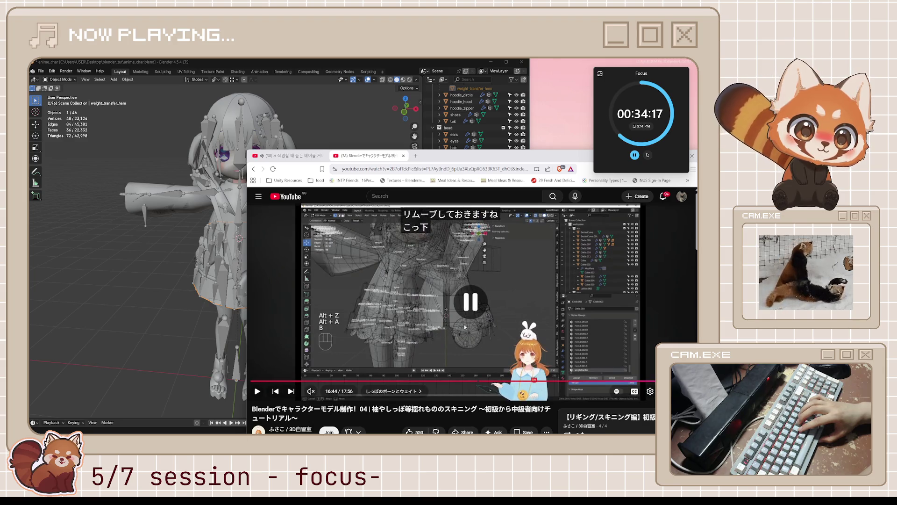
key("space")
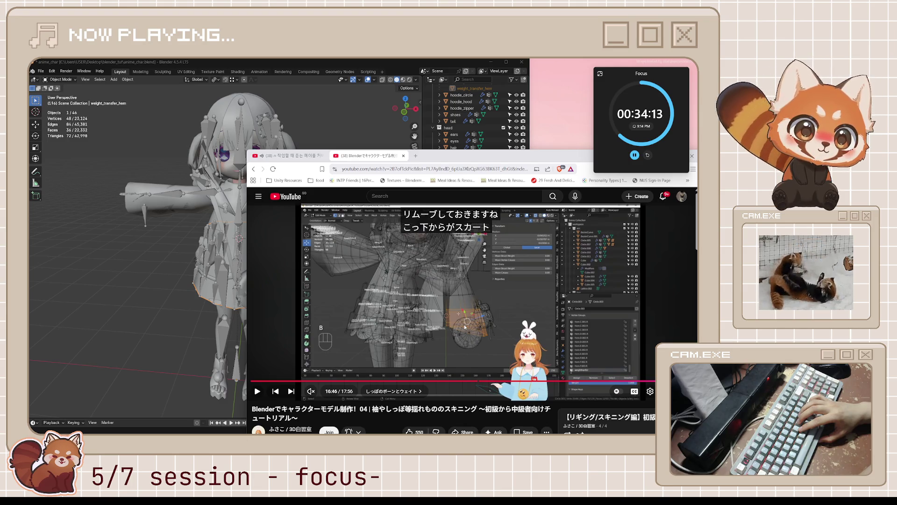
key("space")
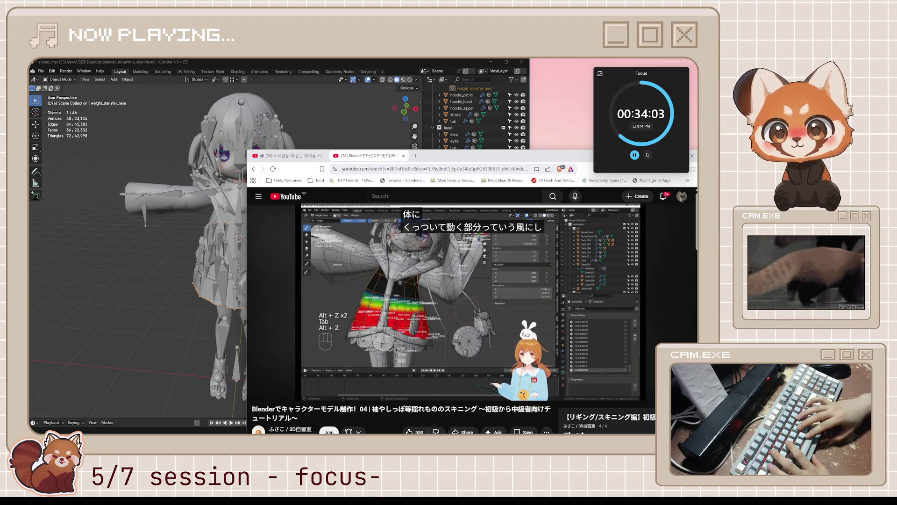
key("Left")
key("Left")
key("Left")
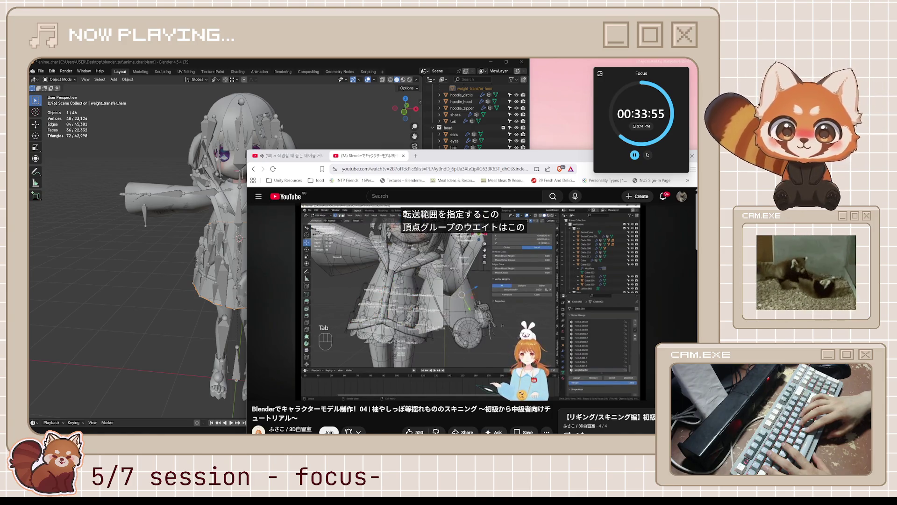
key("space")
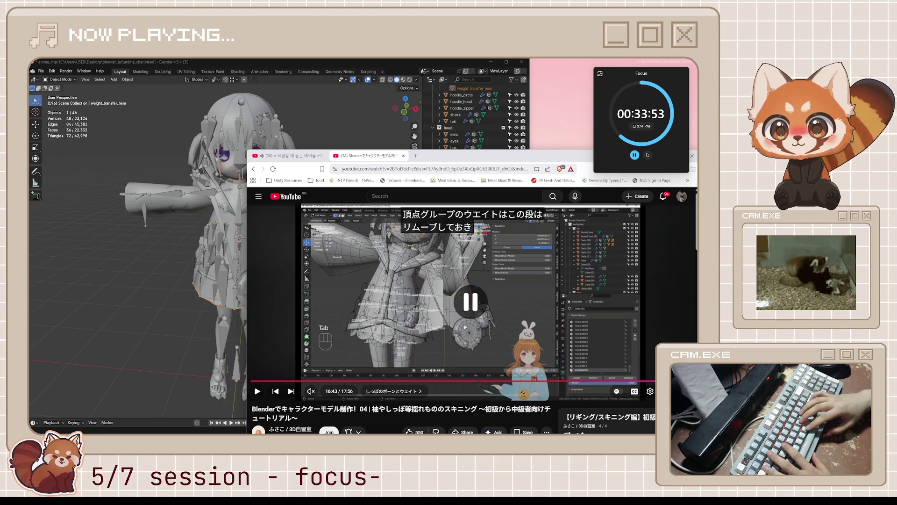
left_click(223, 251)
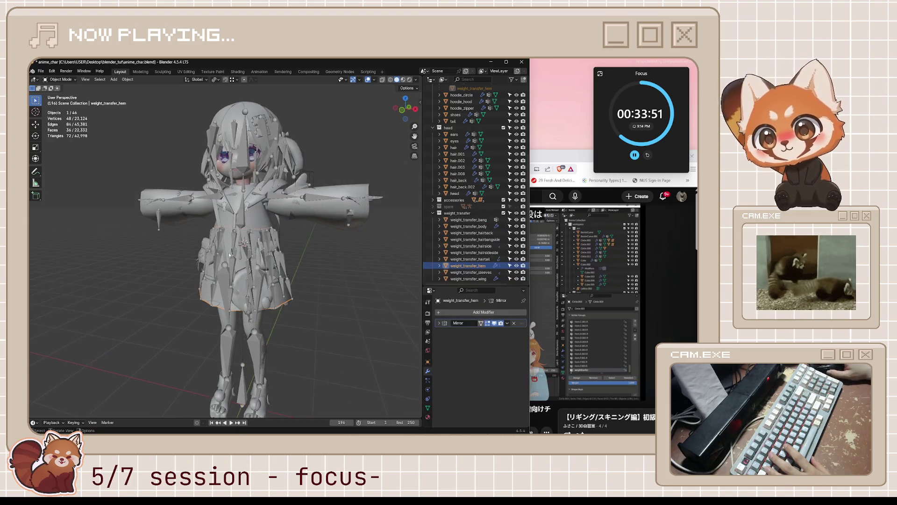
Step: Put weight_transfer_hem in Edit Mode, isolate it in Local View, and choose Weight Paint
scroll(270, 265, "up", 3)
key("Tab")
key("KP_Divide")
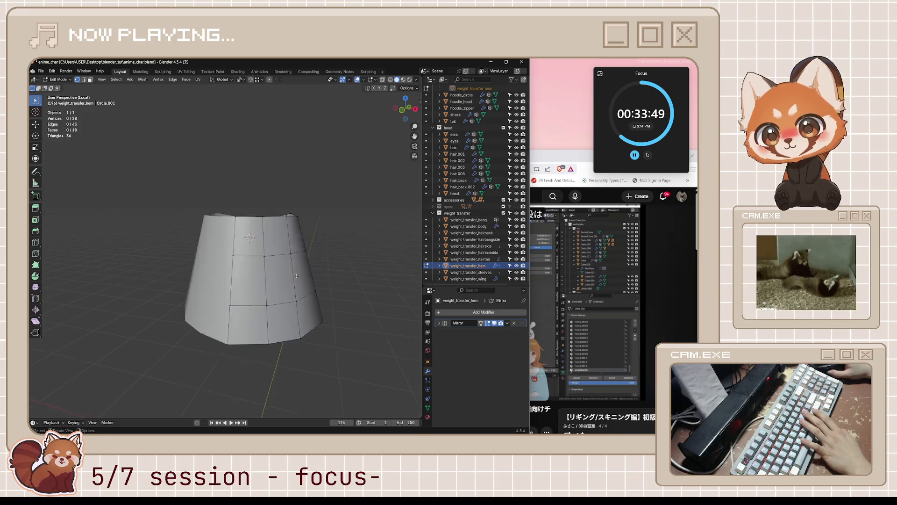
scroll(298, 276, "up", 2)
scroll(294, 273, "down", 2)
middle_click_drag(287, 269, 297, 268)
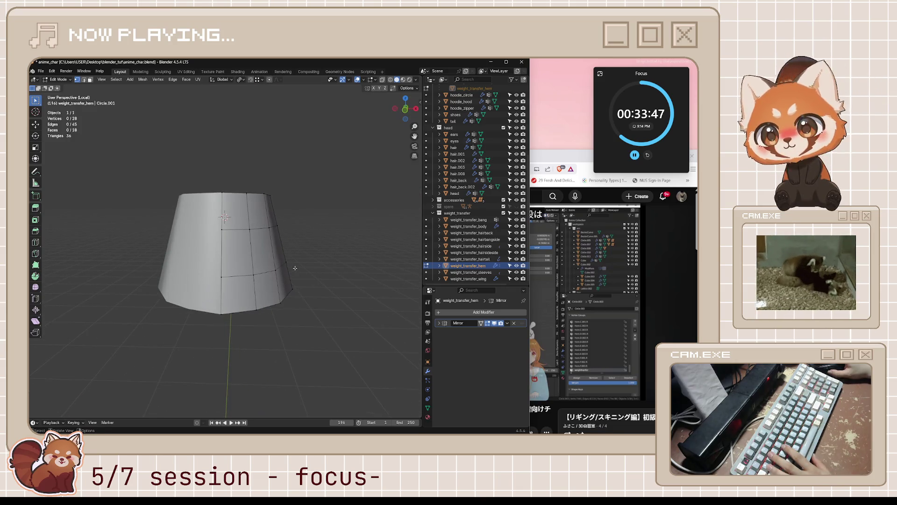
key("ctrl+Tab")
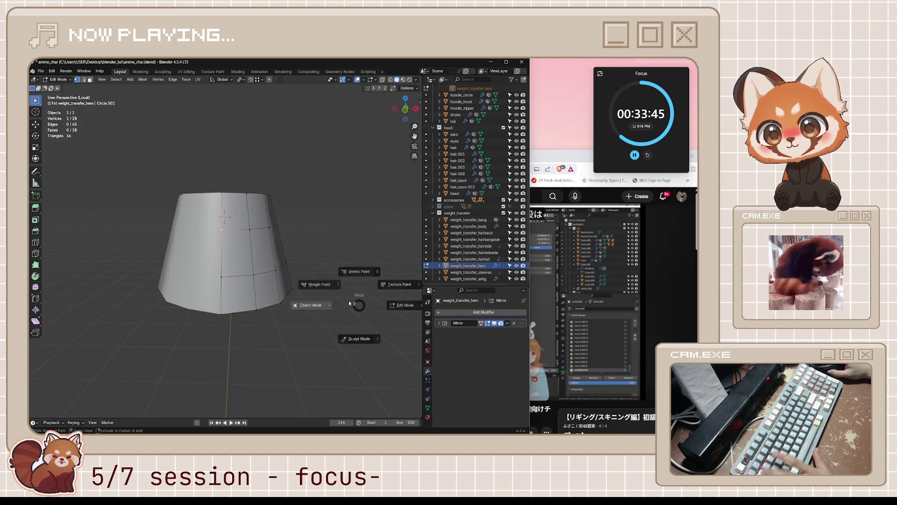
left_click(321, 282)
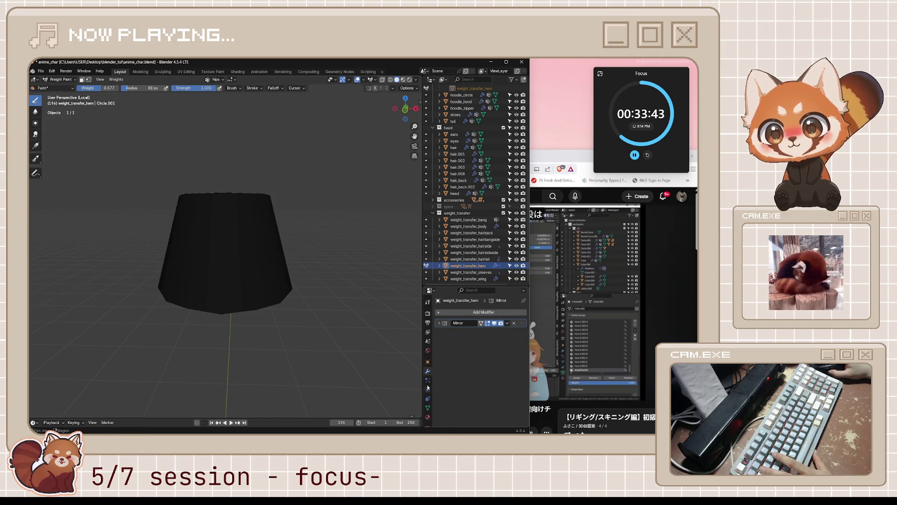
Step: Make upper_leg.R the active vertex group on the hem proxy
left_click(427, 407)
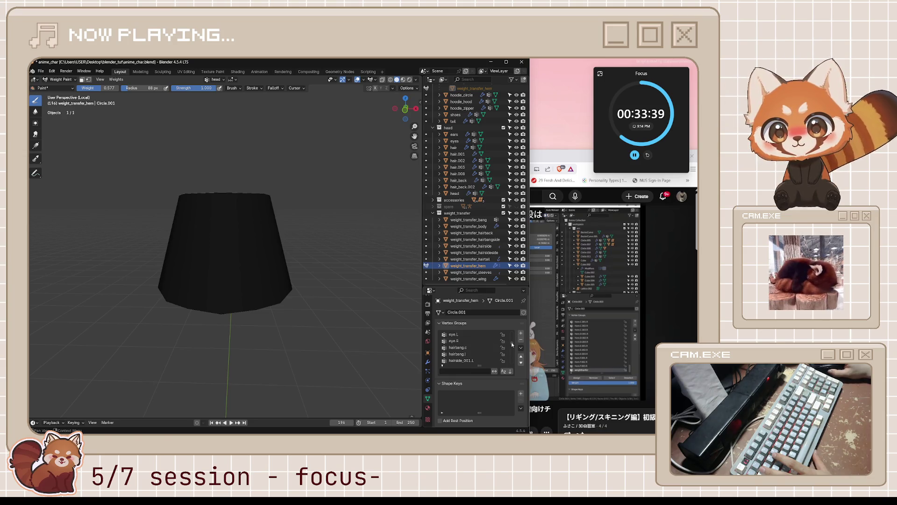
scroll(481, 351, "down", 7)
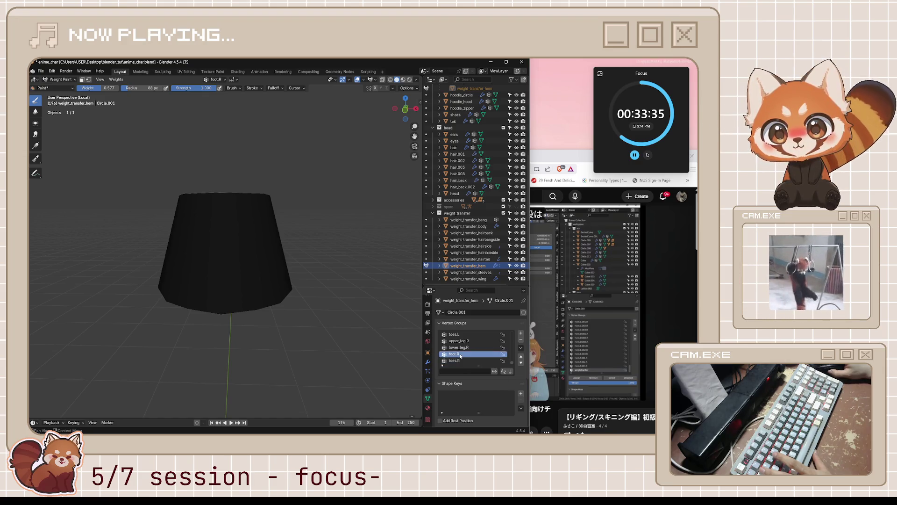
left_click(470, 341)
scroll(472, 343, "up", 3)
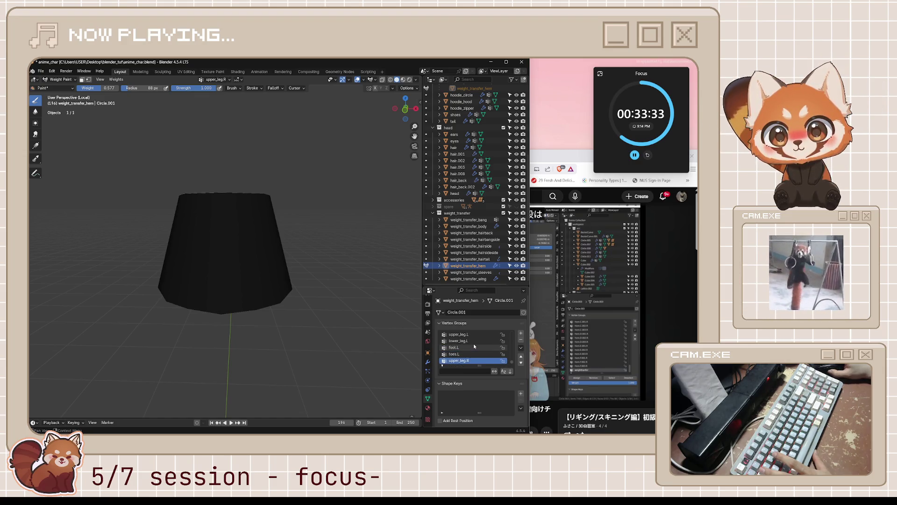
scroll(473, 344, "down", 8)
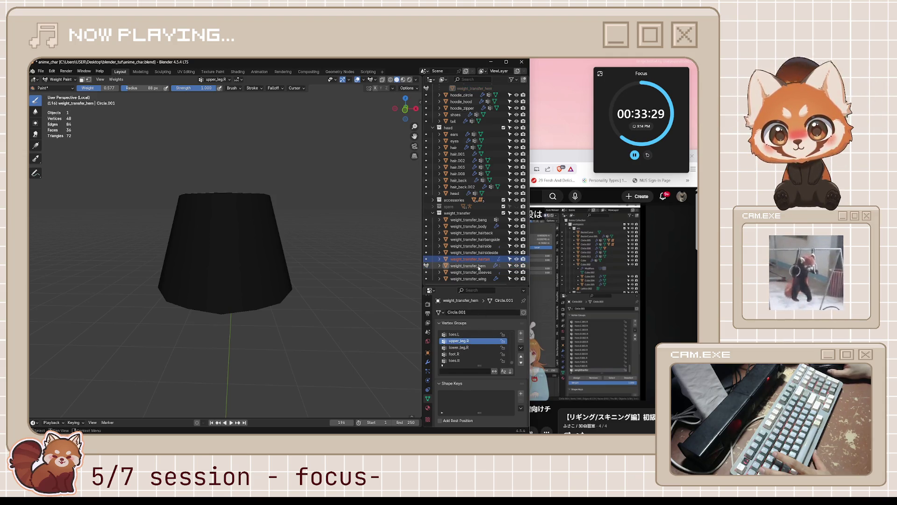
key("ctrl+Tab")
left_click(296, 278)
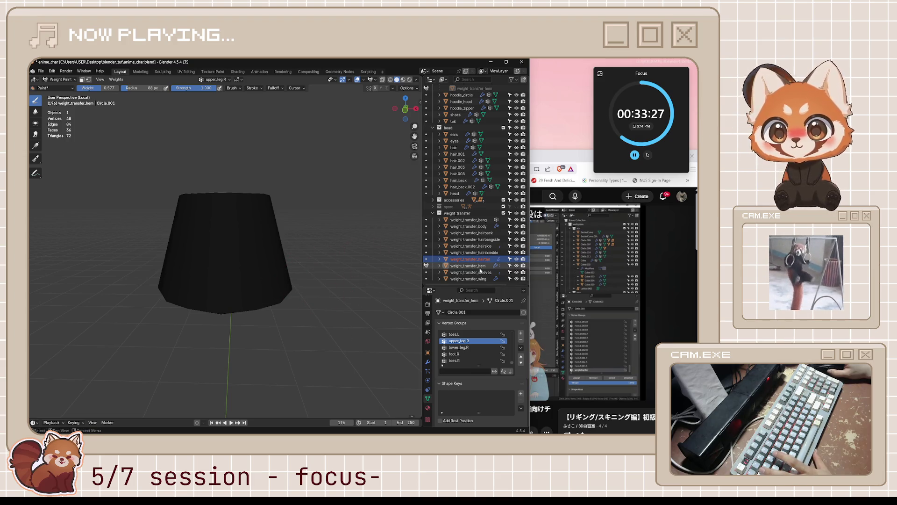
Step: Reselect weight_transfer_hem in the Outliner and switch it back to Object Mode
left_click(429, 379)
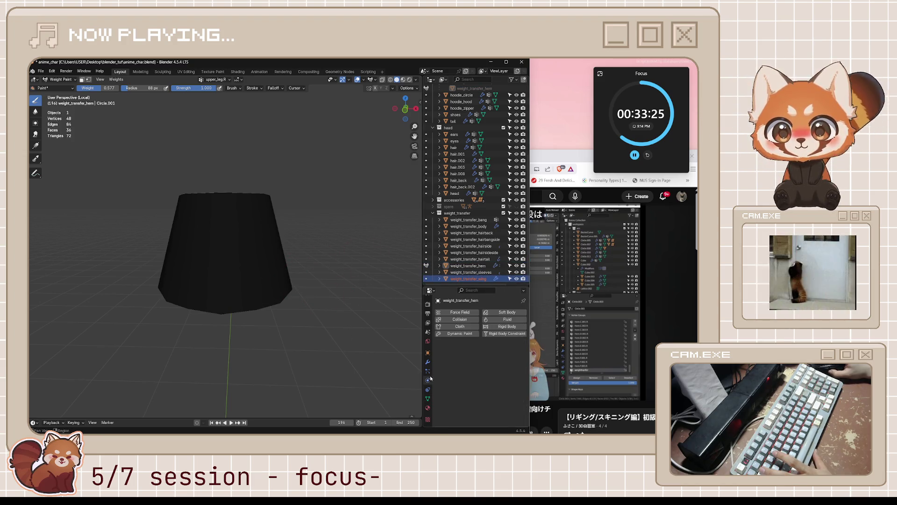
left_click(428, 400)
scroll(487, 346, "up", 4)
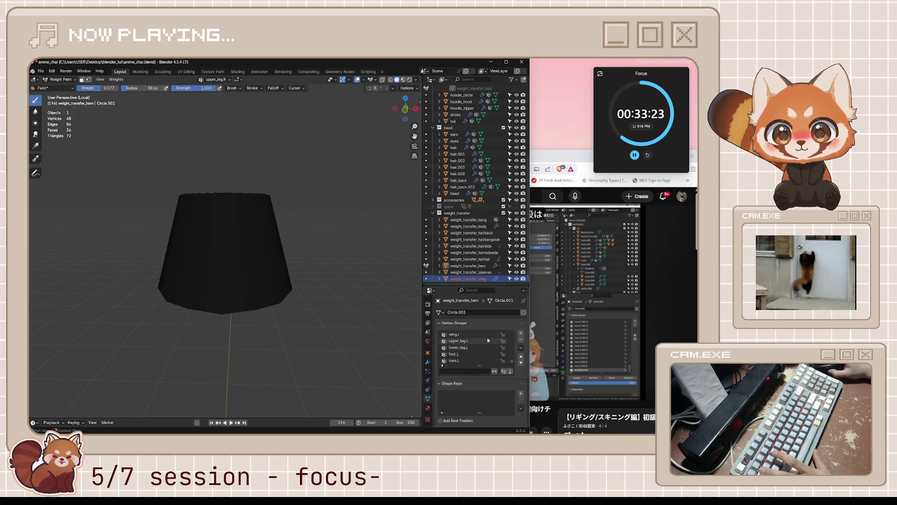
scroll(482, 234, "up", 8)
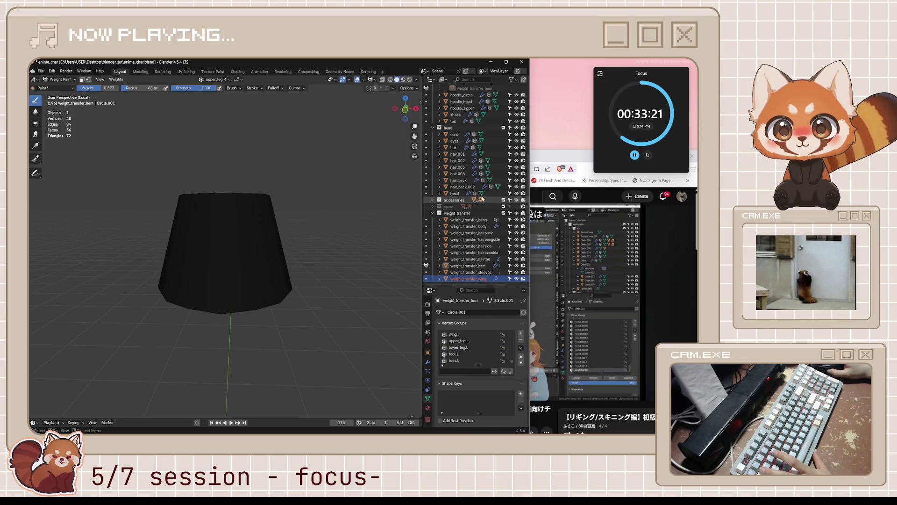
left_click(486, 167)
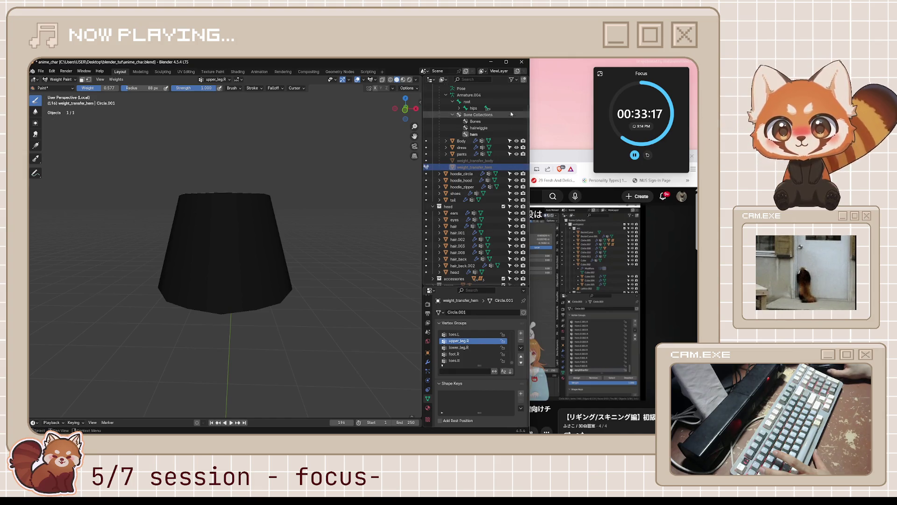
middle_click_drag(306, 232, 316, 224)
key("ctrl+Tab")
left_click(276, 236)
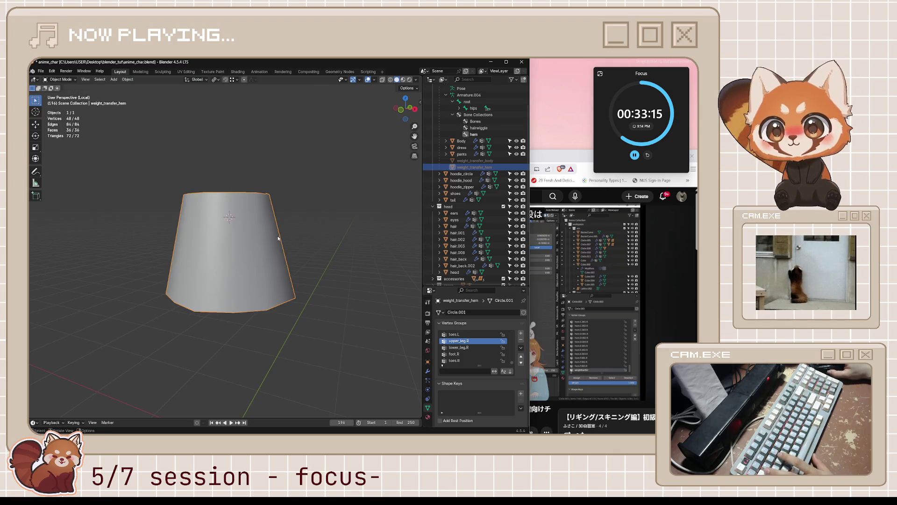
Step: Exit Local View to see the whole character and expand weight_transfer_hem in the Outliner
key("KP_Divide")
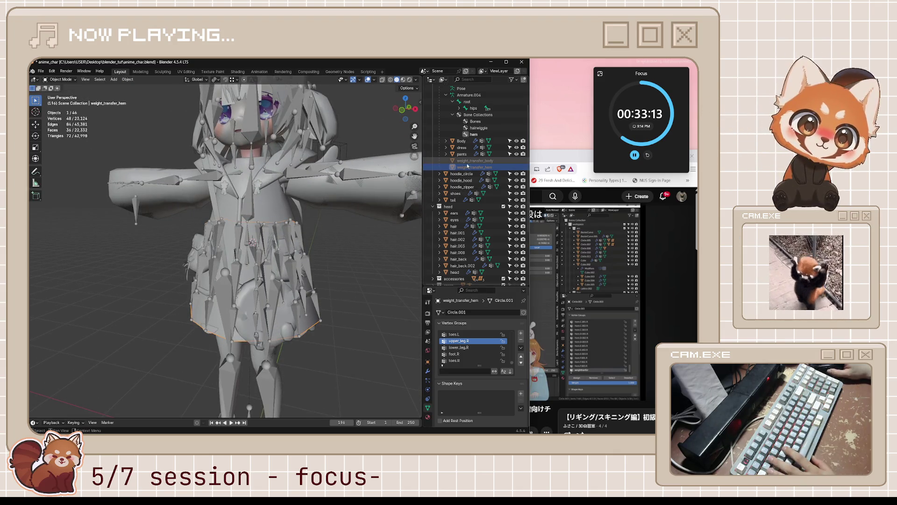
scroll(465, 187, "down", 5)
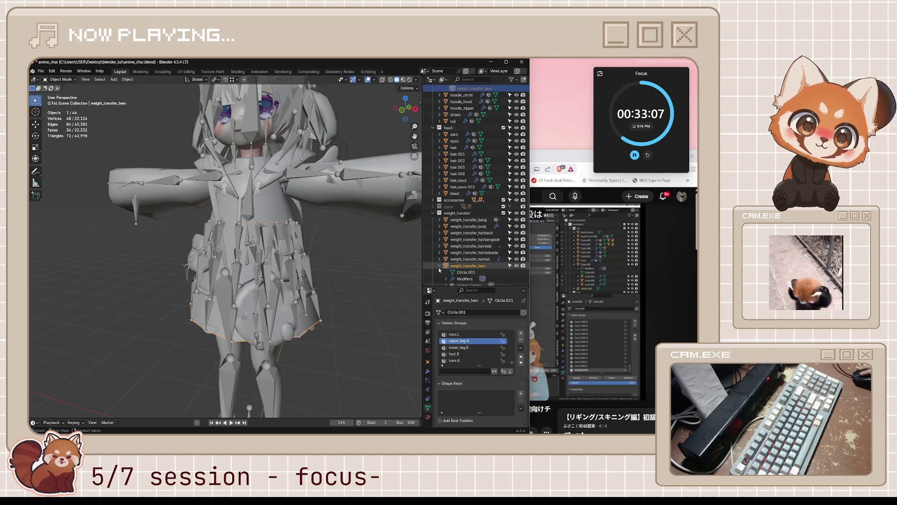
scroll(439, 270, "down", 1)
left_click(463, 253)
Step: Check the hem's Mirror modifier and scroll its vertex groups, then resume the tutorial video
left_click(428, 371)
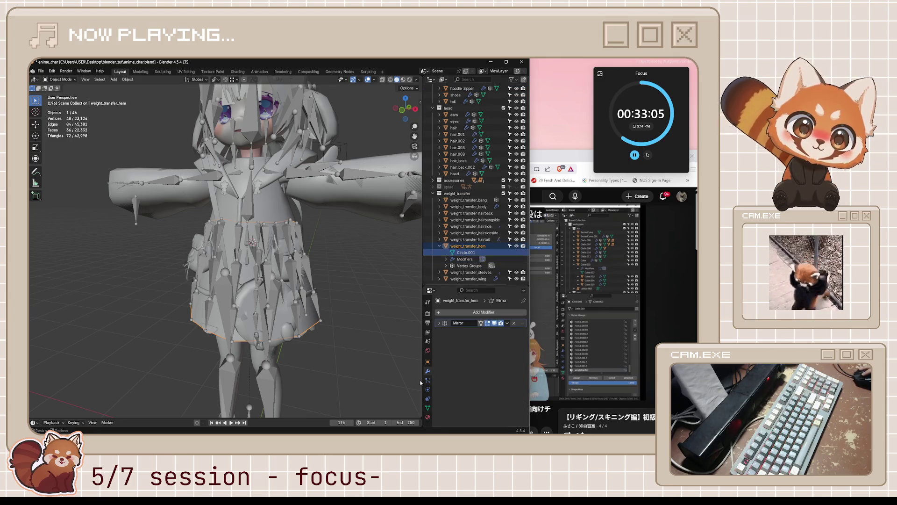
left_click(428, 408)
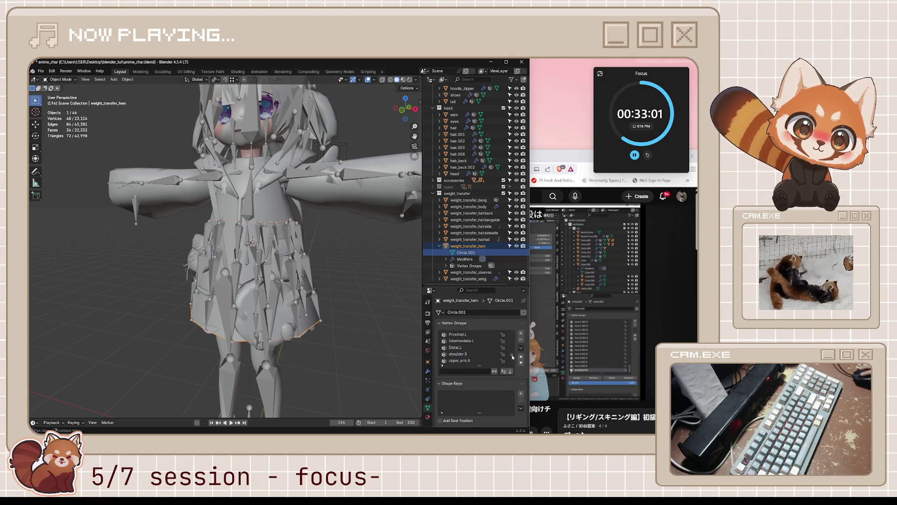
scroll(479, 351, "down", 5)
scroll(478, 351, "up", 1)
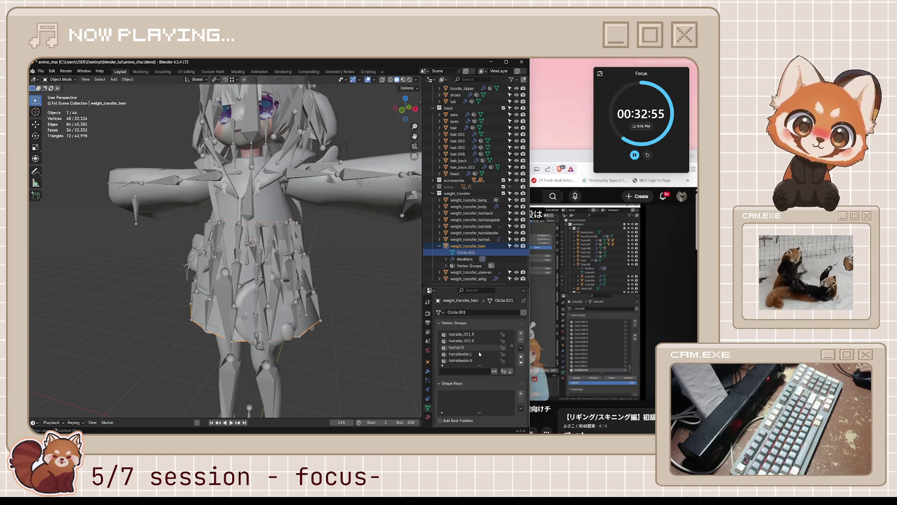
scroll(478, 352, "down", 3)
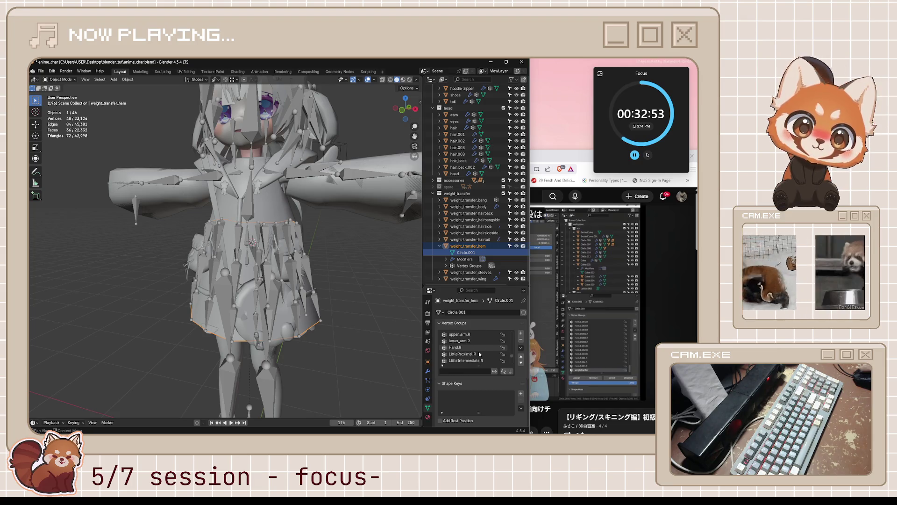
left_click(621, 264)
left_click(528, 290)
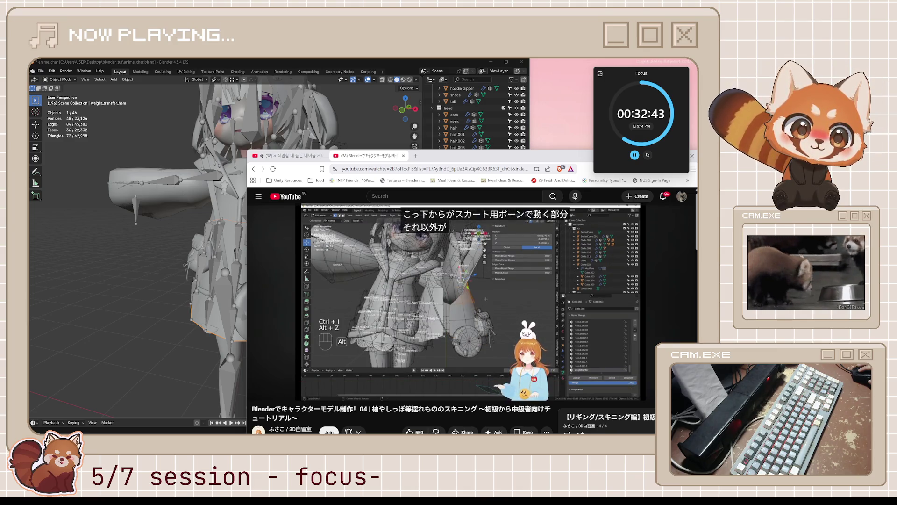
Step: Pause the tutorial around 16:51 and return to the Blender window
left_click(516, 306)
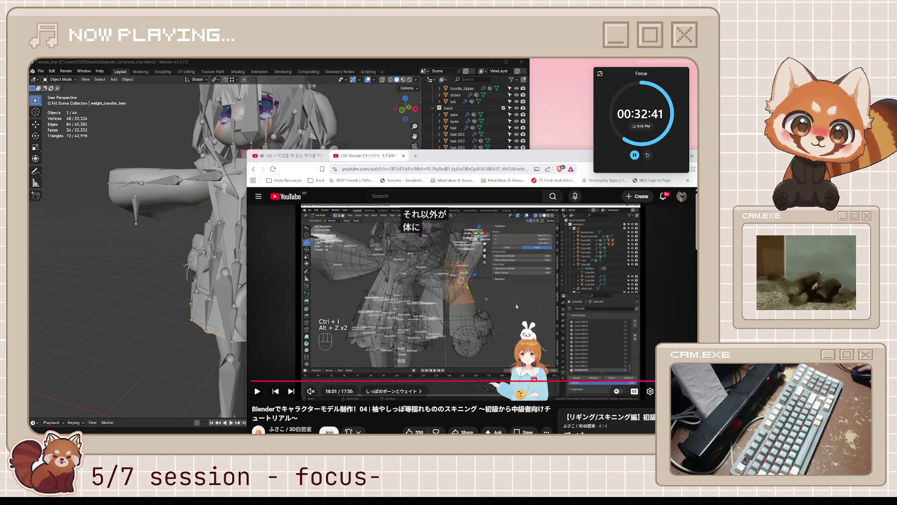
left_click(411, 70)
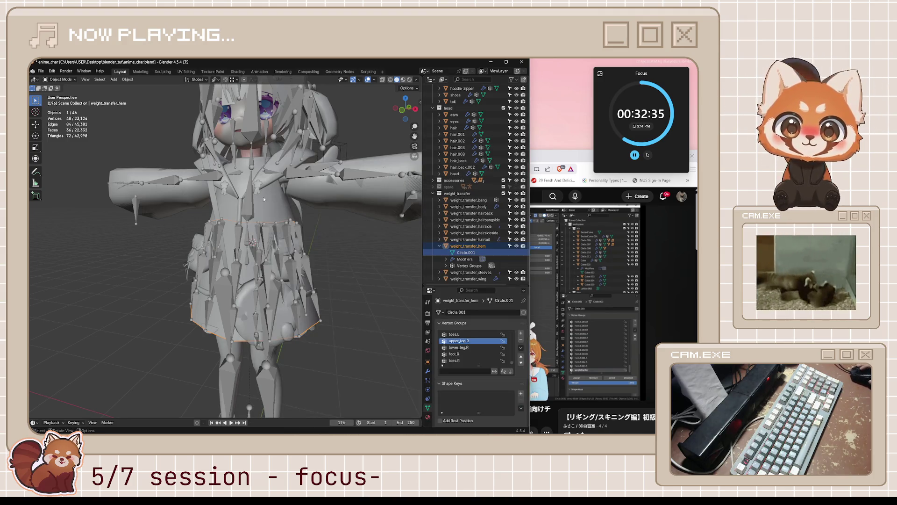
Step: Select hoodie_hood, enlarge the Properties editor, and switch it to Weight Paint
left_click(287, 214)
scroll(338, 228, "up", 2)
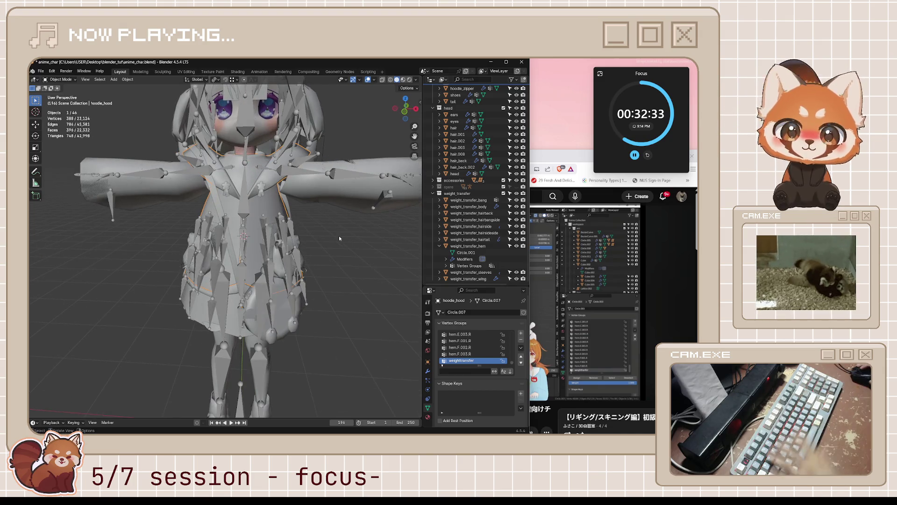
key("g")
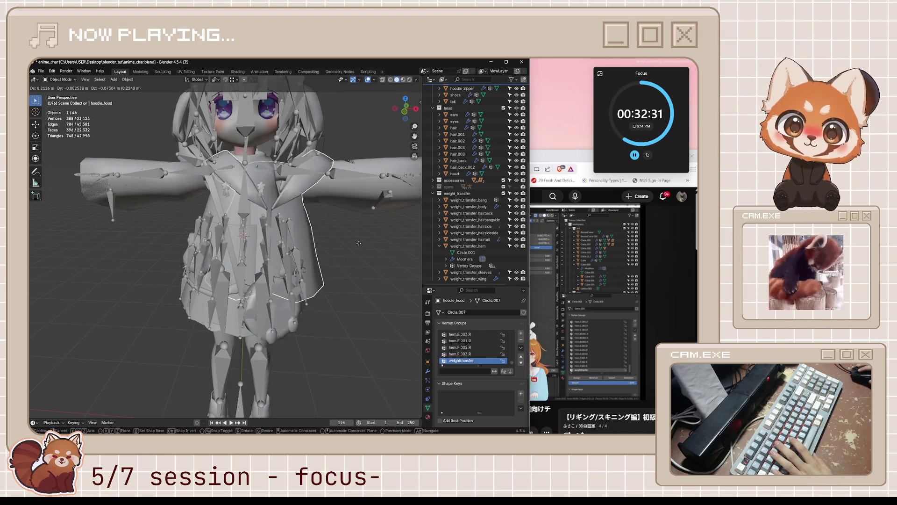
key("Escape")
left_click_drag(472, 287, 474, 227)
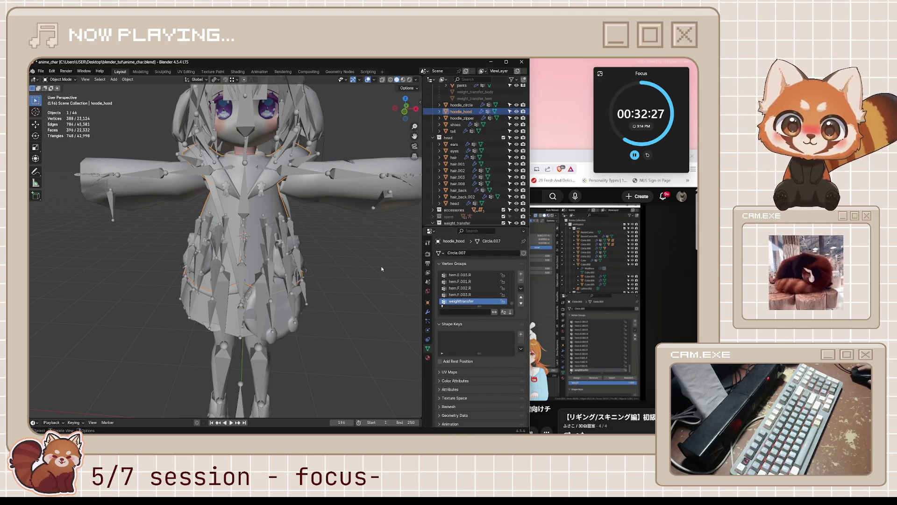
key("ctrl+Tab")
left_click(310, 240)
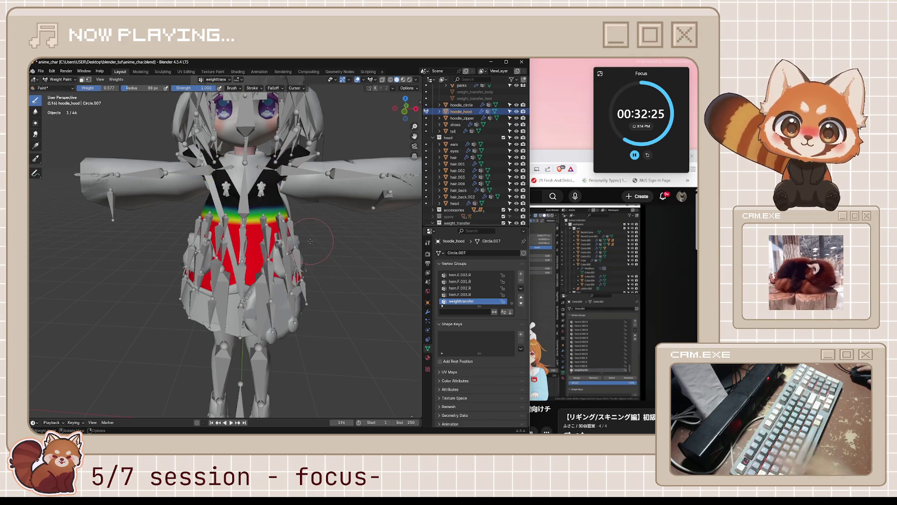
Step: Step through the hips, spine and head vertex group weights on the hood
scroll(473, 298, "up", 1, "ctrl")
scroll(473, 294, "up", 4)
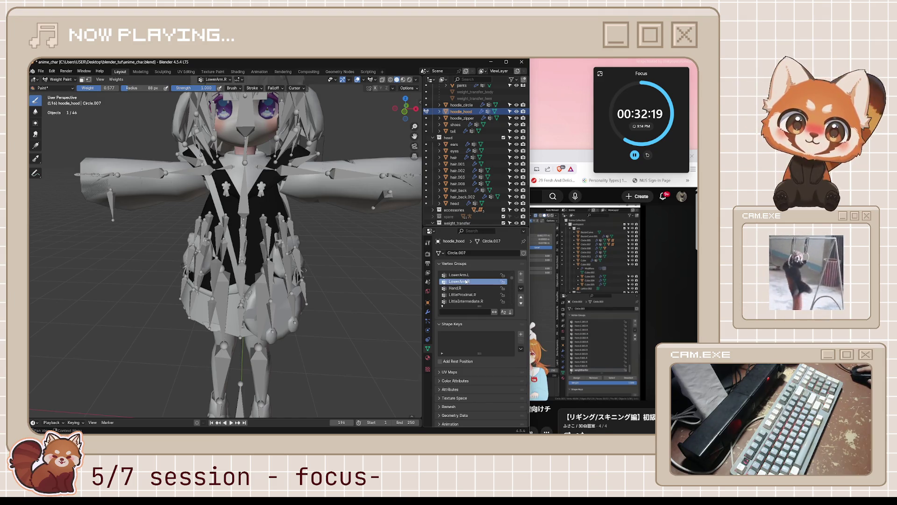
scroll(466, 282, "up", 5)
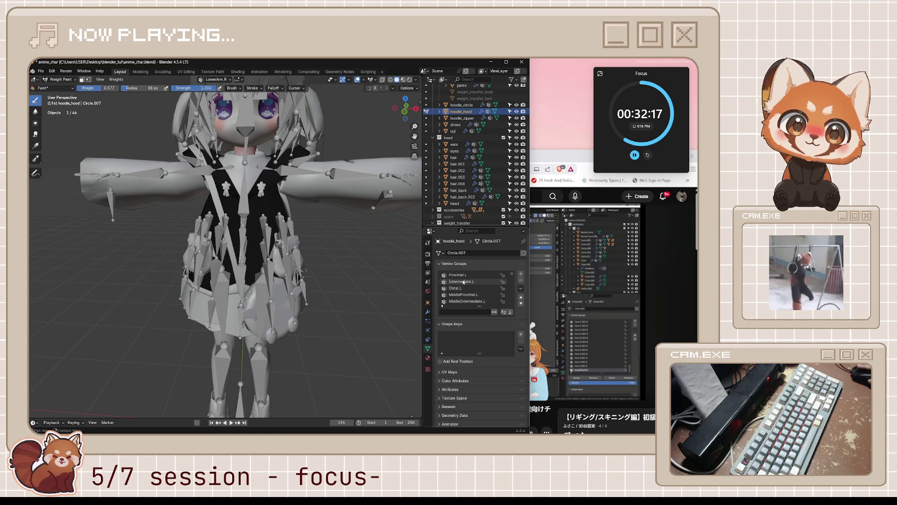
scroll(463, 282, "down", 5)
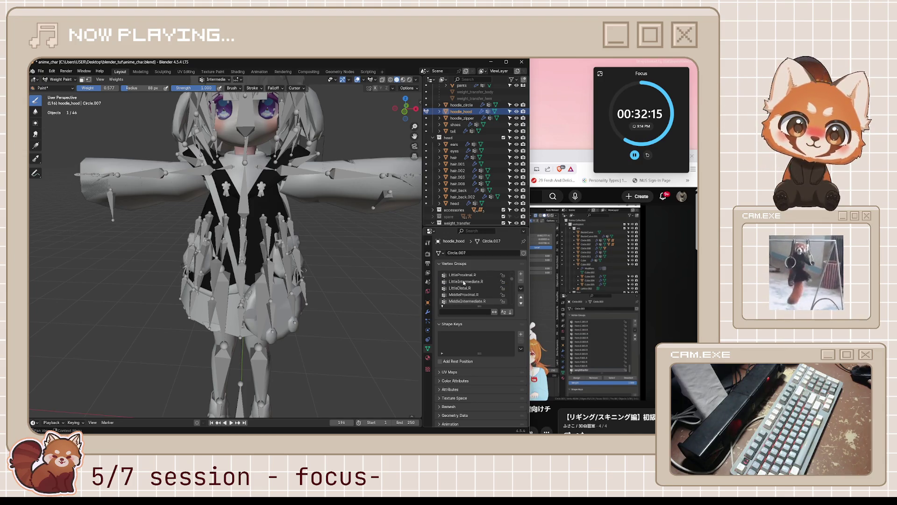
left_click(457, 295)
scroll(458, 296, "down", 1)
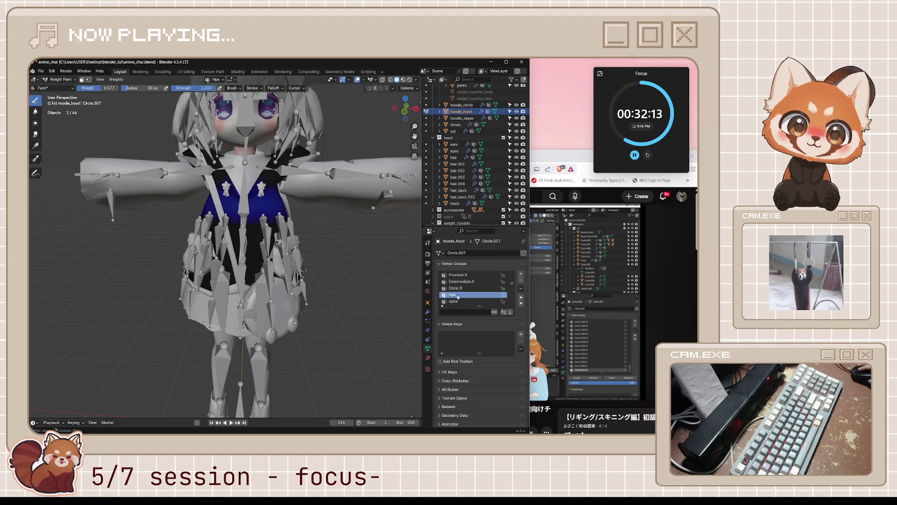
left_click(461, 295)
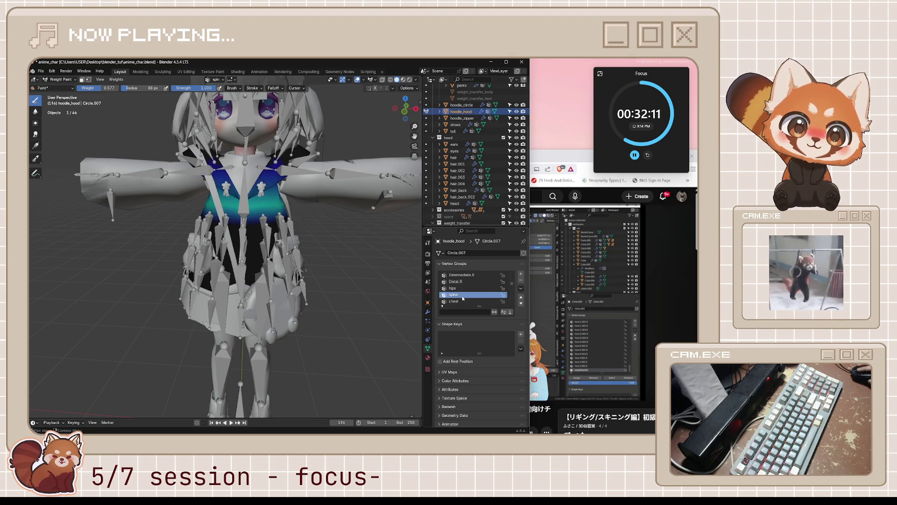
scroll(461, 295, "down", 1)
left_click(461, 295)
scroll(463, 294, "down", 2)
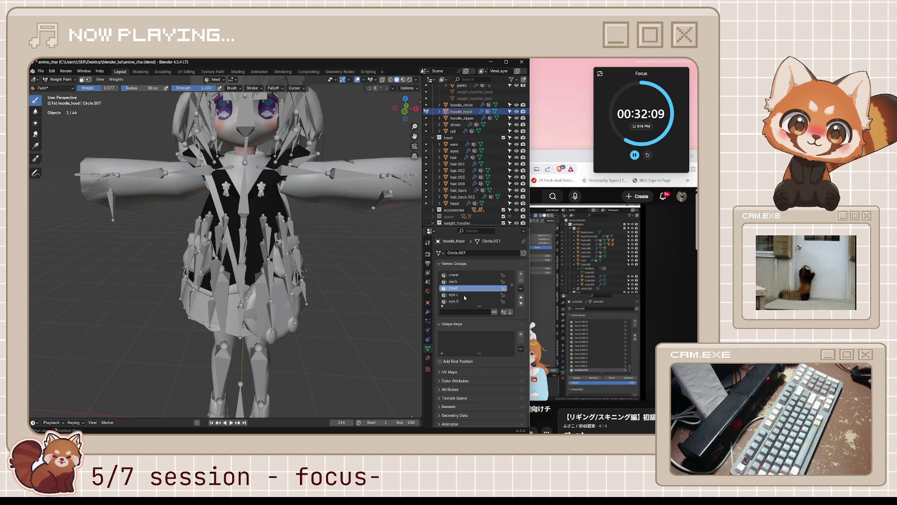
scroll(467, 292, "down", 1)
Step: Check upper_arm.R, shoulder.R and lower_arm.L weights, ending on the weighttransfer group
left_click(467, 293)
scroll(468, 292, "down", 3)
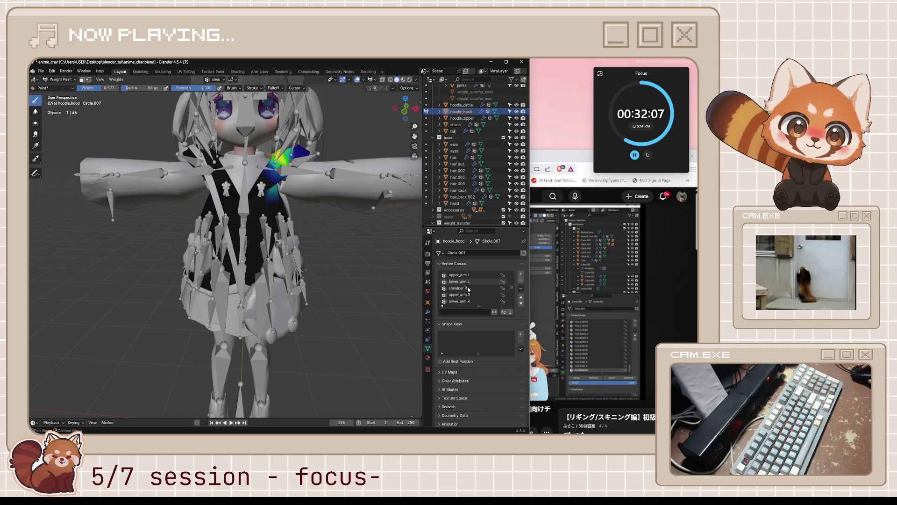
left_click(468, 292)
left_click(468, 287)
left_click(468, 282)
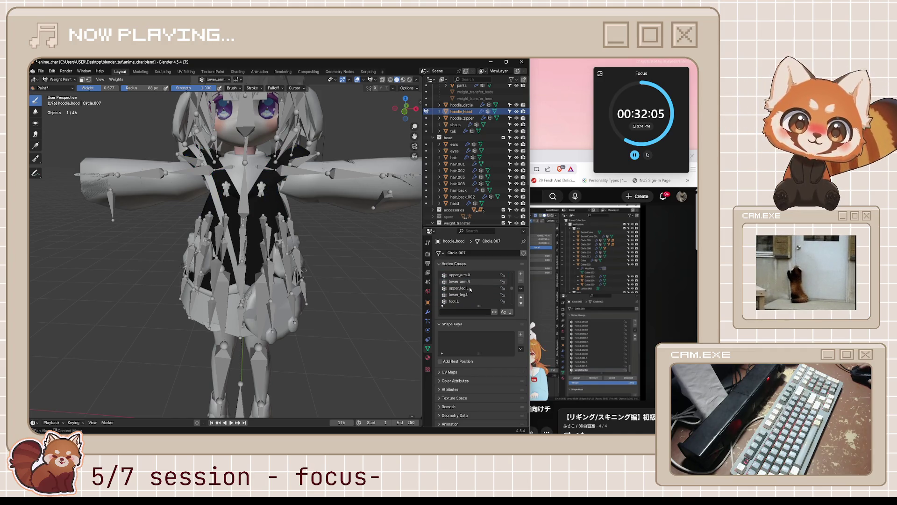
scroll(471, 288, "down", 5)
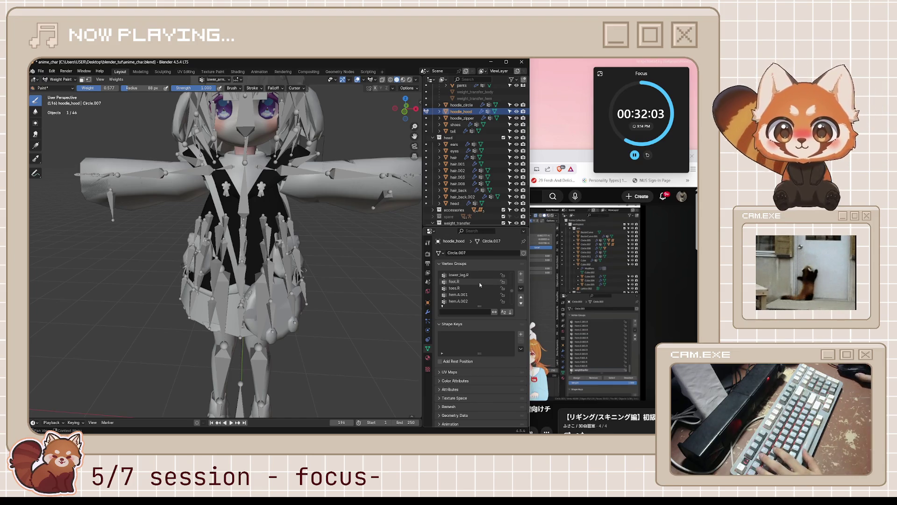
scroll(480, 284, "down", 5)
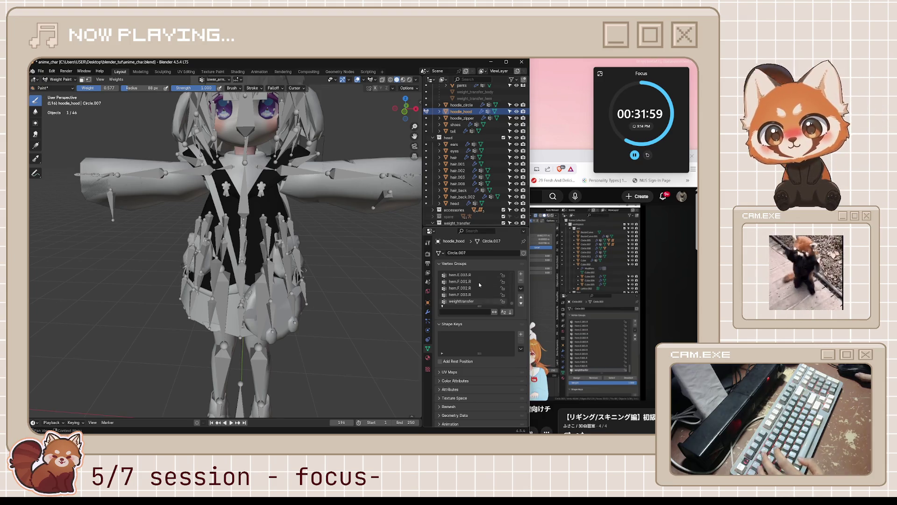
scroll(479, 282, "down", 1)
left_click(474, 302)
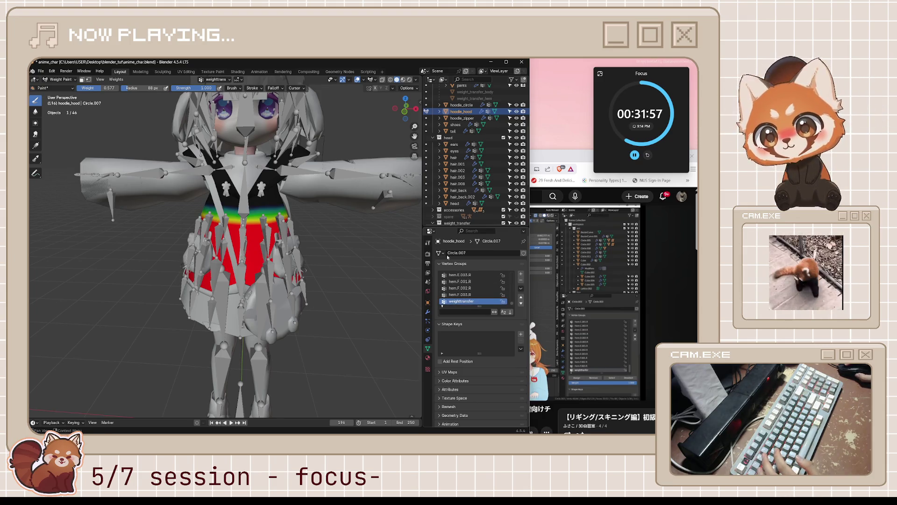
mouse_move(308, 234)
middle_mouse_down()
mouse_move(303, 226)
mouse_move(306, 236)
middle_mouse_up()
key("ctrl+Tab")
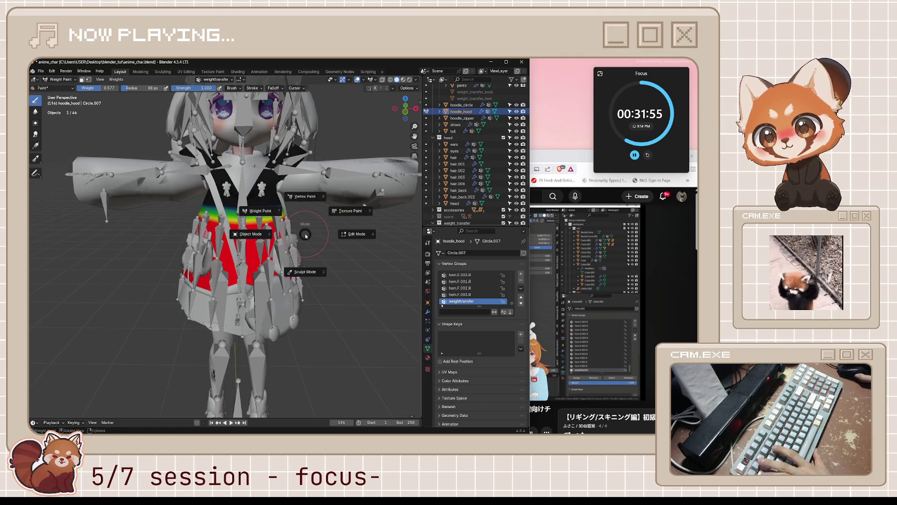
Step: Isolate hoodie_hood in Edit Mode and remove its X-ray-selected collar vertices from weighttransfer
left_click(261, 250)
key("Tab")
scroll(280, 238, "up", 4)
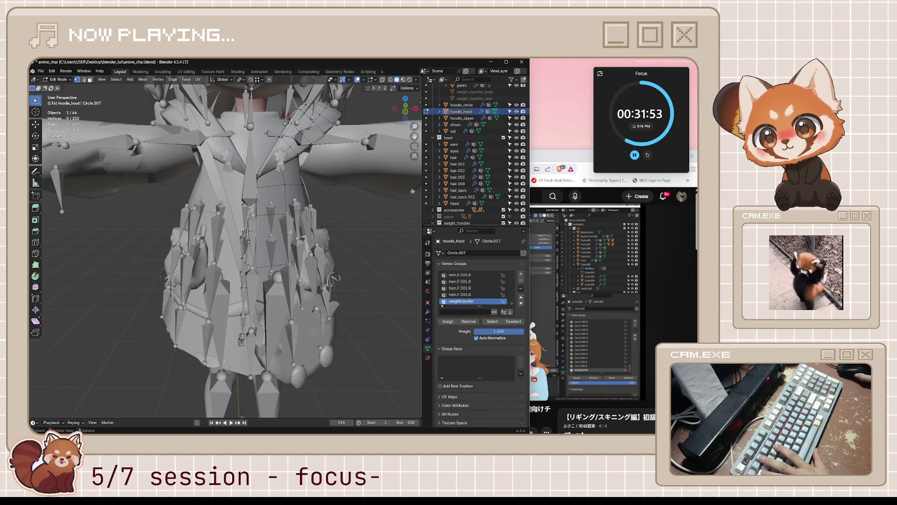
key("n")
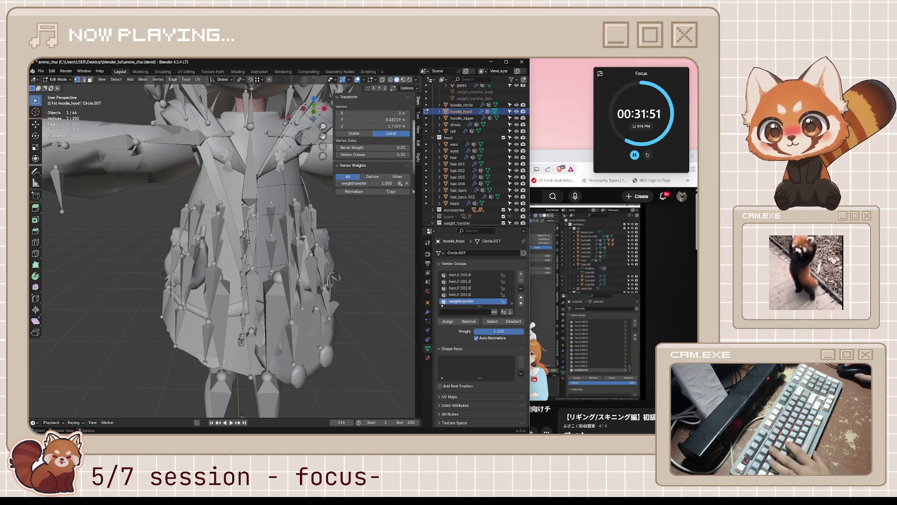
middle_click_drag(305, 214, 343, 211)
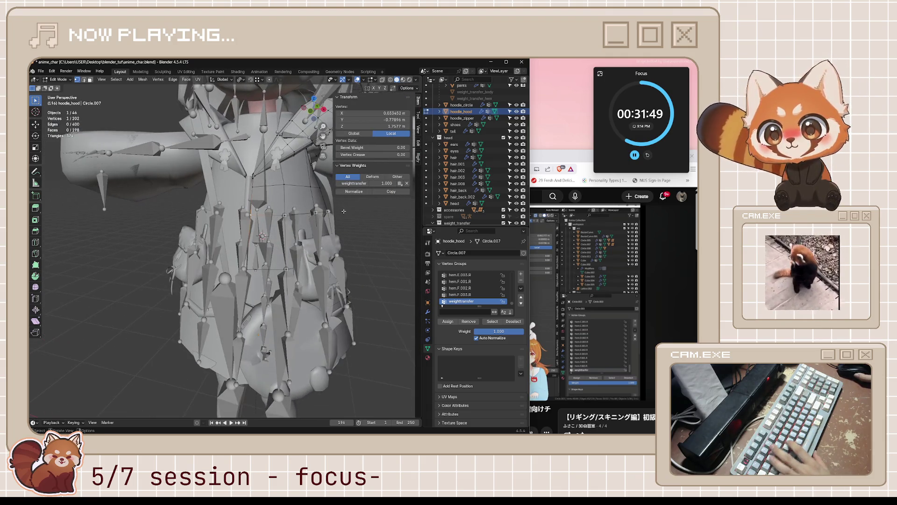
key("KP_Divide")
left_click(266, 277, "shift")
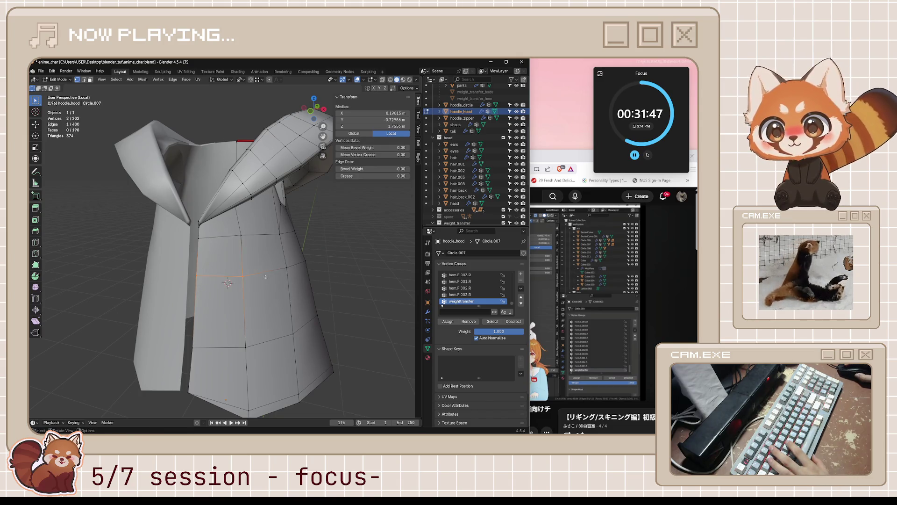
left_click_drag(288, 256, 334, 293)
key("alt+z")
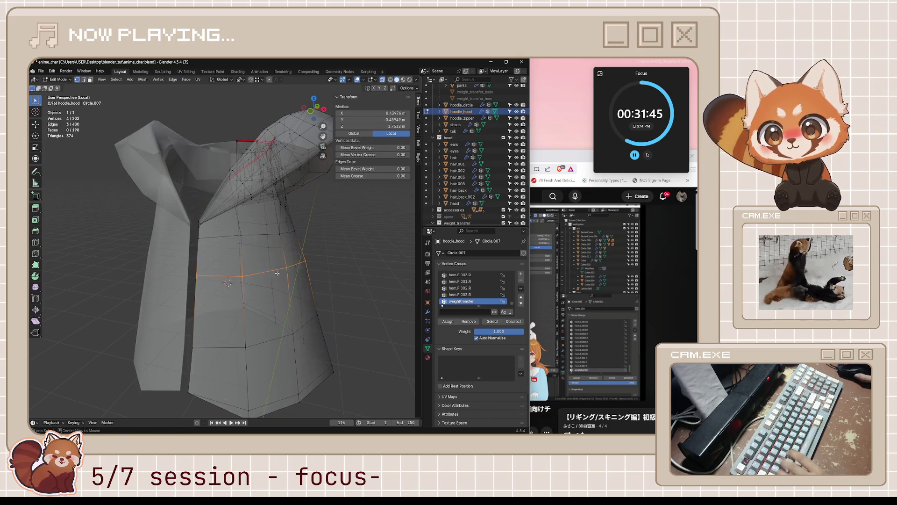
left_click(247, 274, "ctrl")
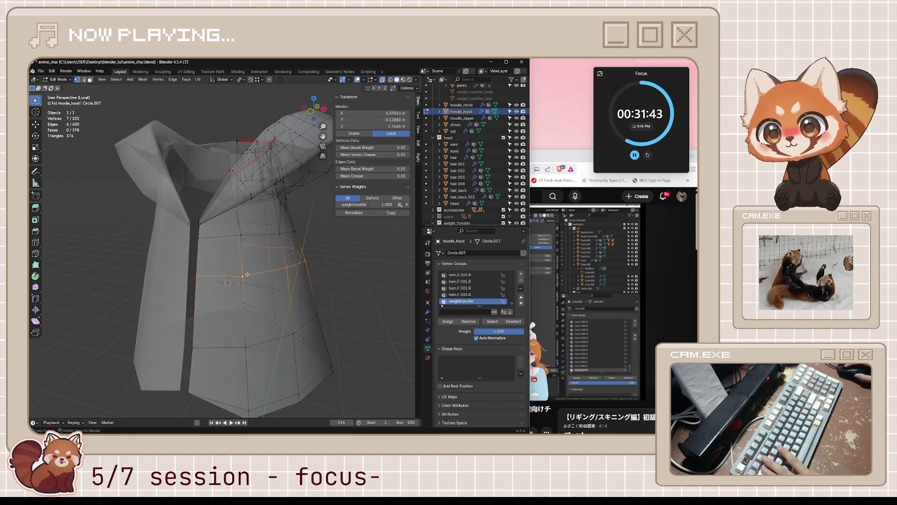
middle_click_drag(253, 267, 299, 271)
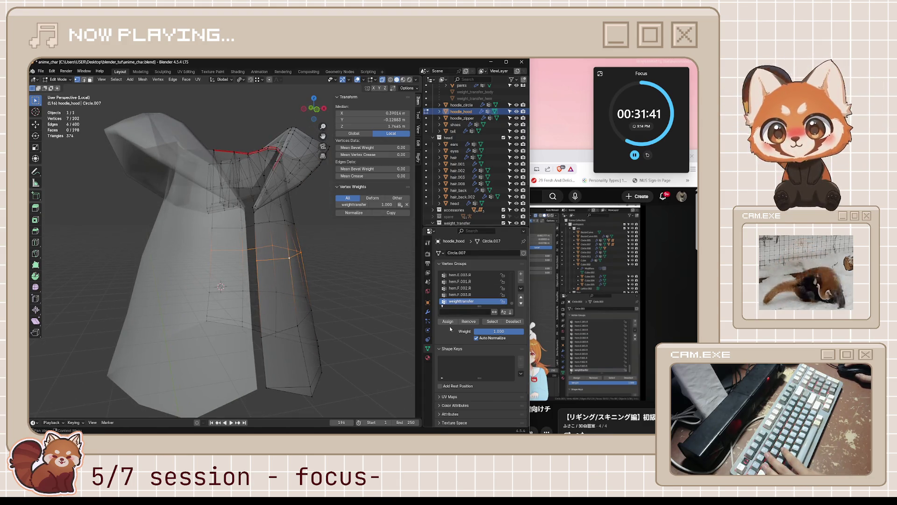
left_click(469, 323)
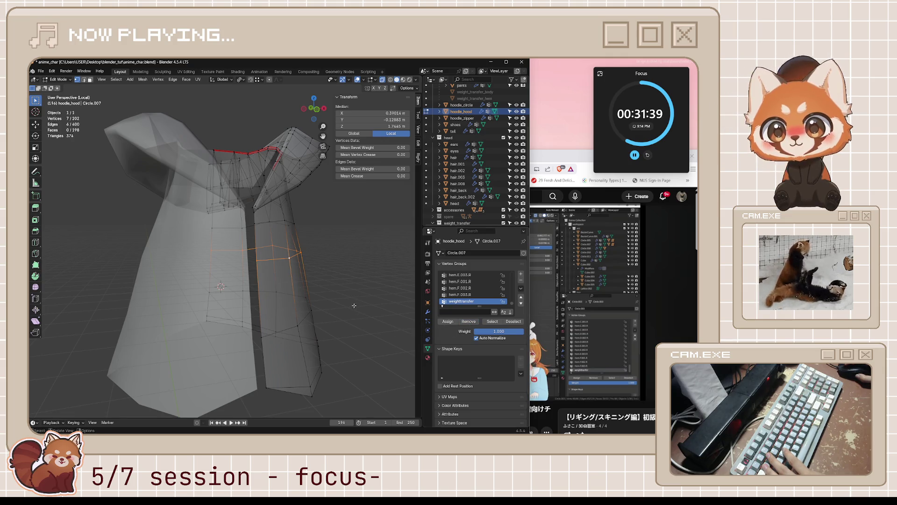
Step: Select several hood vertices one by one to check their weights after the removal
middle_click_drag(355, 307, 334, 296)
left_click(278, 328)
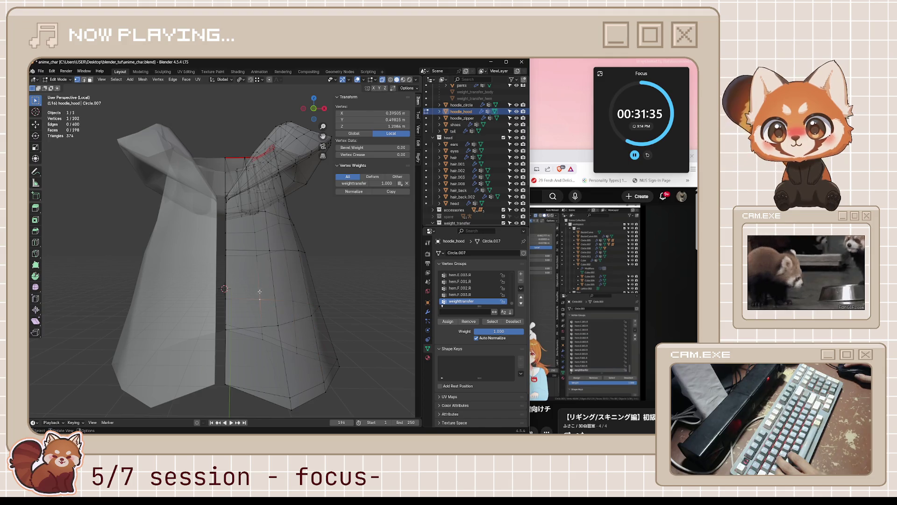
left_click(254, 232)
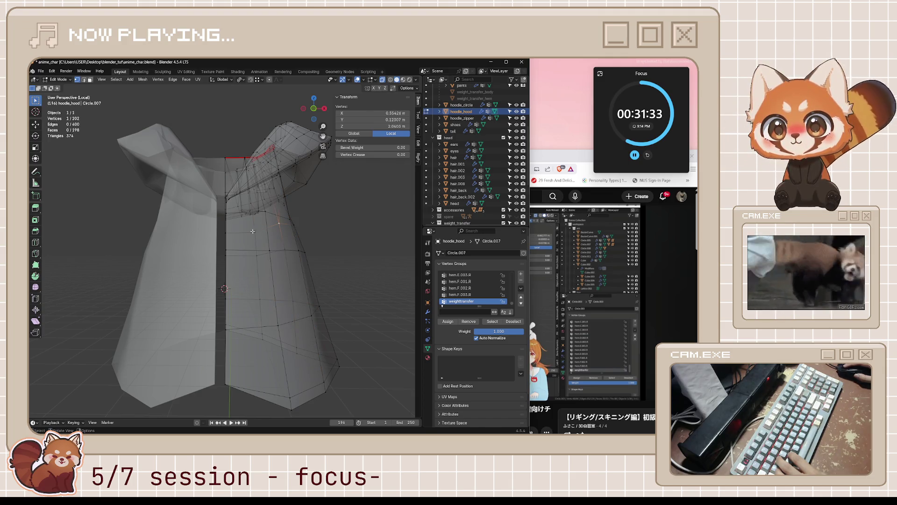
left_click(260, 299)
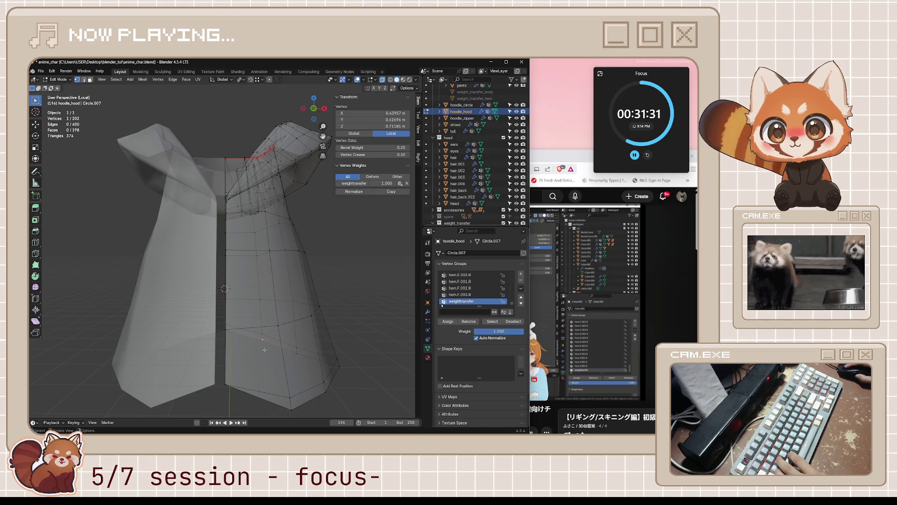
left_click(293, 390)
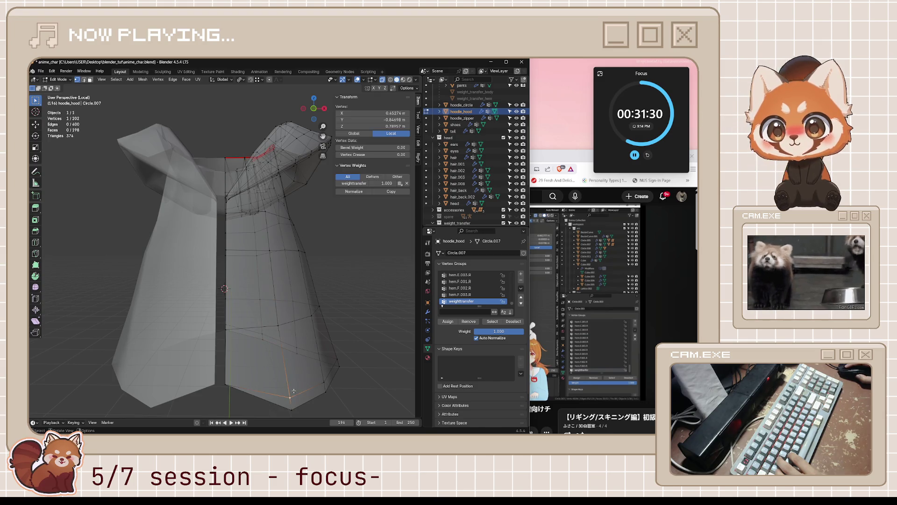
left_click(267, 253)
Step: Leave local view, return to Object Mode and turn X-ray off
middle_click_drag(266, 252, 358, 238)
scroll(358, 238, "down", 2)
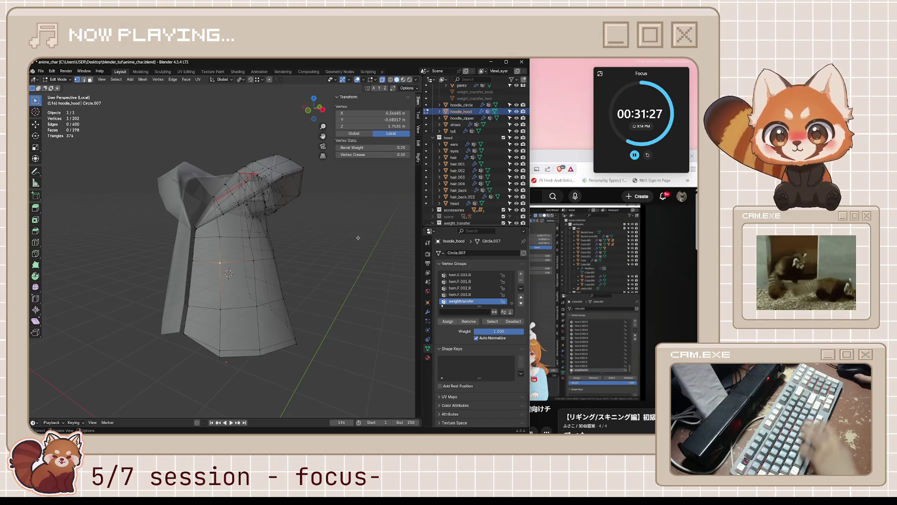
key("slash")
key("Tab")
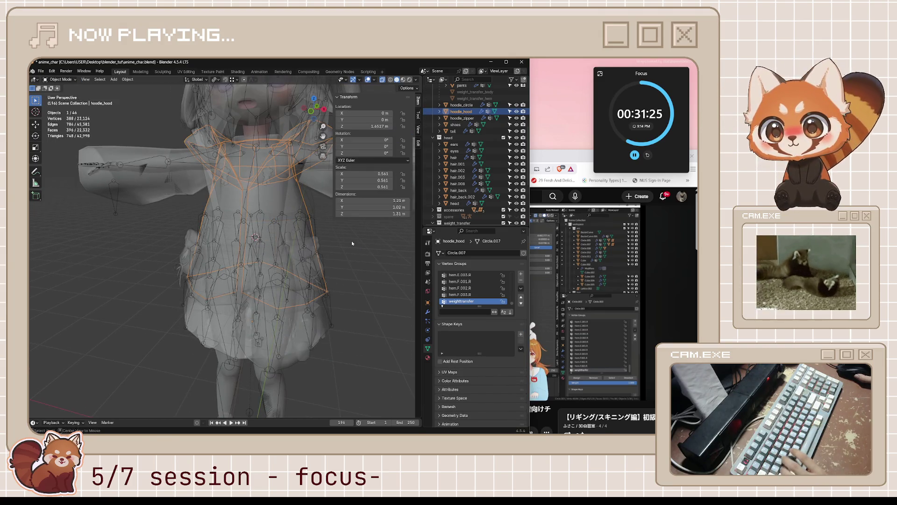
key("alt+z")
left_click(248, 265)
key("ctrl+Tab")
key("g")
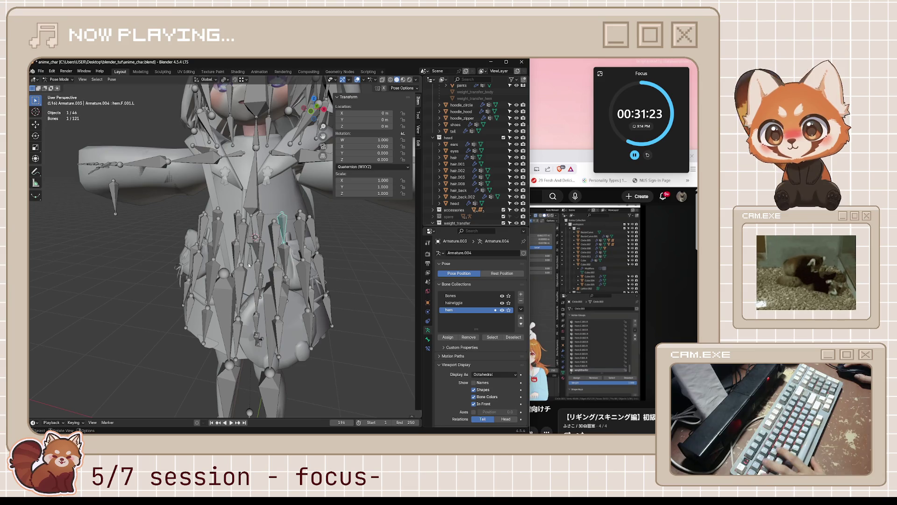
key("Escape")
middle_click_drag(211, 265, 105, 225)
key("g")
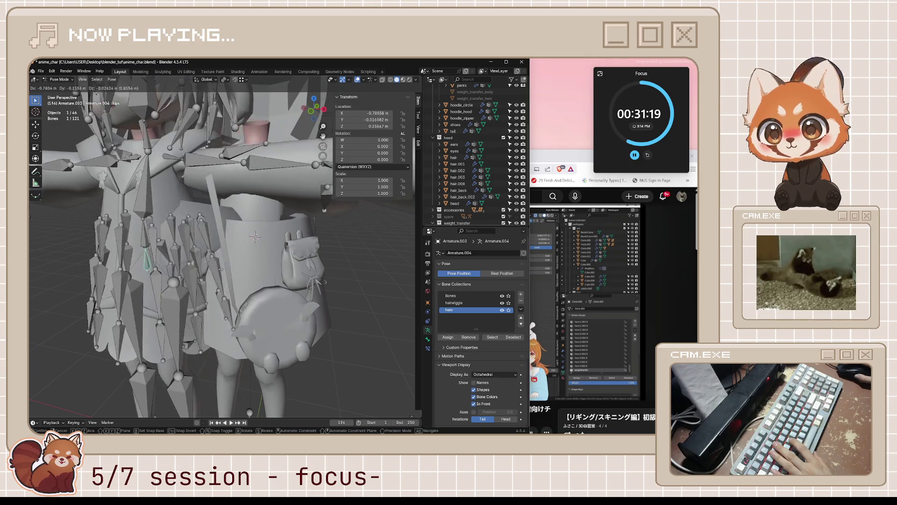
key("Escape")
middle_click_drag(179, 209, 262, 206)
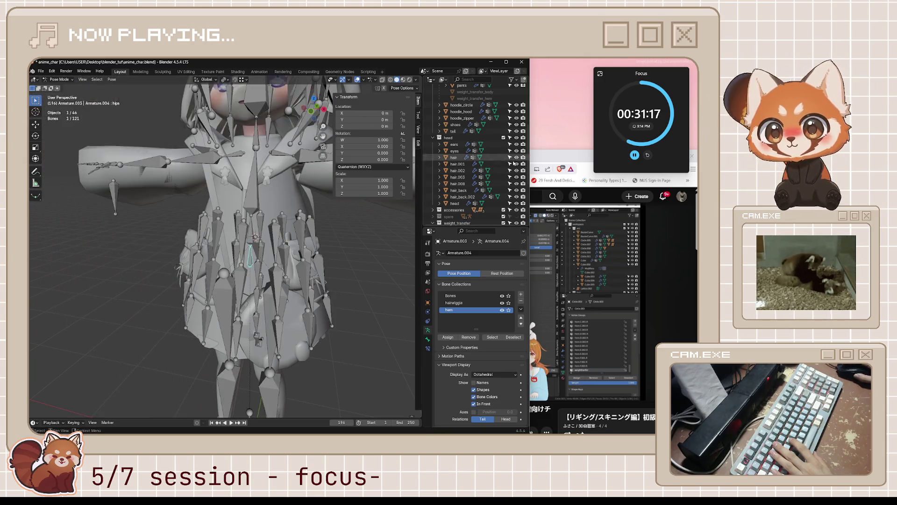
scroll(518, 150, "down", 5)
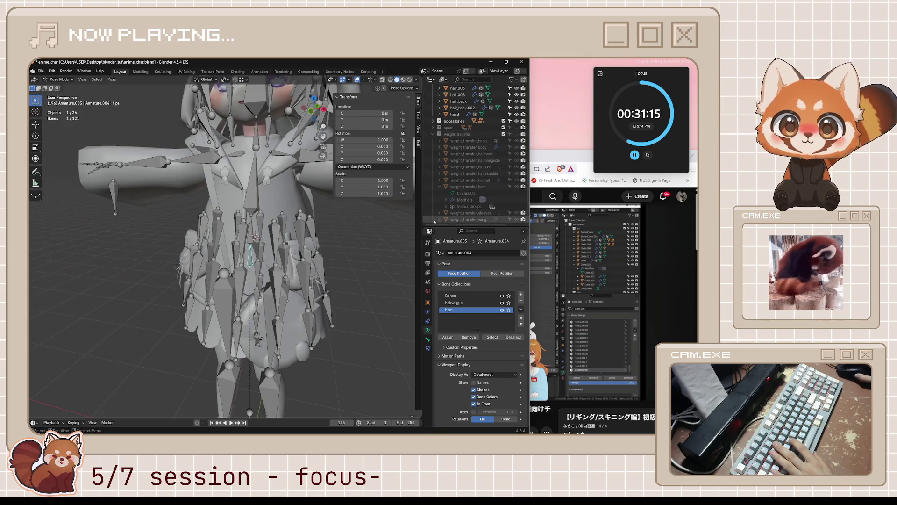
key("g")
key("Escape")
mouse_move(260, 258)
middle_mouse_down()
mouse_move(317, 266)
mouse_move(321, 234)
mouse_move(307, 258)
mouse_move(356, 258)
mouse_move(322, 256)
middle_mouse_up()
scroll(308, 264, "up", 3)
scroll(317, 266, "down", 4)
key("g")
mouse_move(328, 257)
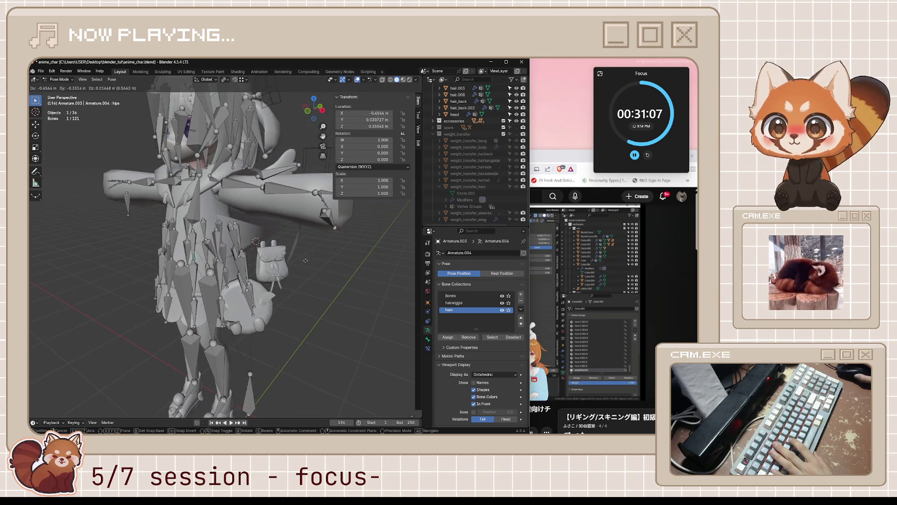
key("Escape")
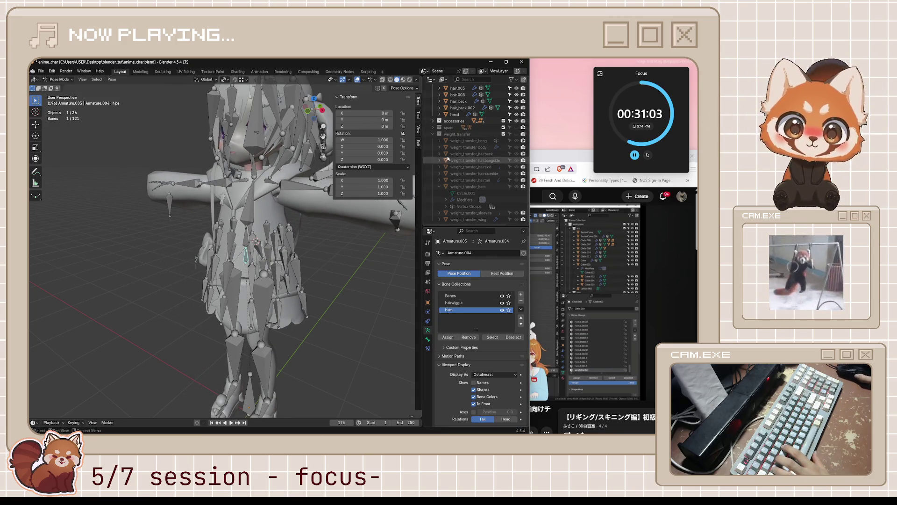
scroll(471, 158, "up", 5)
key("ctrl+Tab")
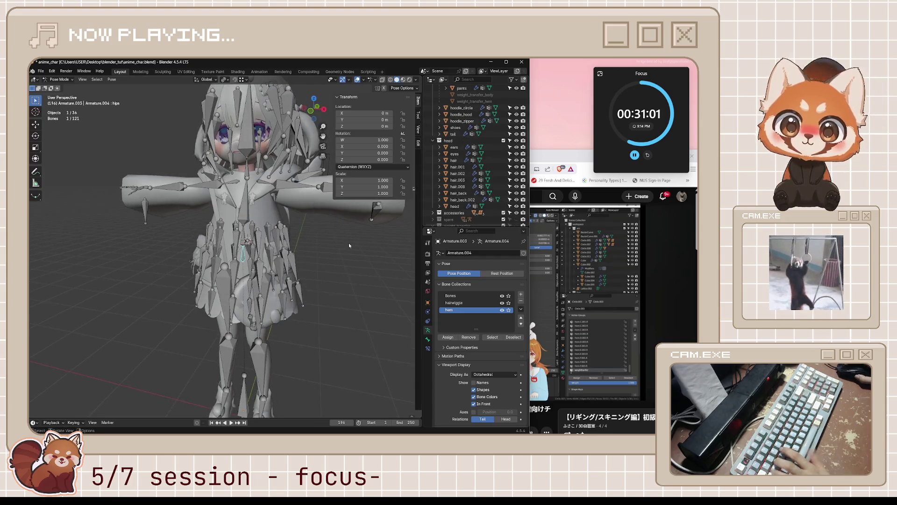
left_click(270, 216)
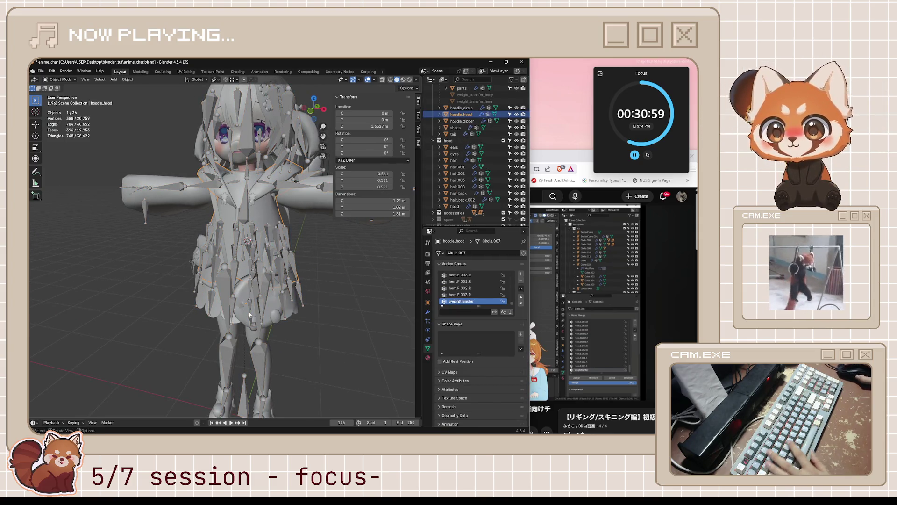
Step: Select the dress, isolate it in local view and enter Edit Mode
left_click(204, 301)
key("g")
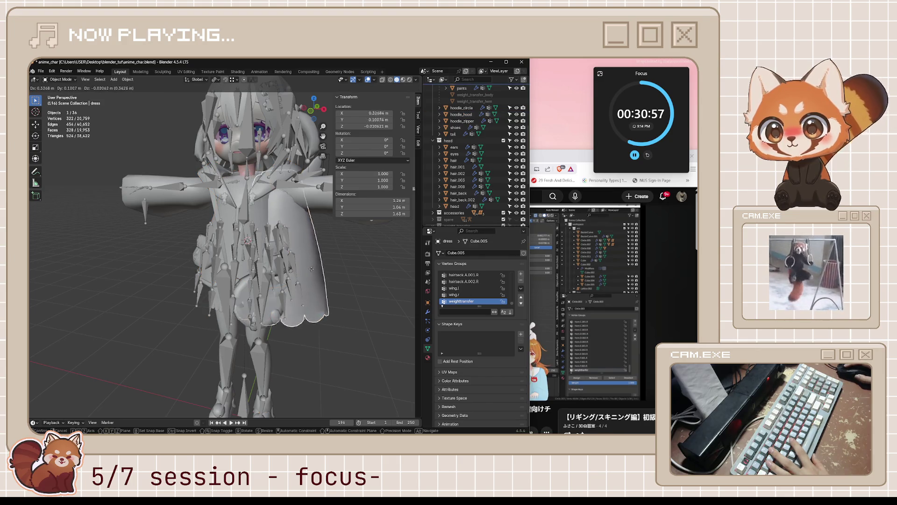
key("Escape")
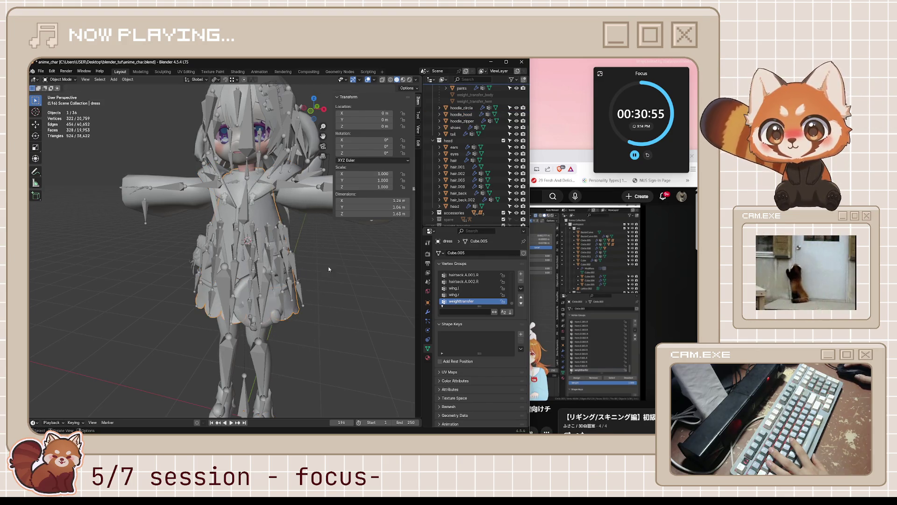
middle_click_drag(307, 278, 339, 274)
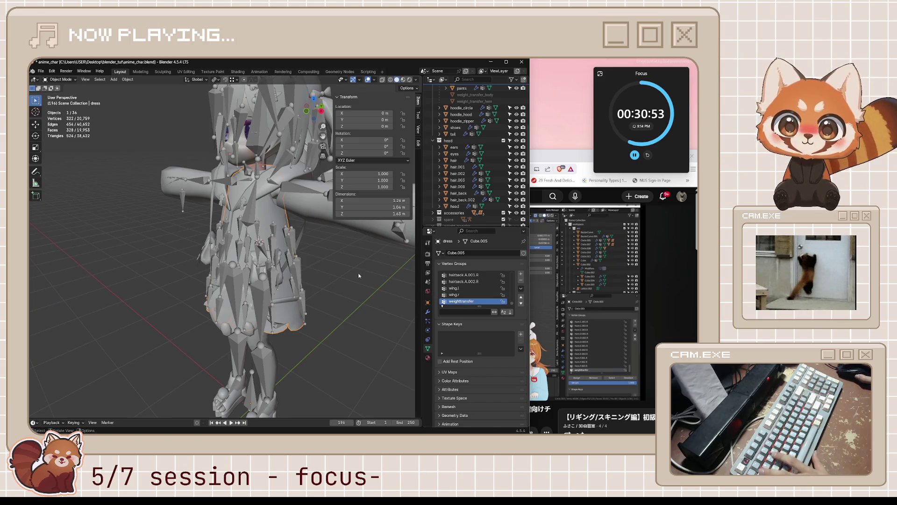
key("slash")
key("Tab")
Step: Select a vertex ring around the dress's armhole and remove it from weighttransfer
middle_click_drag(348, 286, 335, 274)
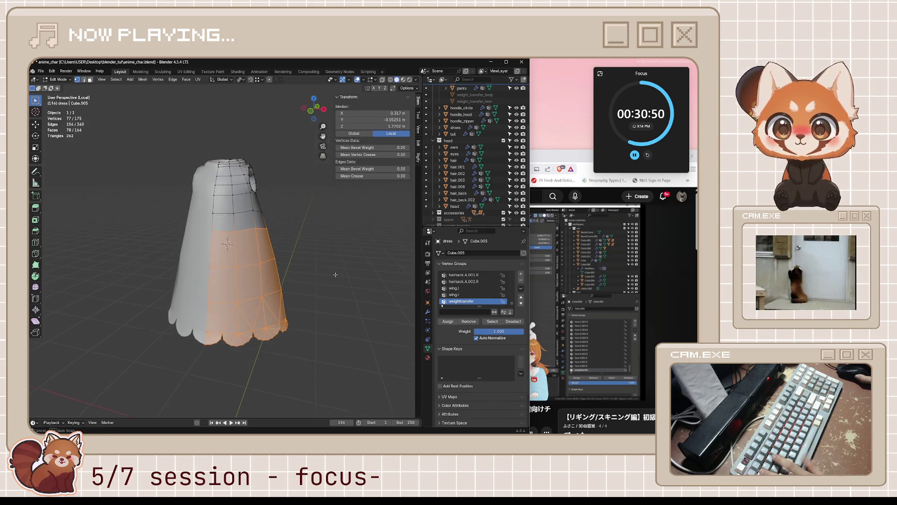
left_click(220, 216)
mouse_move(260, 211)
middle_mouse_down()
mouse_move(233, 216)
mouse_move(238, 236)
middle_mouse_up()
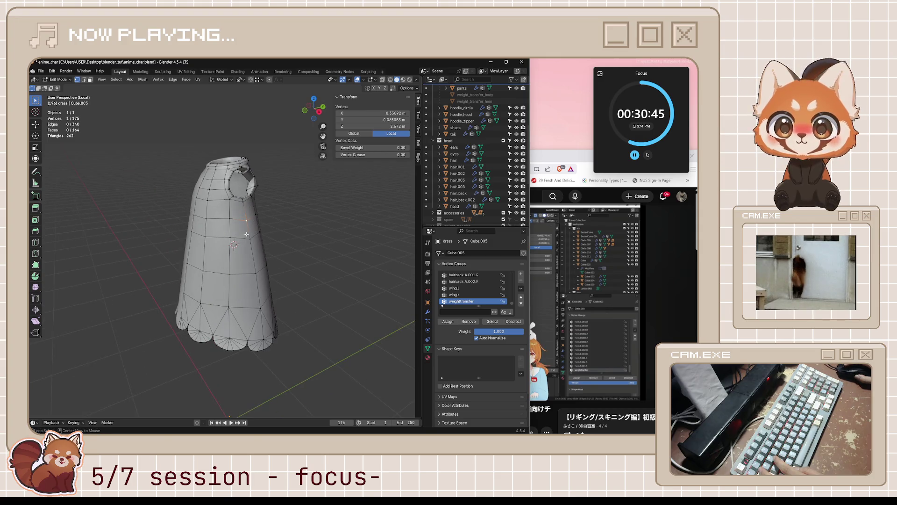
left_click(242, 238, "alt")
left_click(466, 325)
middle_click_drag(299, 281, 313, 279)
Step: Save anime_char.blend and return to the full character in Object Mode
key("ctrl+s")
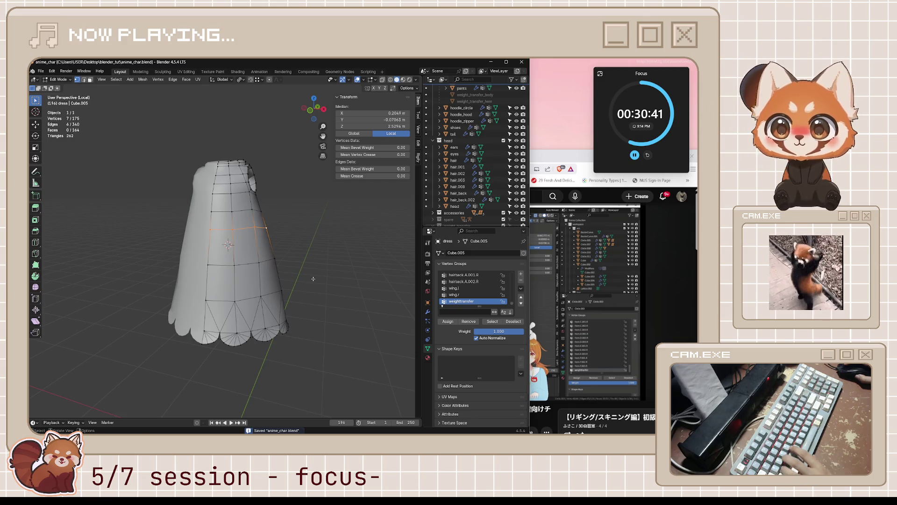
key("KP_Divide")
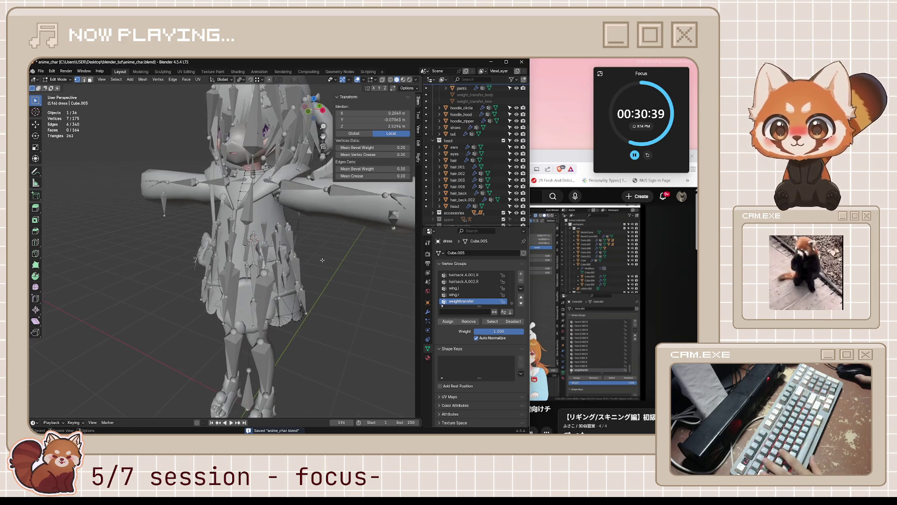
key("Tab")
Step: Put the armature in Pose Mode and test-rotate the spine bone without keeping it
left_click(245, 274)
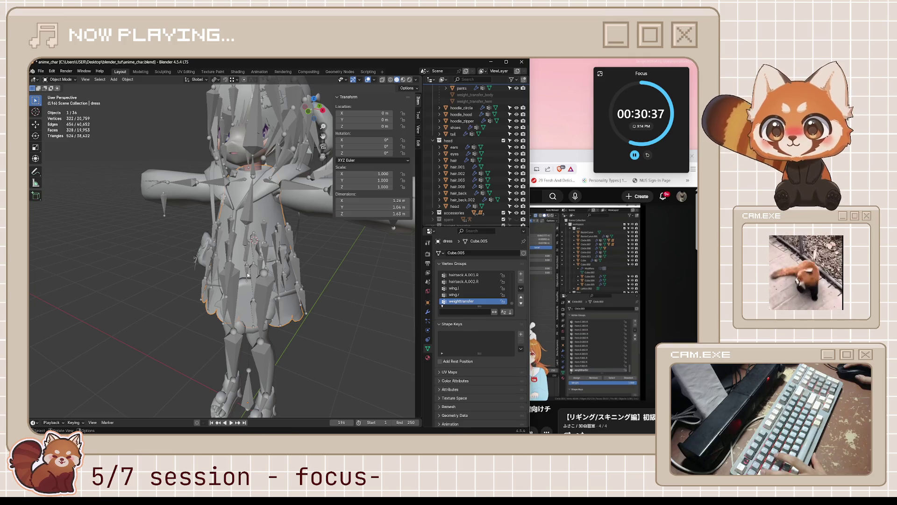
left_click(246, 275)
key("ctrl+Tab")
mouse_move(246, 274)
middle_mouse_down()
mouse_move(178, 262)
mouse_move(262, 264)
mouse_move(249, 229)
middle_mouse_up()
left_click(248, 233)
key("r")
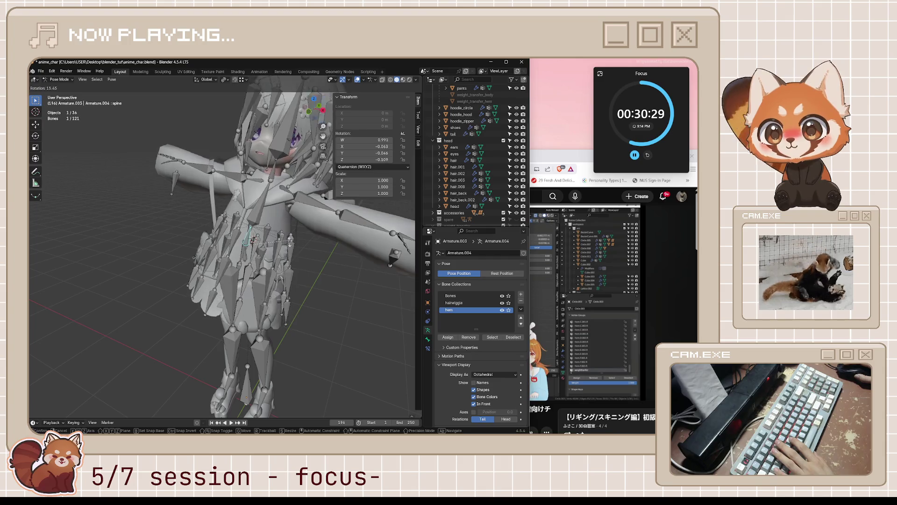
key("Escape")
Step: Select all hem-collection bones via Select Bones and test-rotate them, cancelling the rotation
middle_click_drag(284, 233, 256, 237)
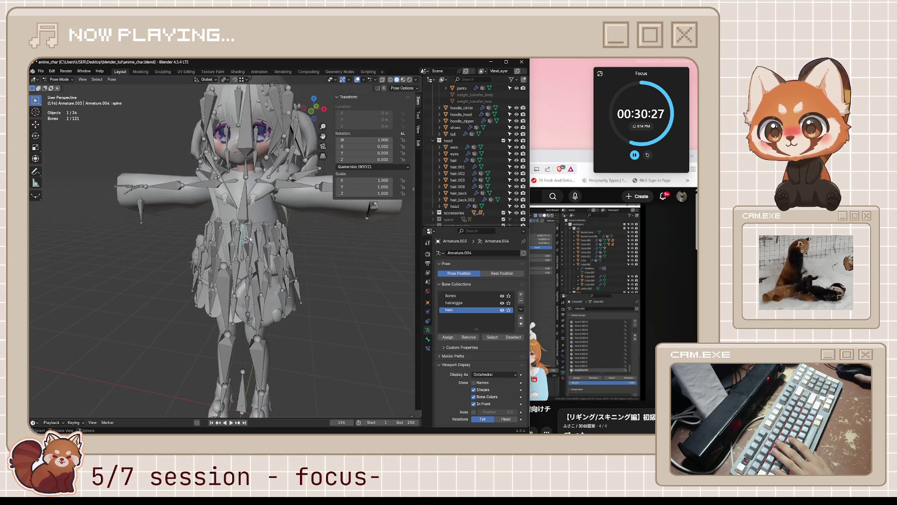
left_click(237, 241)
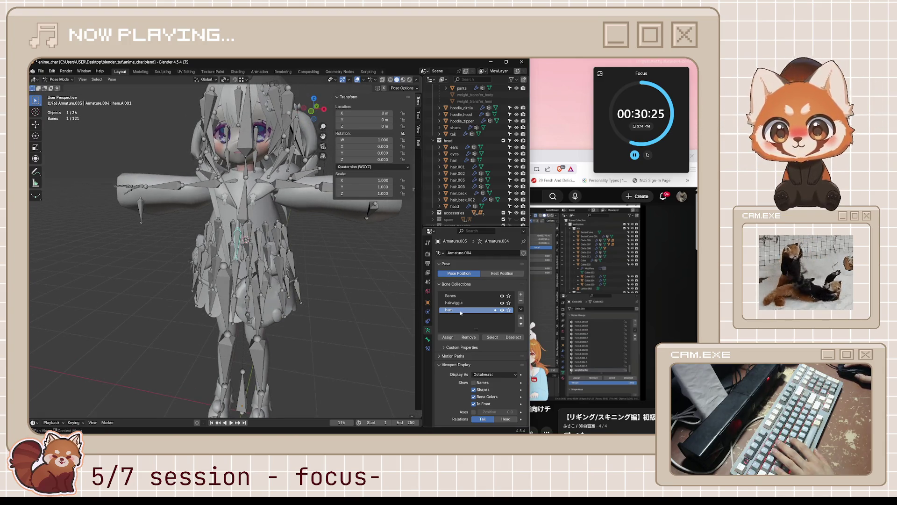
right_click(476, 310)
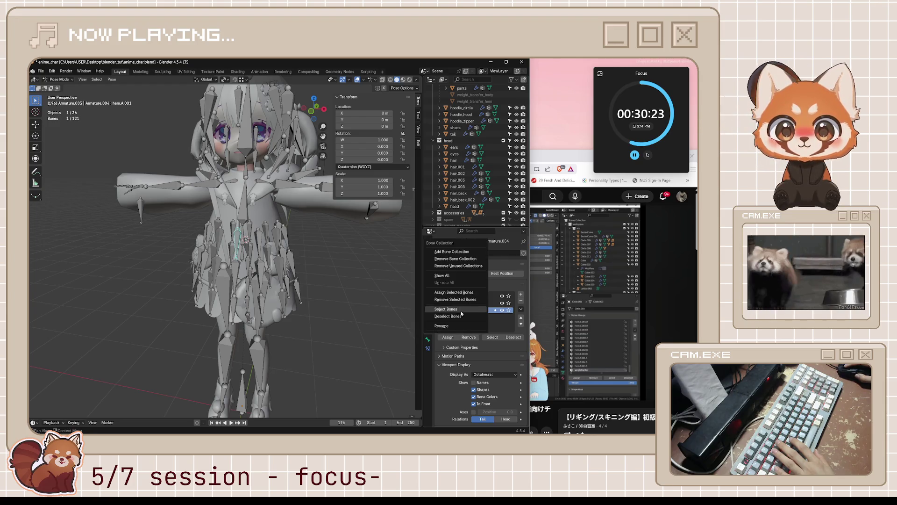
left_click(460, 309)
key("r")
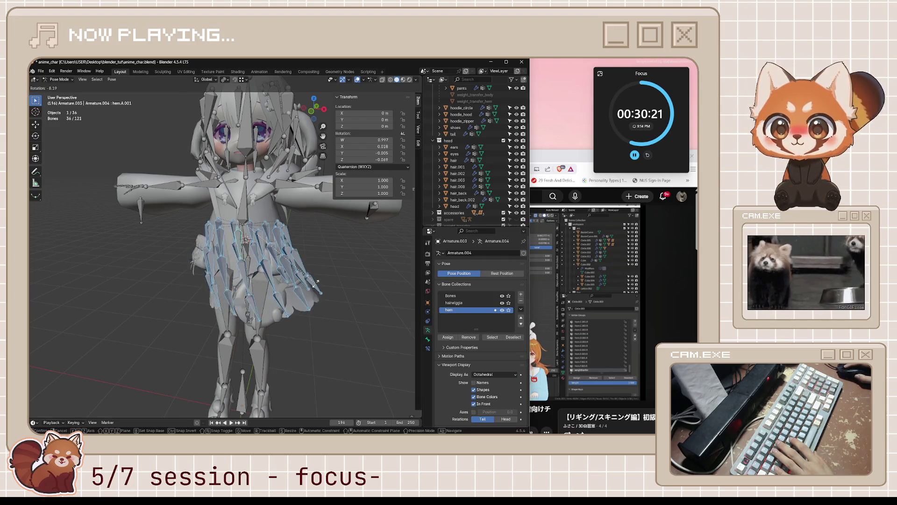
right_click(316, 283)
Step: Test-rotate the chest bone and cancel the rotation
mouse_move(316, 283)
middle_mouse_down()
mouse_move(345, 285)
mouse_move(282, 267)
mouse_move(299, 234)
middle_mouse_up()
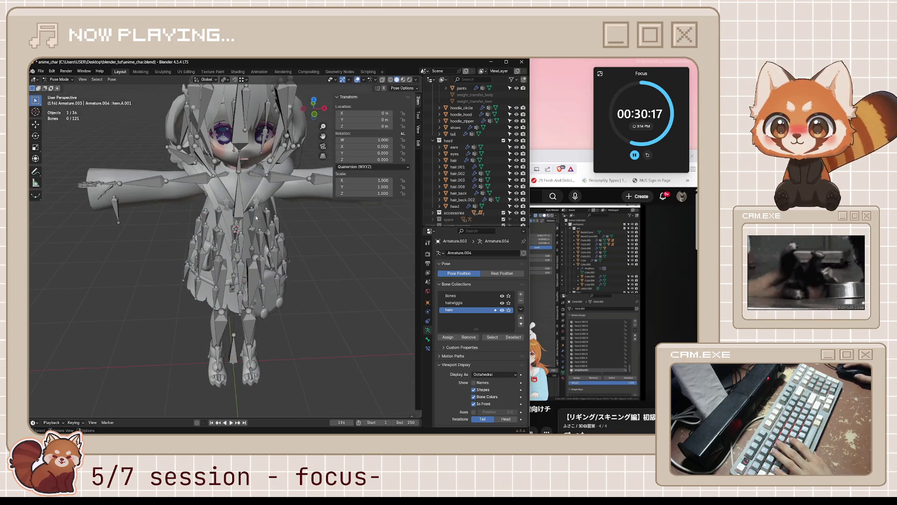
left_click(238, 196)
key("r")
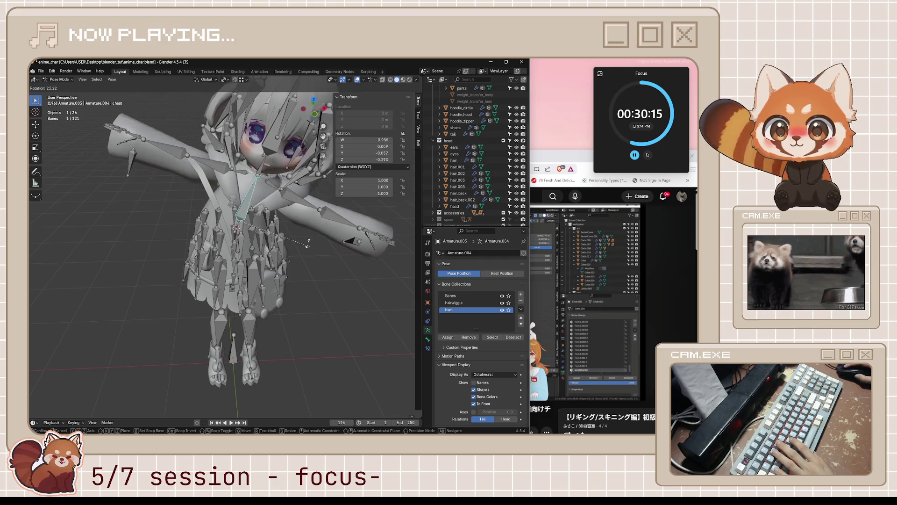
key("Escape")
Step: Hide the sidebar and bring the Chrome tutorial window to the front
mouse_move(299, 243)
middle_mouse_down()
mouse_move(307, 248)
mouse_move(301, 243)
middle_mouse_up()
key("n")
key("alt+Tab")
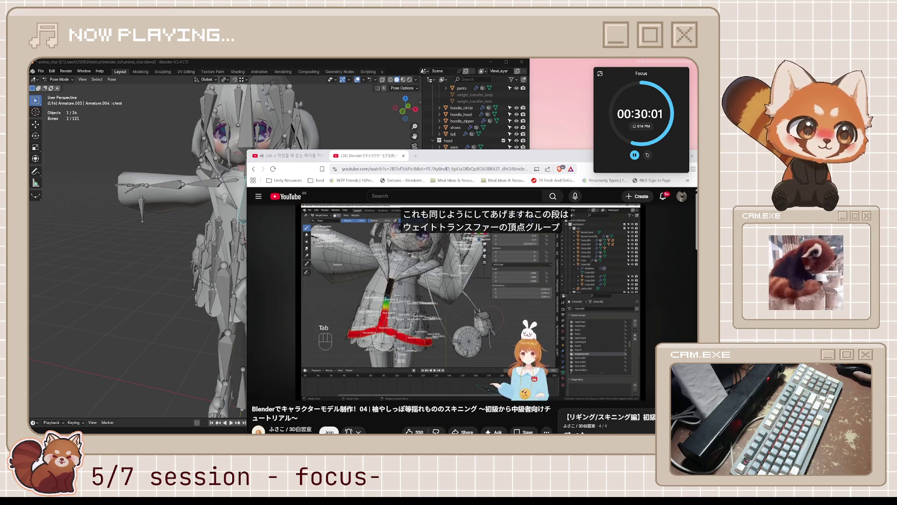
Step: Let the skinning tutorial play to about 17:56, then scroll down to its description
mouse_move(486, 355)
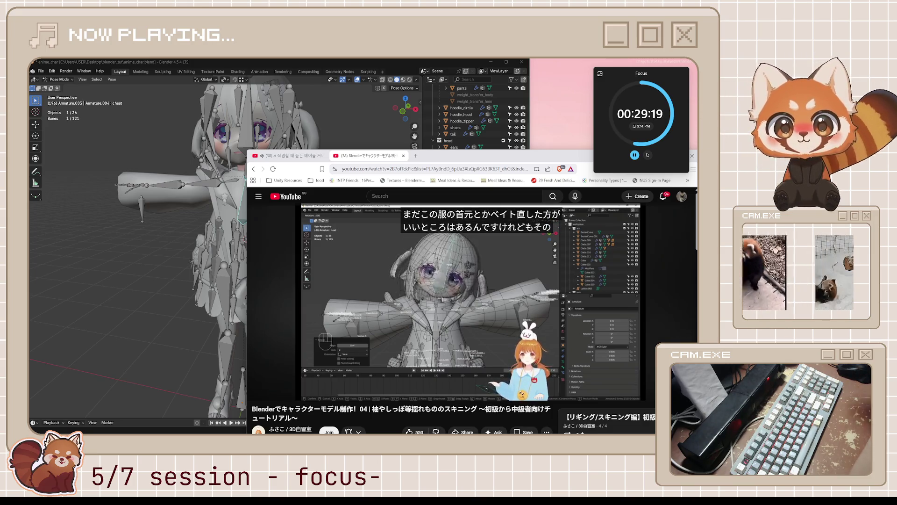
mouse_move(463, 295)
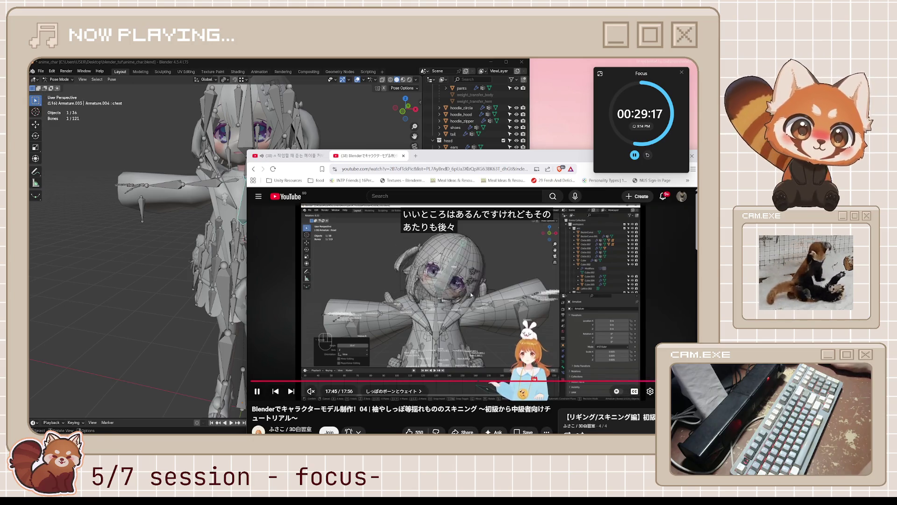
left_click(510, 279)
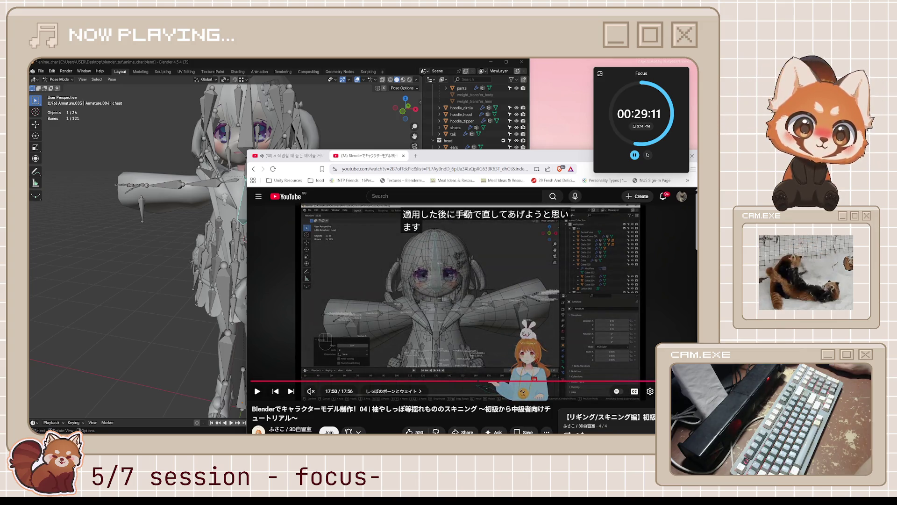
left_click(545, 281)
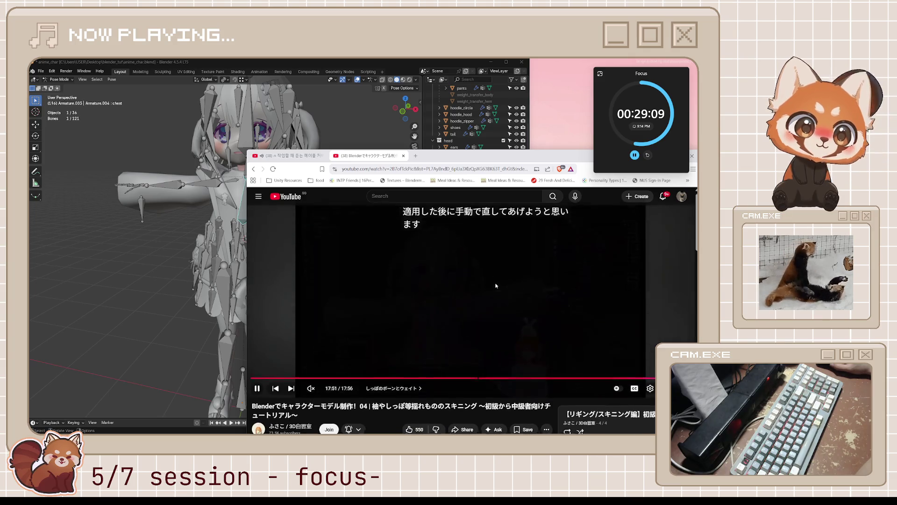
left_click(492, 279)
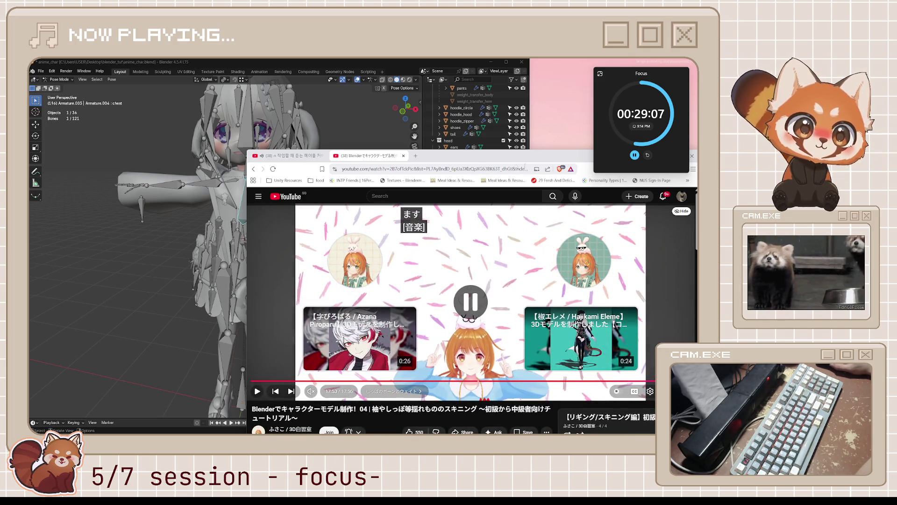
scroll(327, 299, "down", 3)
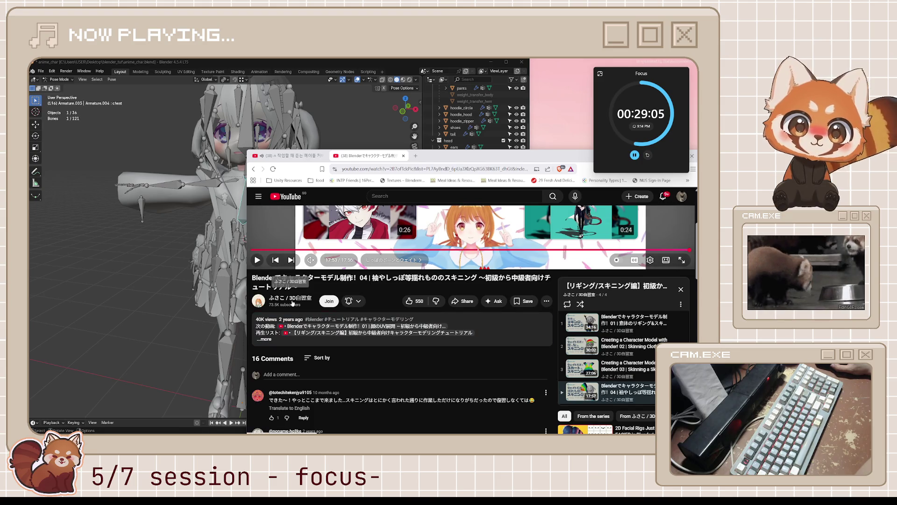
Step: Open the episode 01 face UV unwrapping tutorial from the description's next-video link
left_click(292, 302)
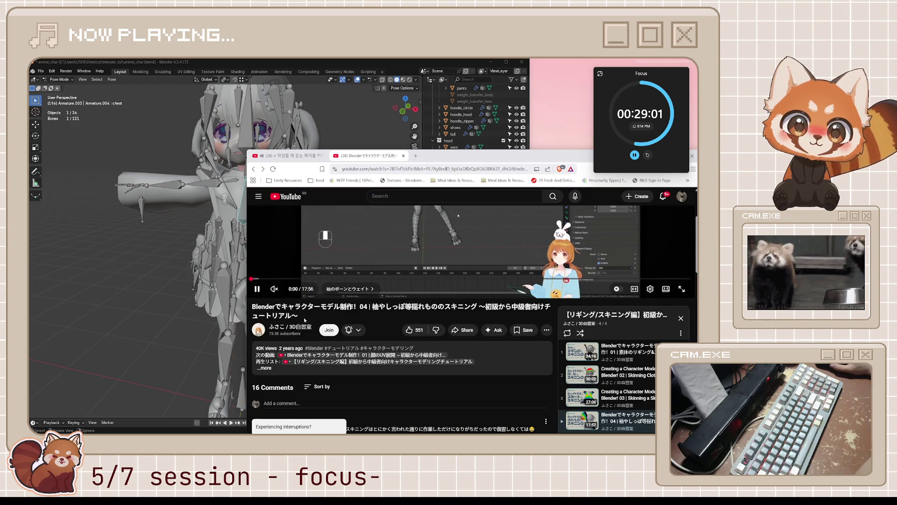
scroll(299, 357, "down", 1)
scroll(299, 359, "down", 1)
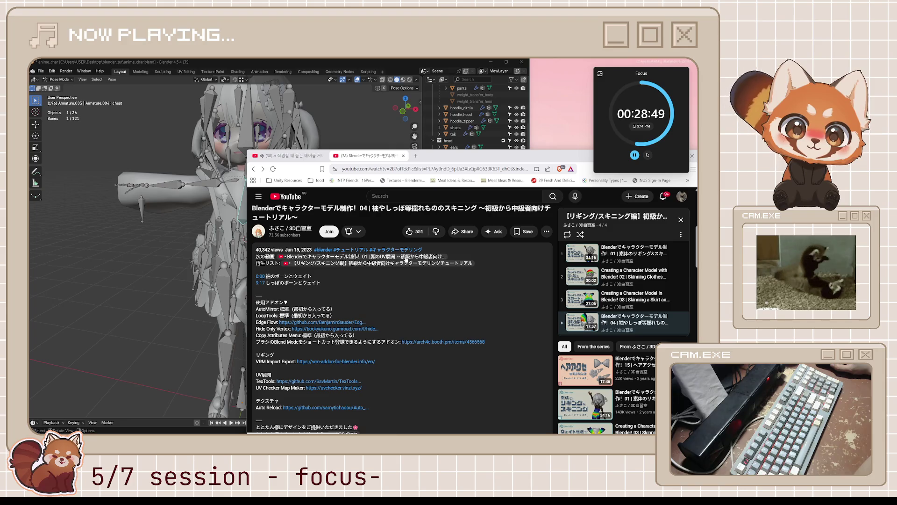
left_click(386, 262)
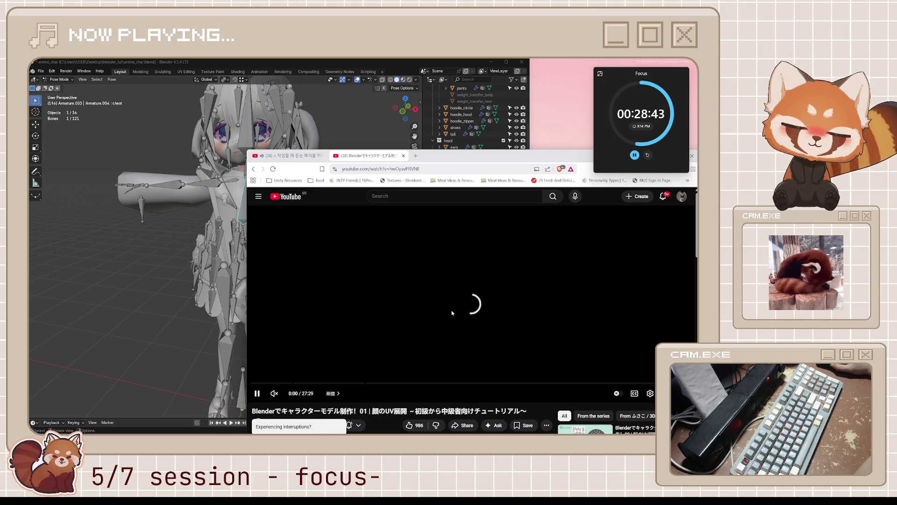
scroll(452, 313, "down", 2)
scroll(452, 311, "down", 3)
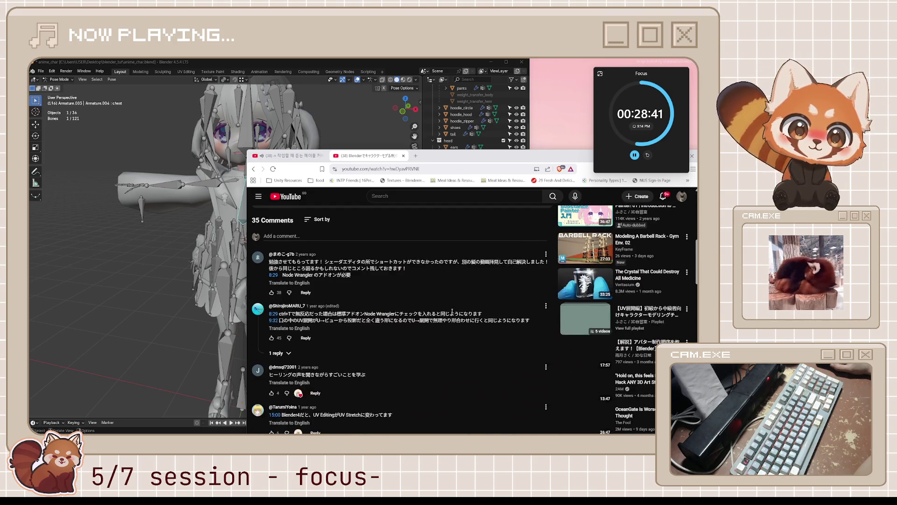
scroll(452, 312, "down", 3)
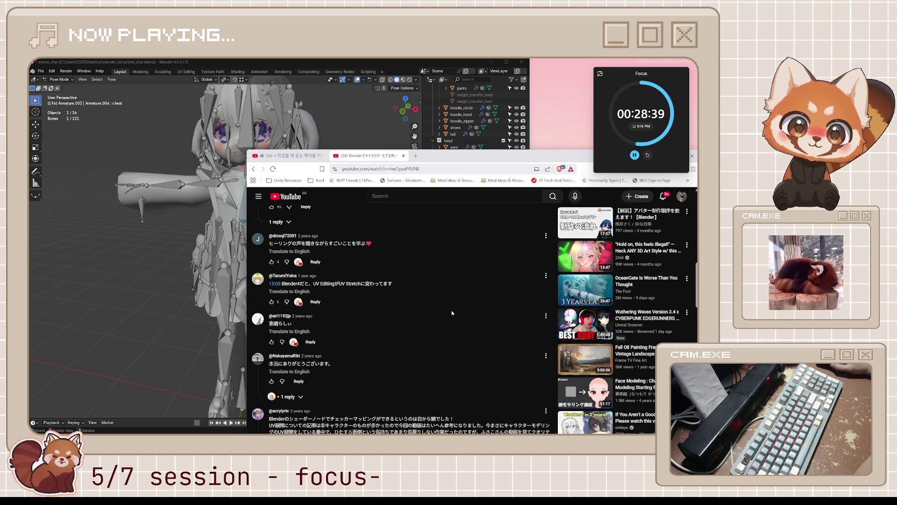
scroll(452, 312, "up", 3)
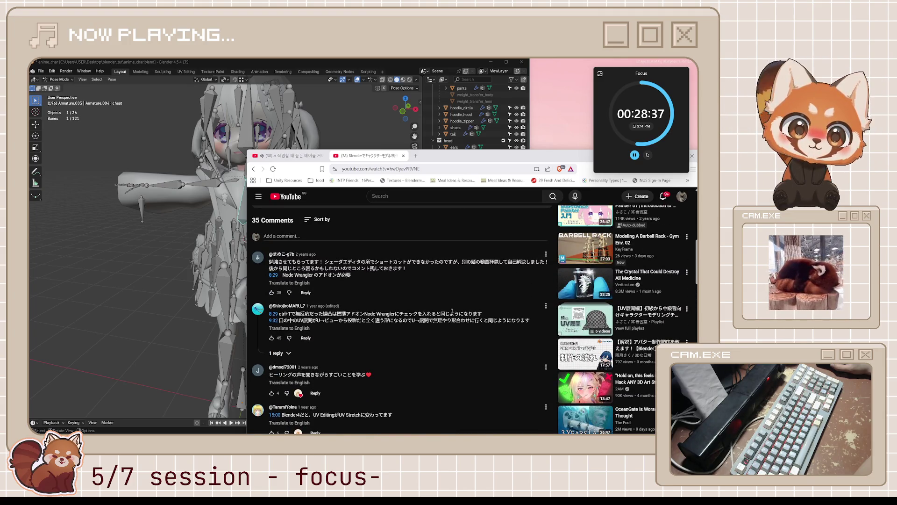
scroll(452, 312, "up", 5)
scroll(448, 309, "up", 1)
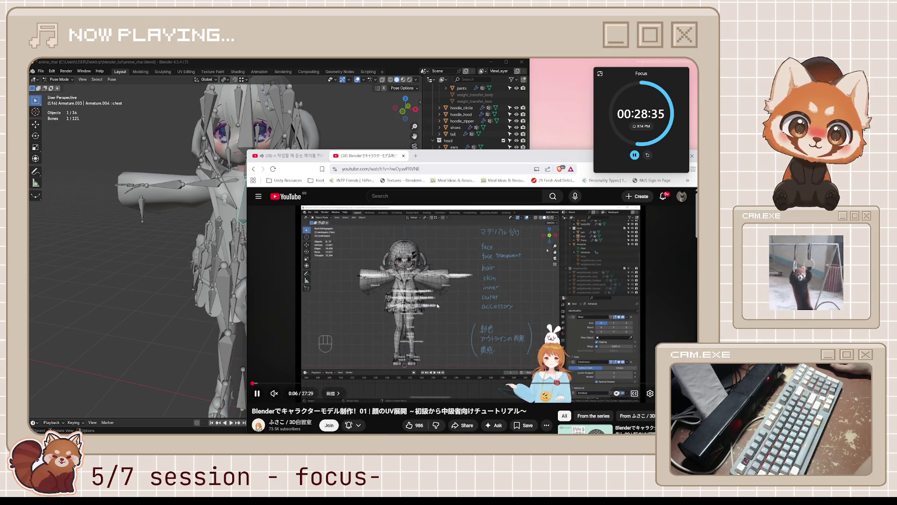
Step: Turn on Japanese captions and rewind the tutorial to 0:00
left_click(436, 303)
key("c")
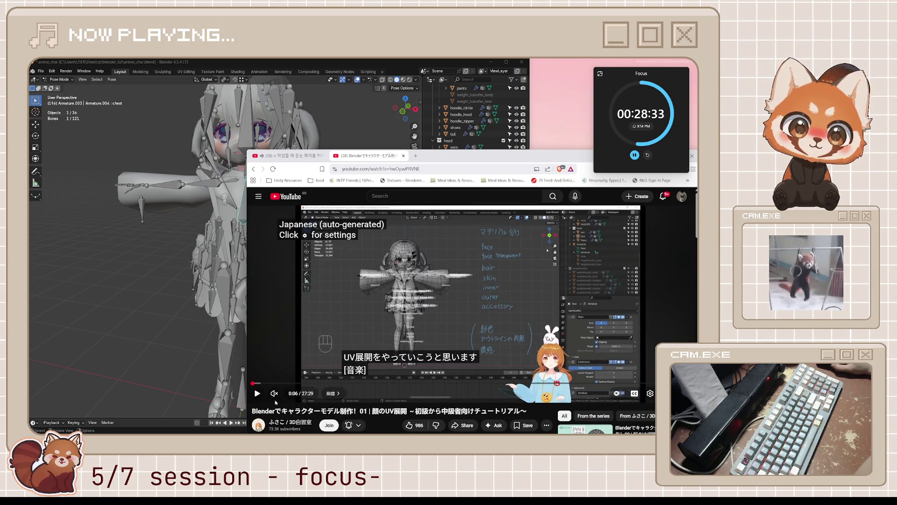
mouse_move(253, 383)
left_mouse_down()
mouse_move(230, 374)
mouse_move(432, 271)
mouse_move(430, 280)
left_mouse_up()
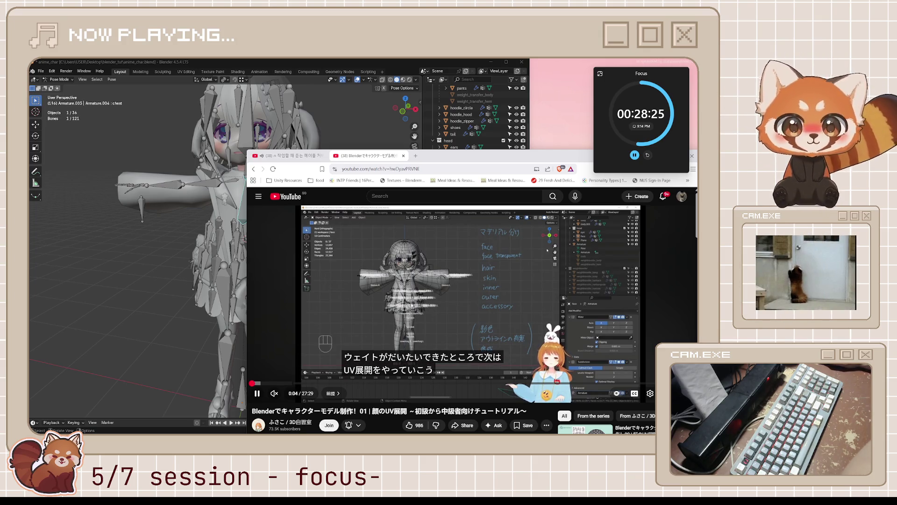
left_click(451, 292)
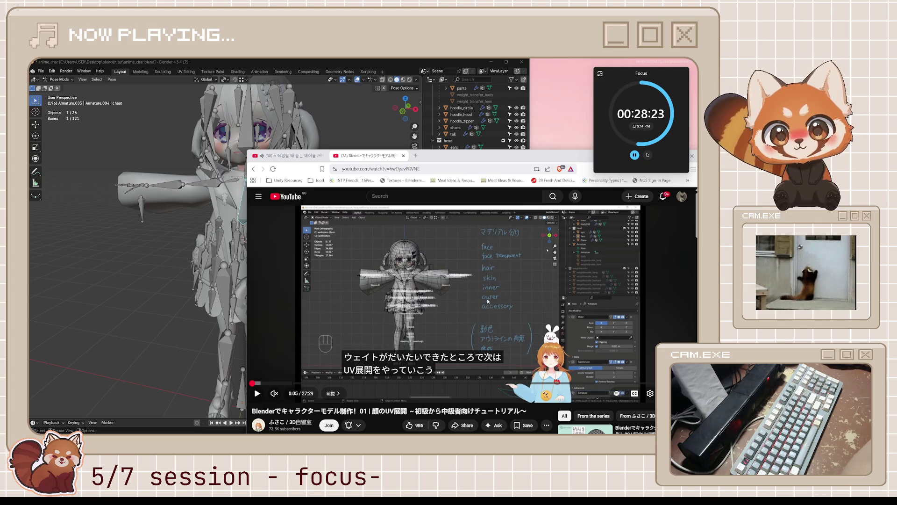
left_click(486, 302)
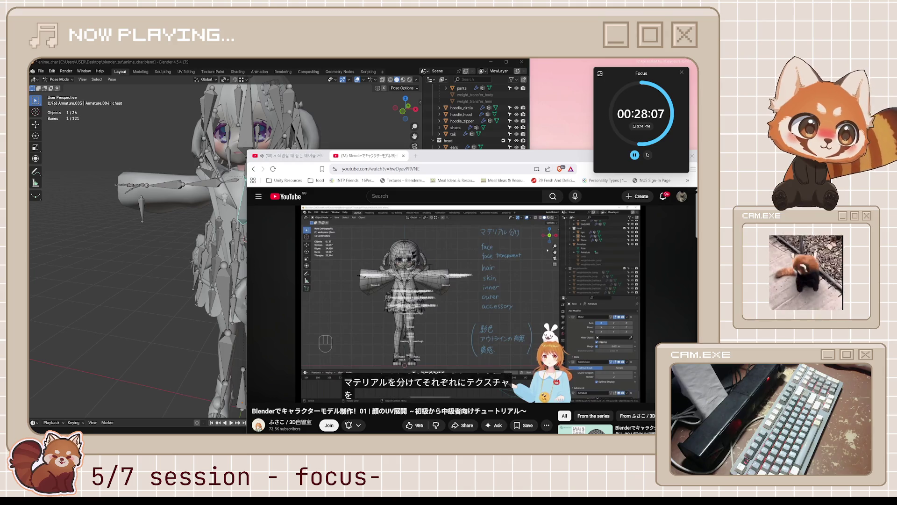
Step: Replay the opening with pauses to read subtitles, stopping at 0:24
mouse_move(548, 276)
key("space")
key("Left")
key("Left")
key("Left")
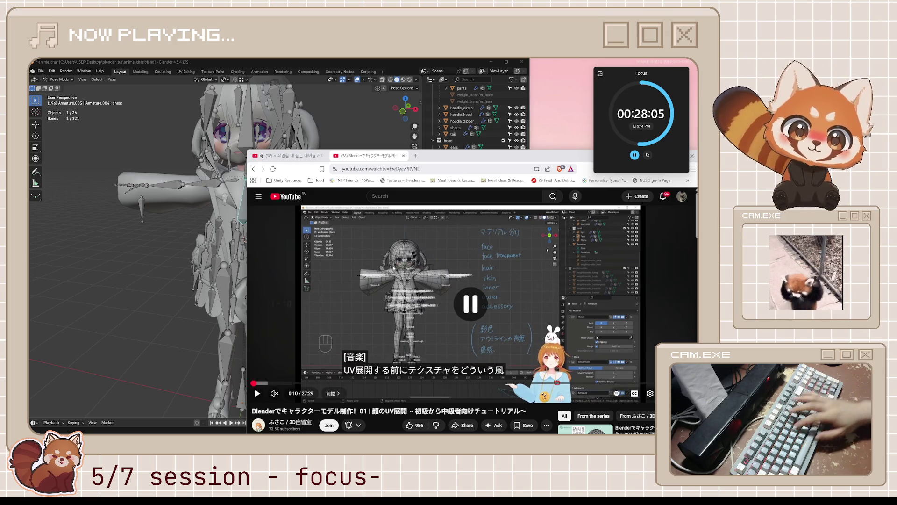
key("space")
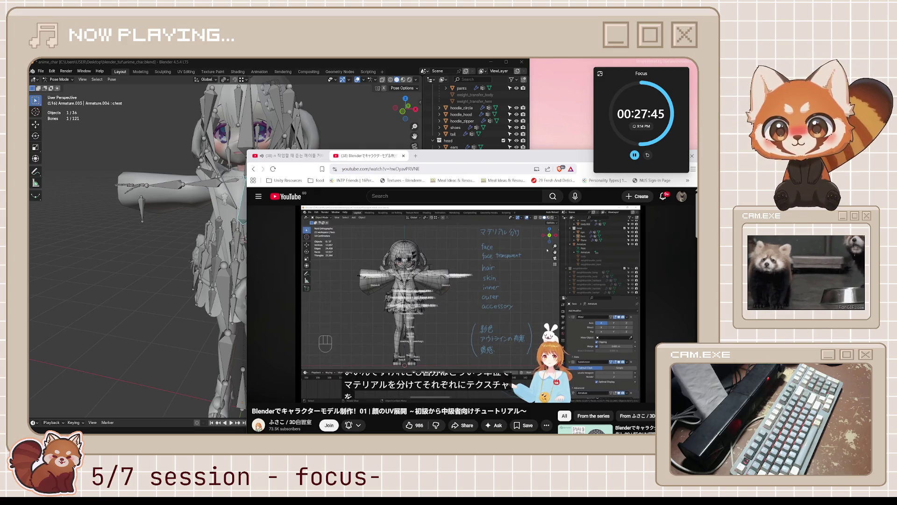
key("space")
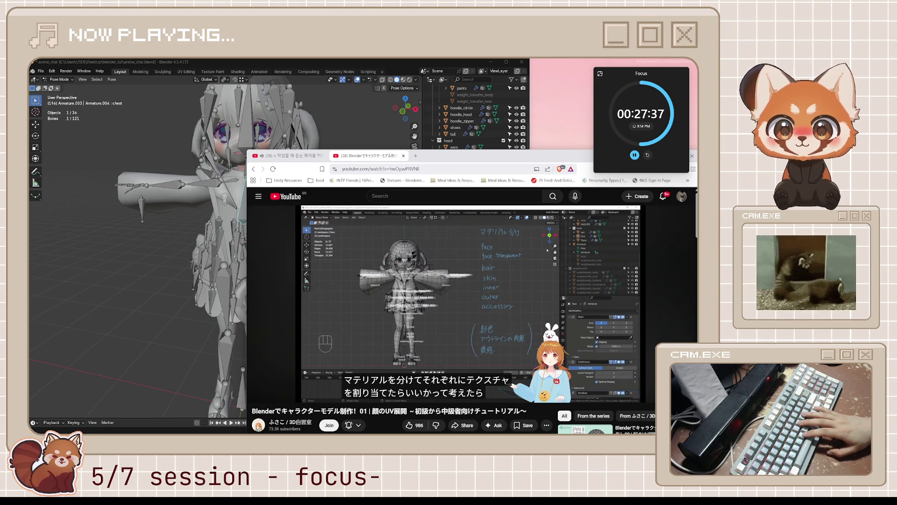
key("space")
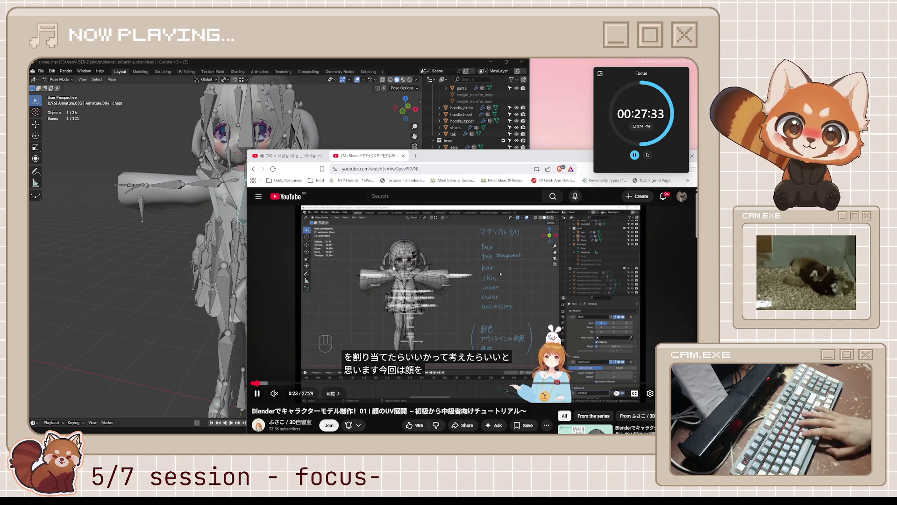
key("space")
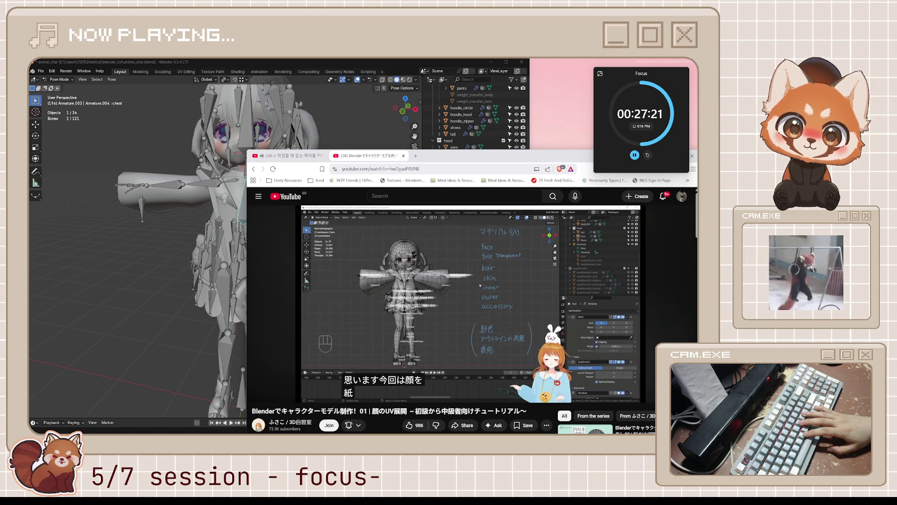
left_click(480, 284)
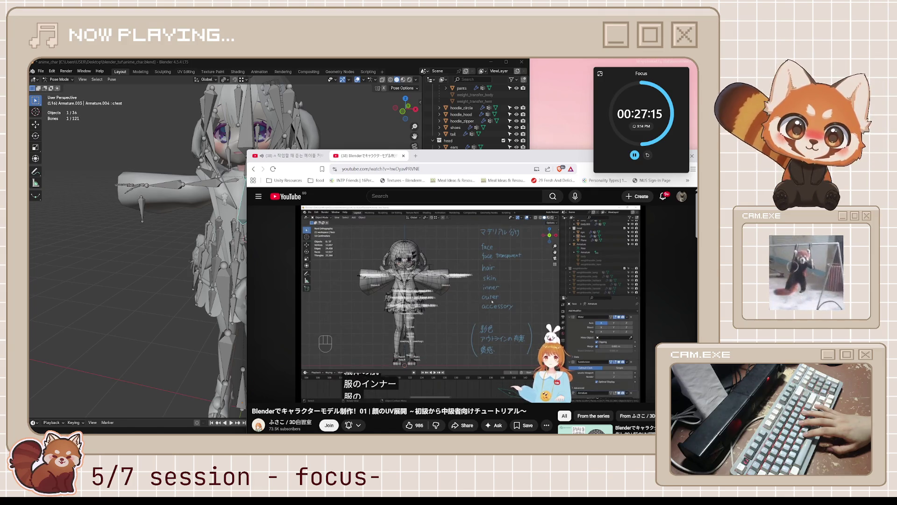
left_click(394, 267)
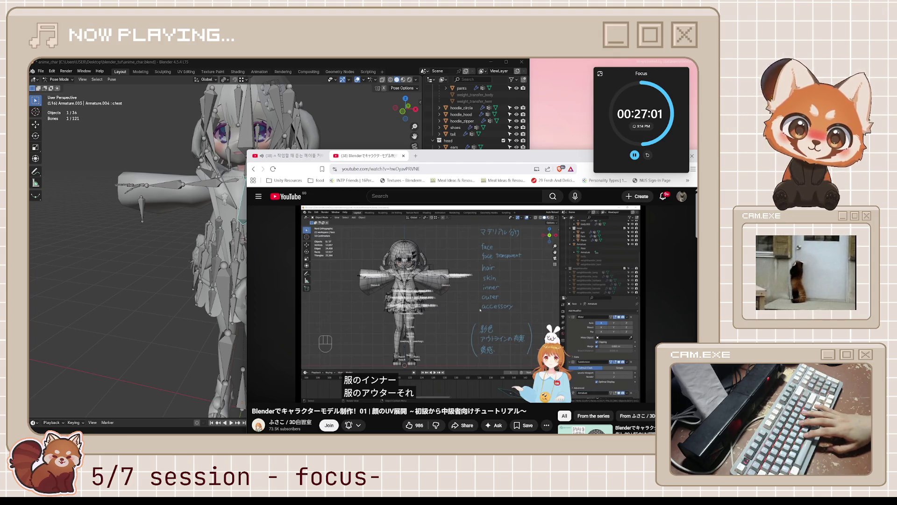
left_click(480, 309)
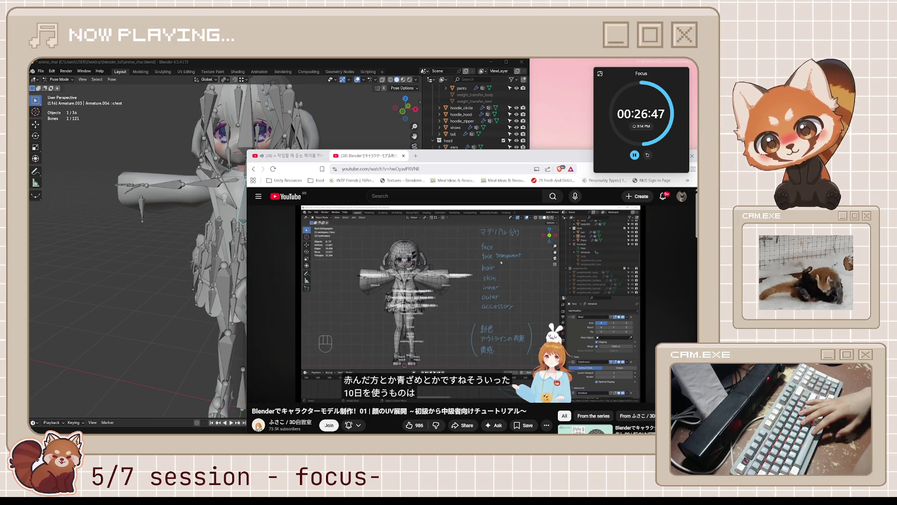
key("space")
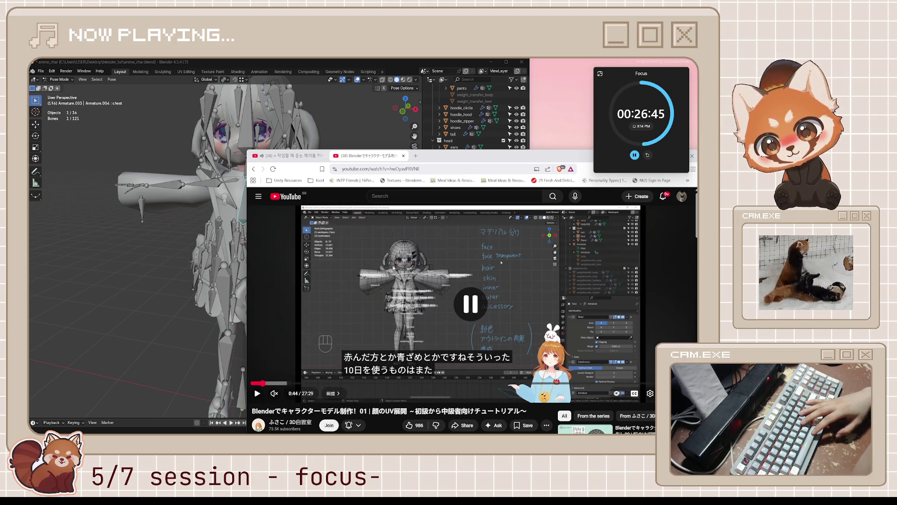
key("space")
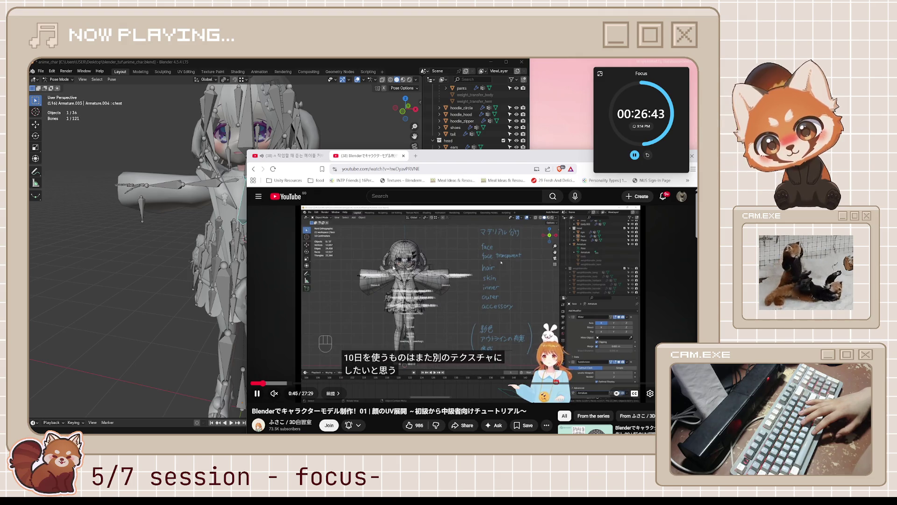
key("space")
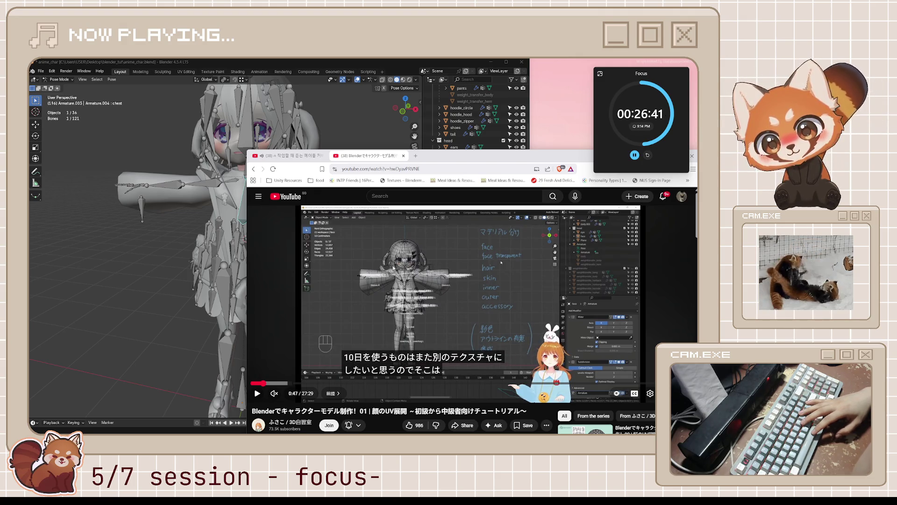
key("space")
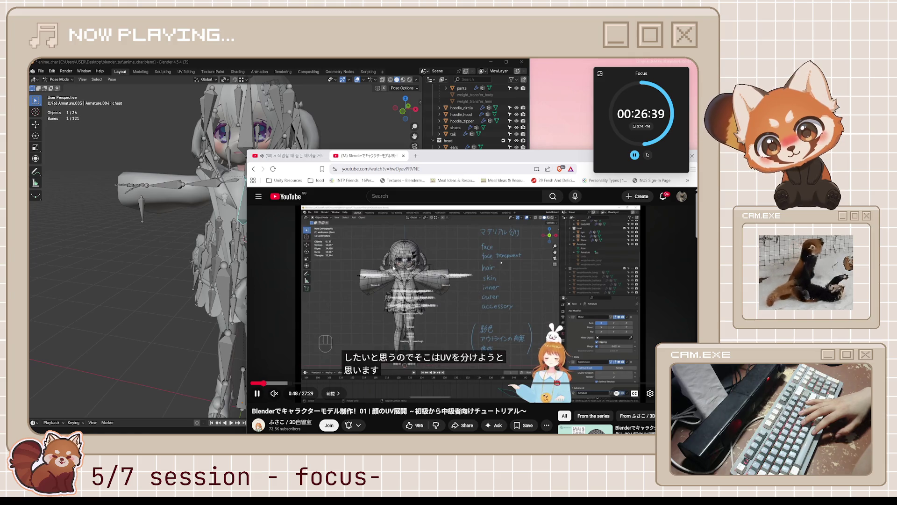
key("space")
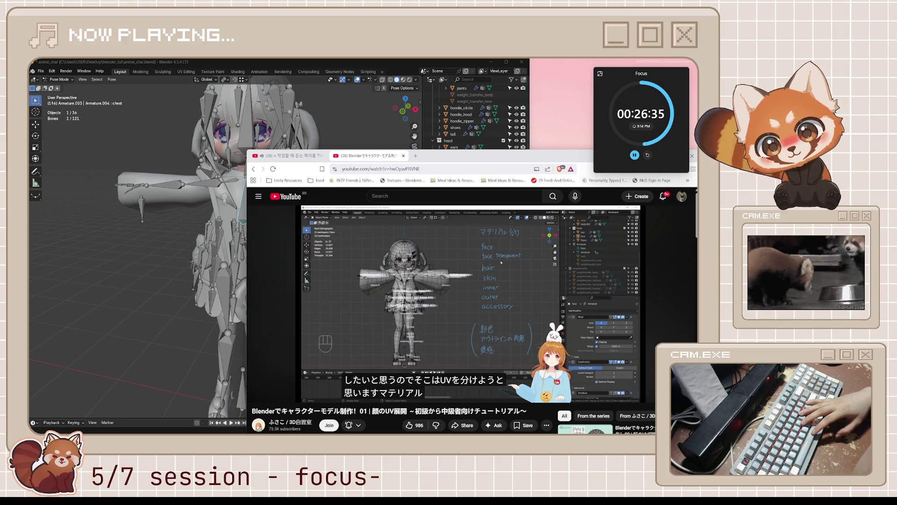
key("space")
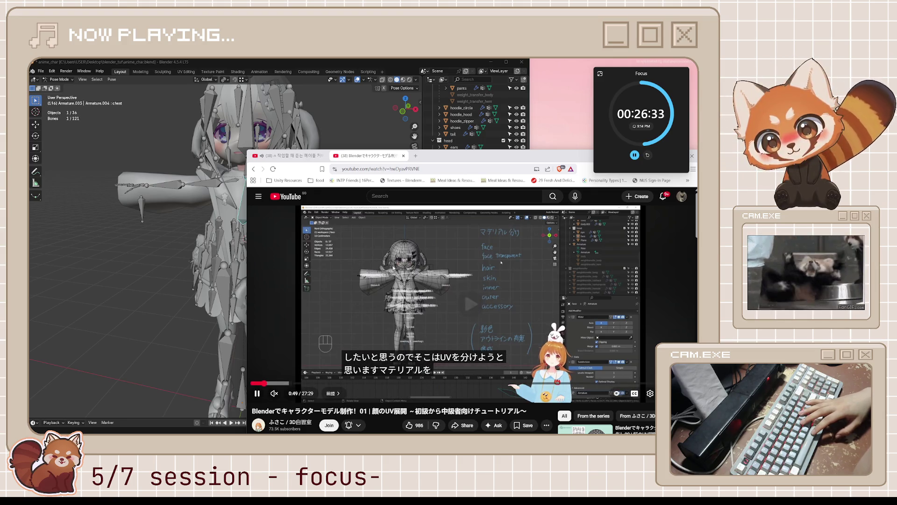
key("space")
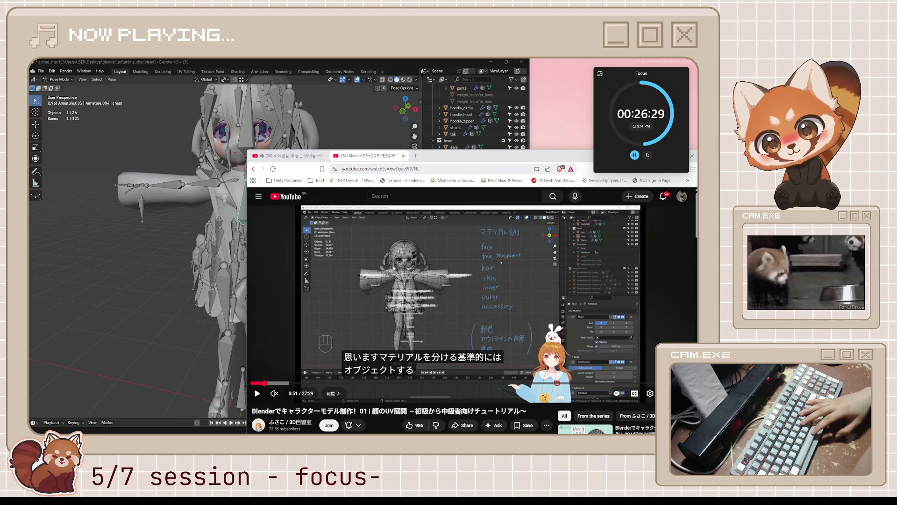
key("space")
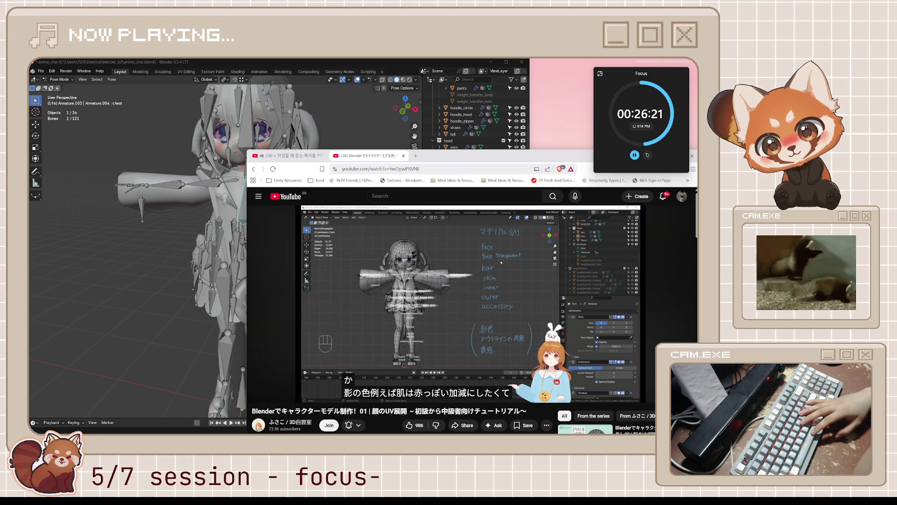
left_click(394, 268)
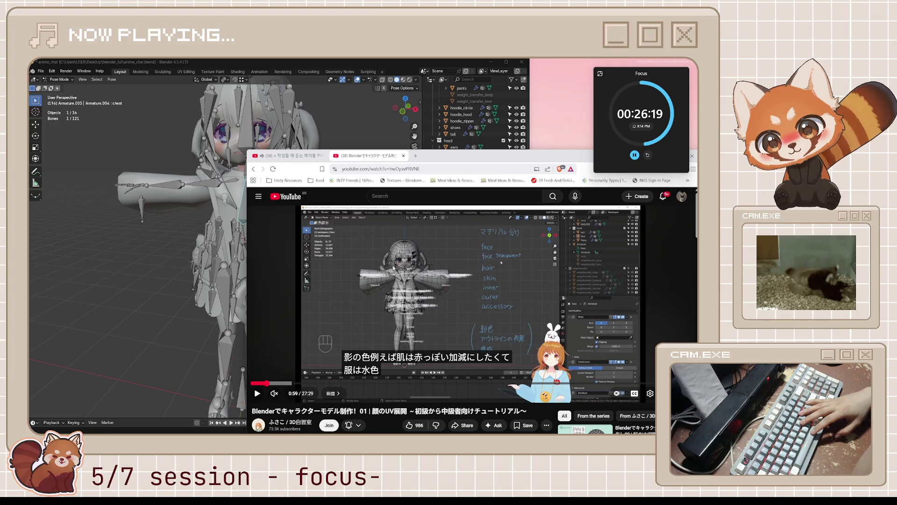
Step: Play the face UV tutorial on to 1:38, pausing for subtitles, then scroll to the description
left_click(395, 267)
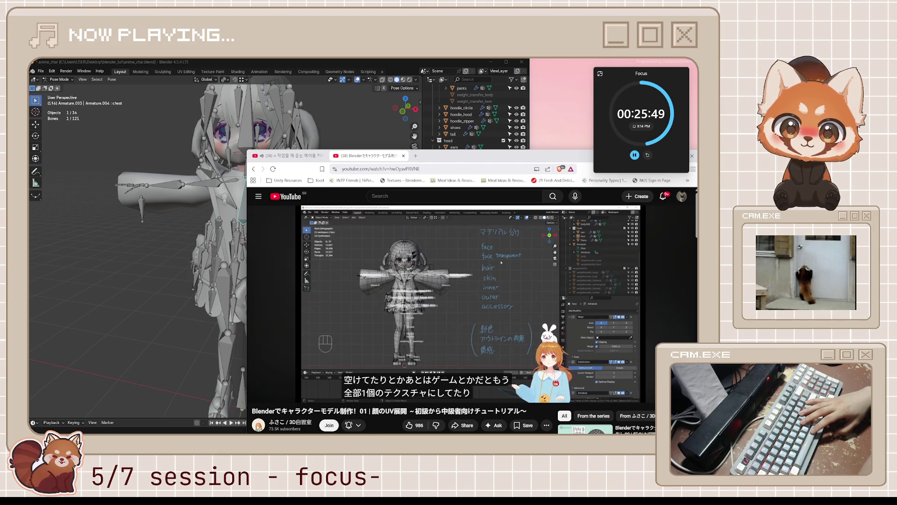
key("space")
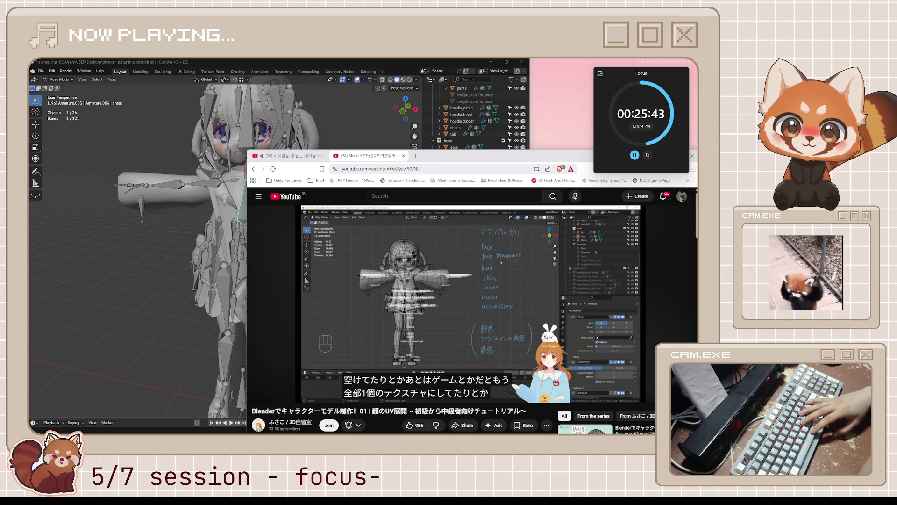
key("space")
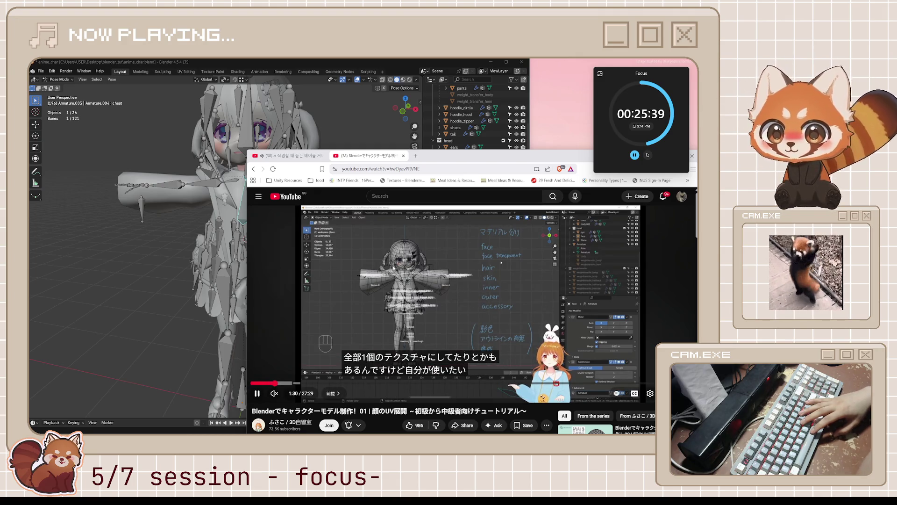
key("space")
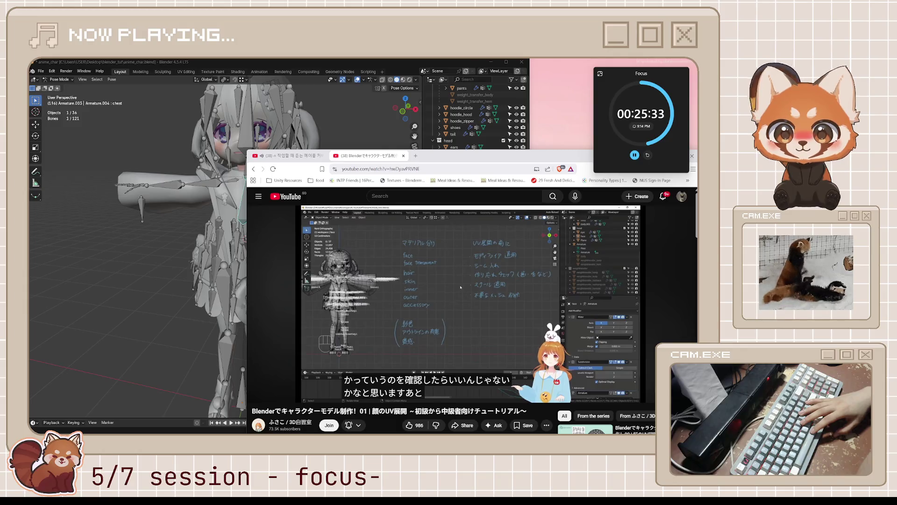
left_click(393, 265)
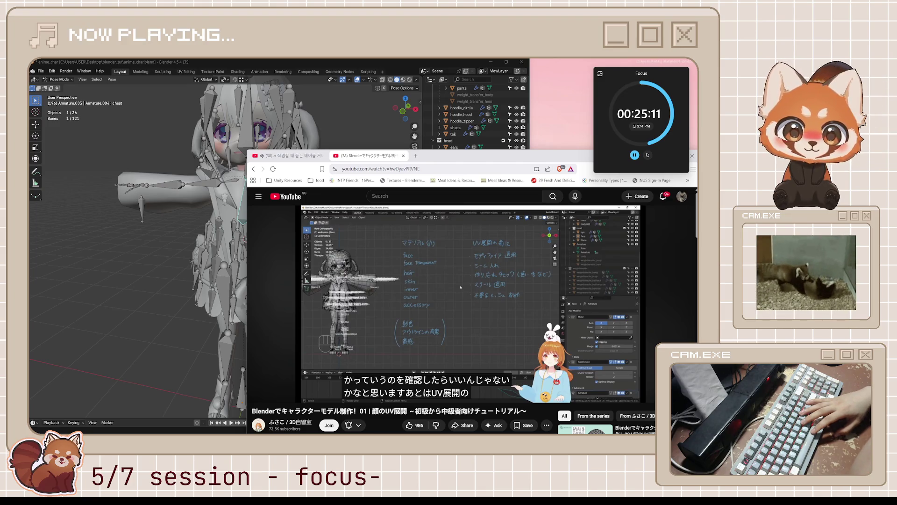
scroll(384, 292, "down", 1)
scroll(383, 289, "down", 3)
Step: Expand the description, go to the author's channel and browse its Playlists tab
left_click(355, 336)
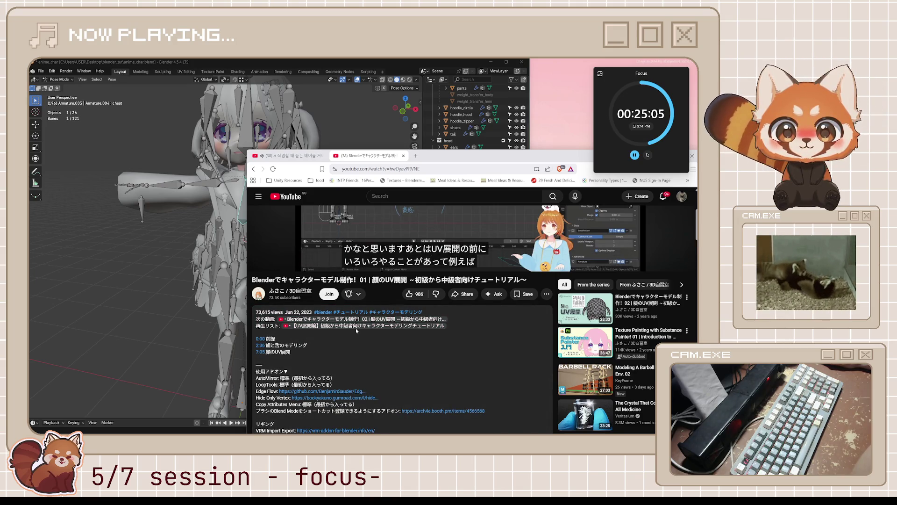
scroll(416, 328, "down", 5)
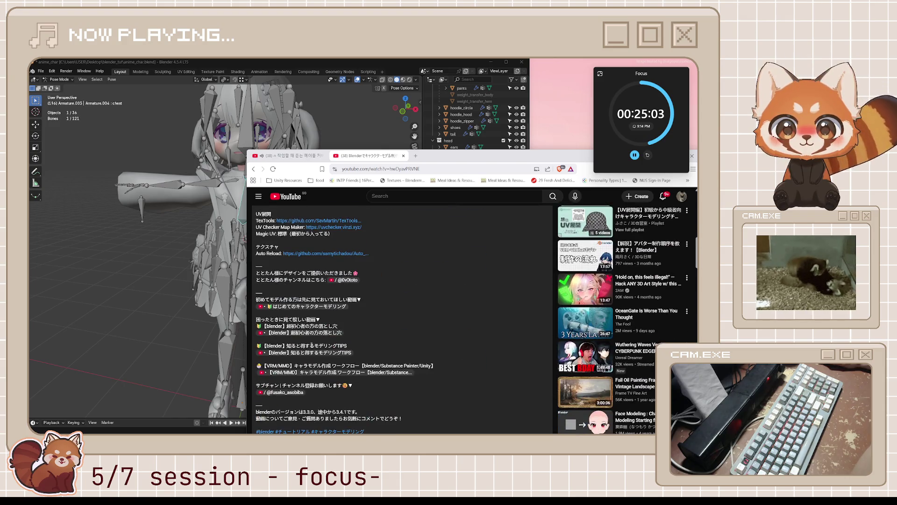
scroll(349, 366, "down", 8)
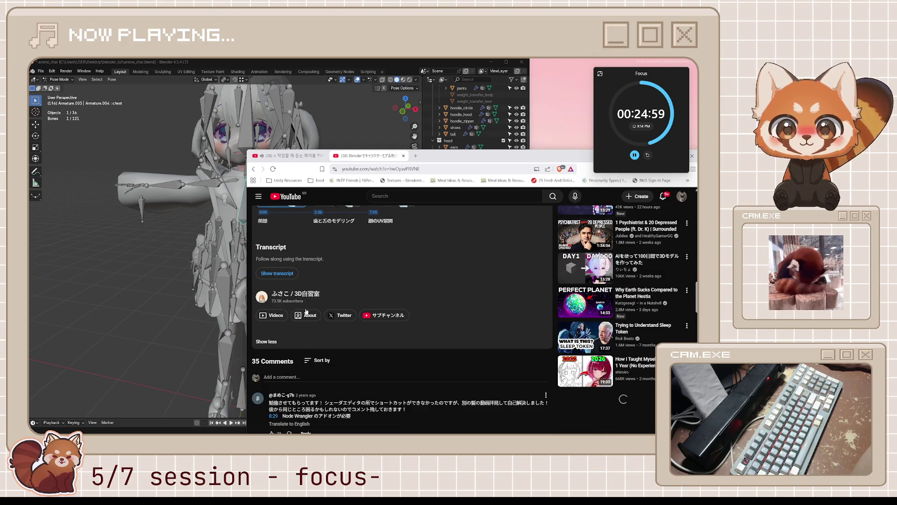
left_click(481, 161)
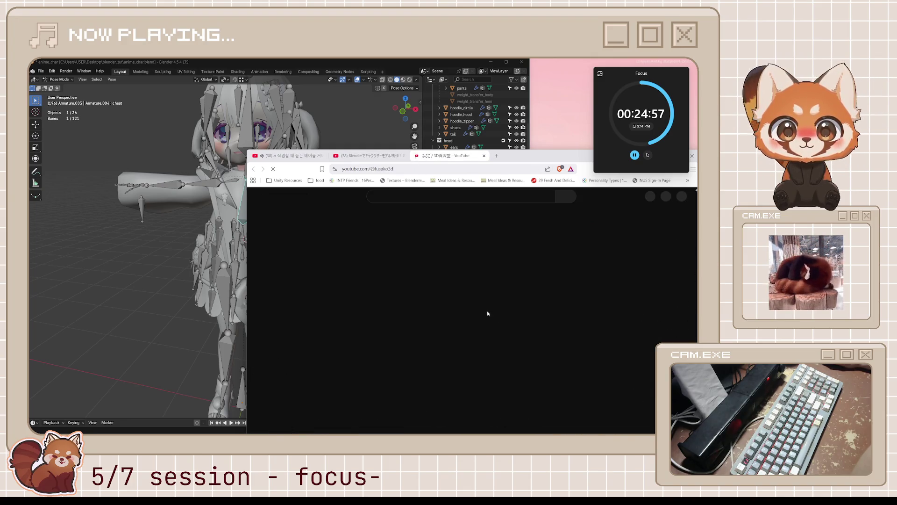
scroll(490, 327, "down", 2)
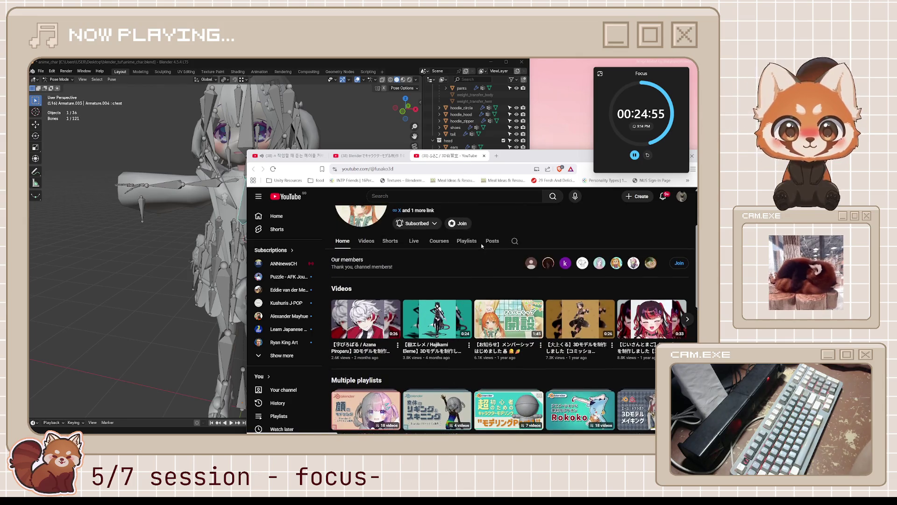
left_click(474, 238)
scroll(476, 297, "down", 2)
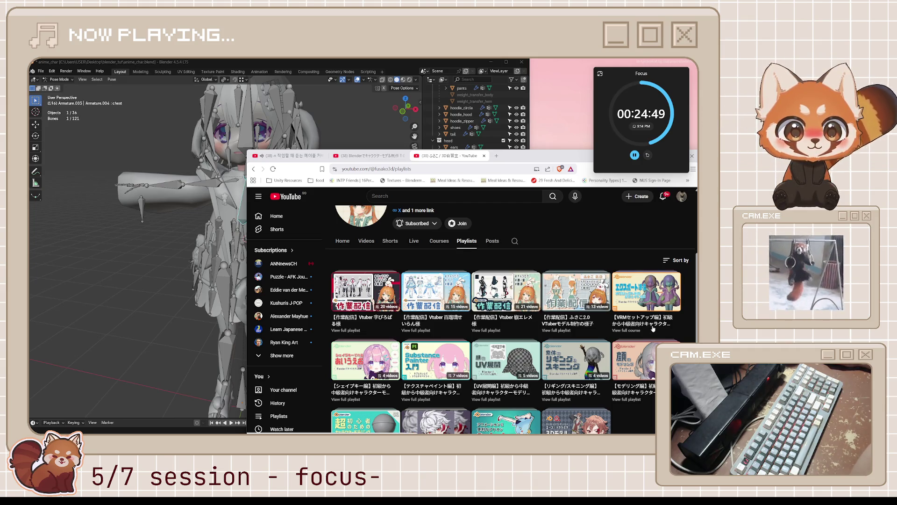
scroll(500, 346, "down", 1)
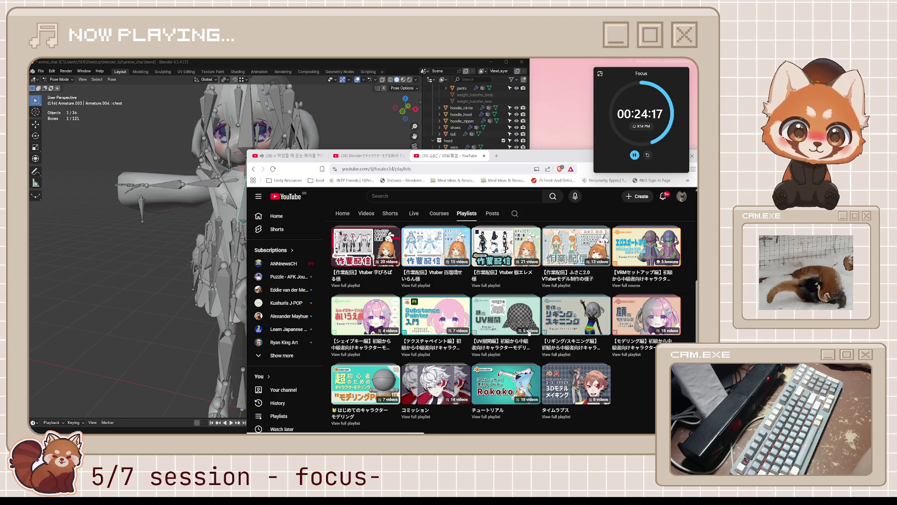
Step: Open the UV展開 playlist so its episode 01 face tutorial starts playing
left_click(502, 329)
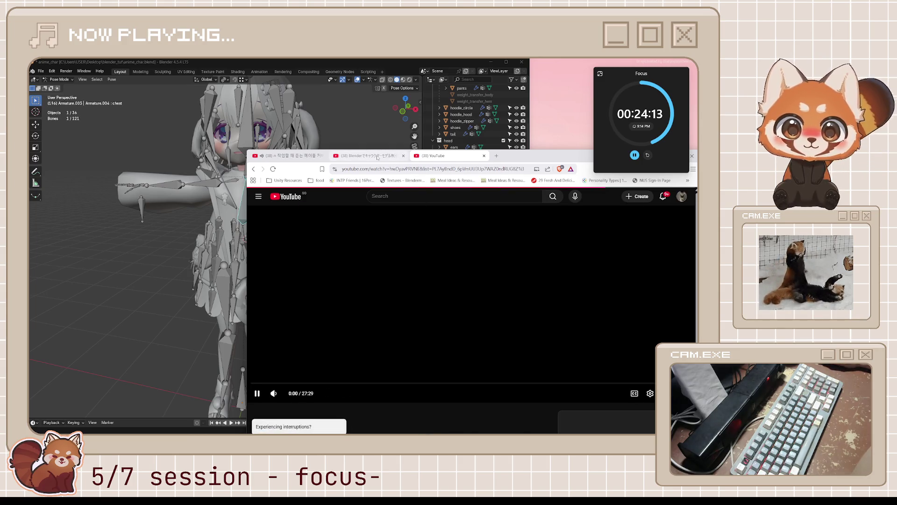
left_click(257, 393)
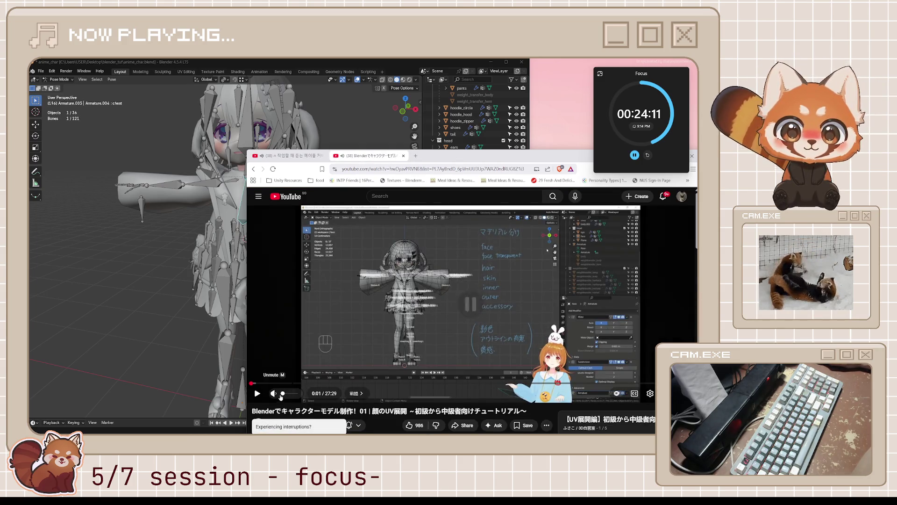
left_click(428, 307)
scroll(514, 346, "down", 3)
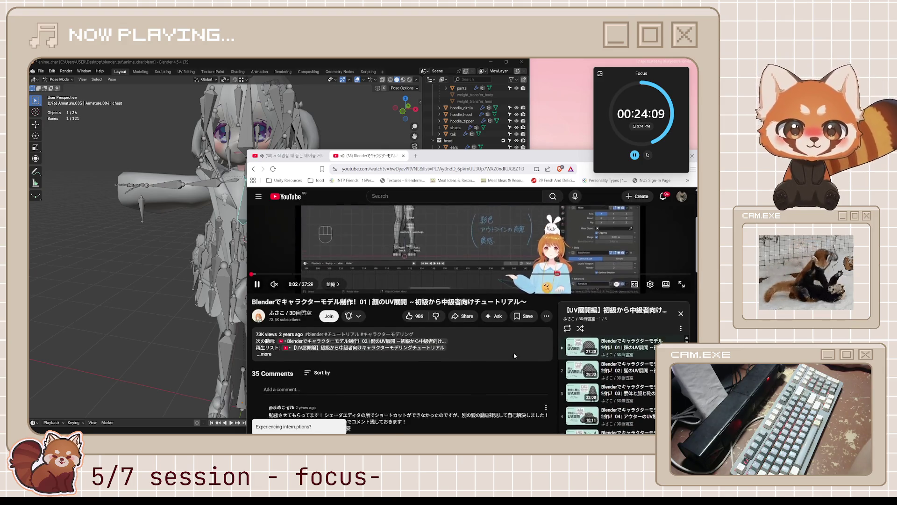
scroll(515, 356, "up", 1)
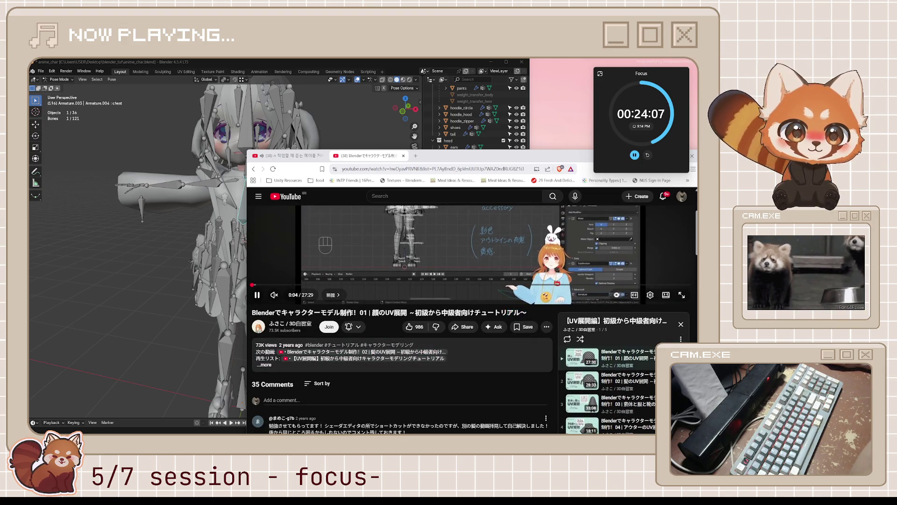
scroll(430, 367, "down", 5)
scroll(431, 367, "up", 5)
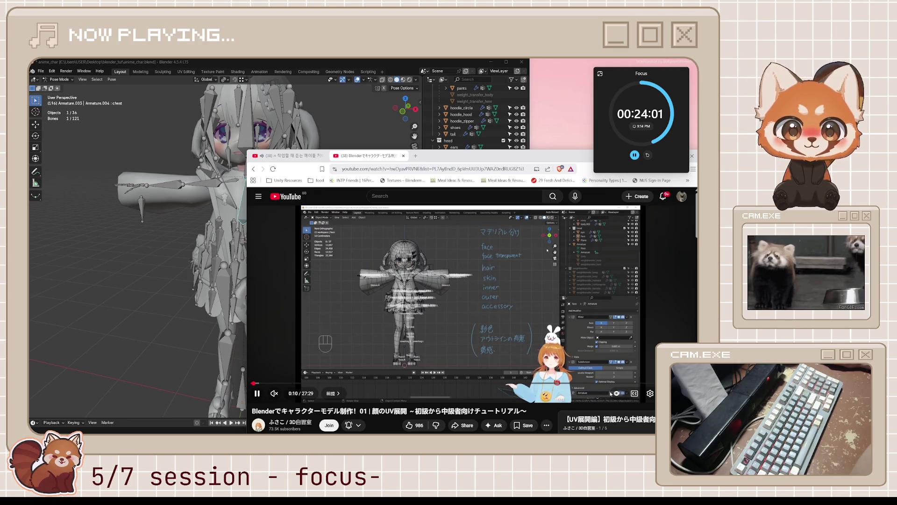
Step: Turn on Japanese captions and skip ahead to about 1:39
left_click(634, 393)
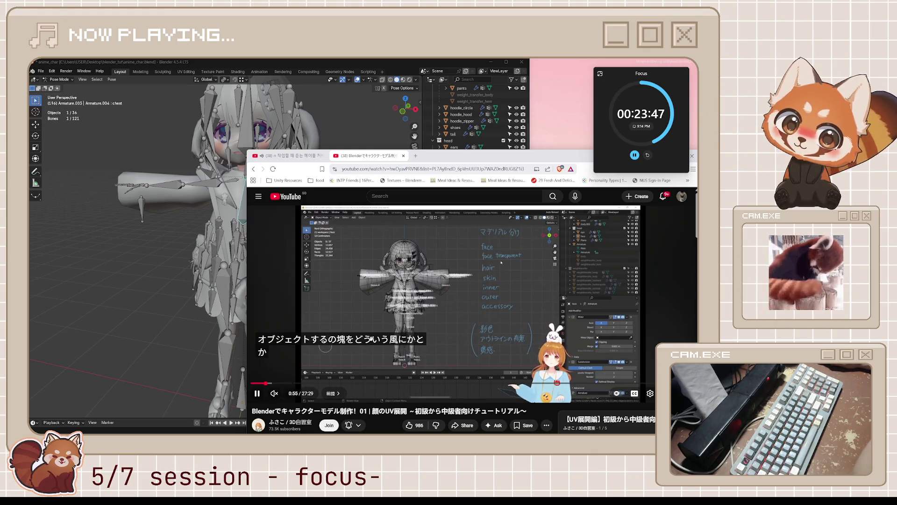
key("l")
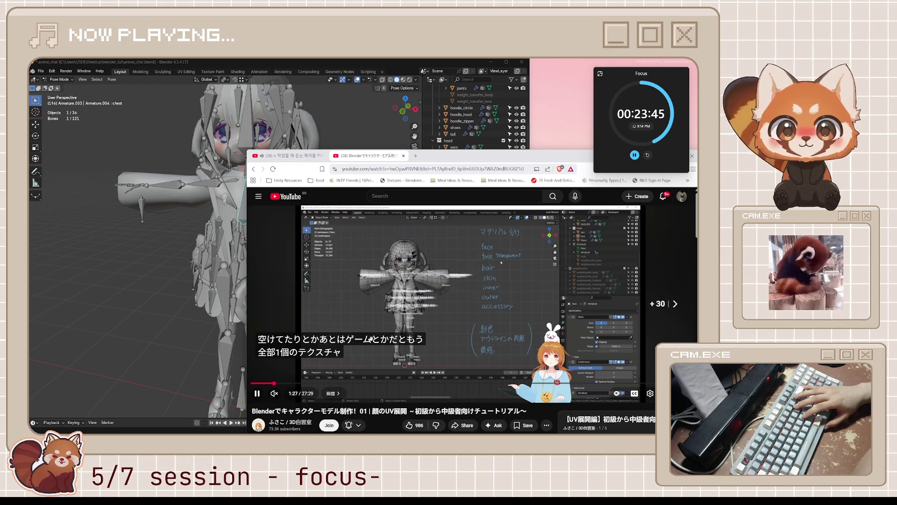
key("l")
key("l")
key("l")
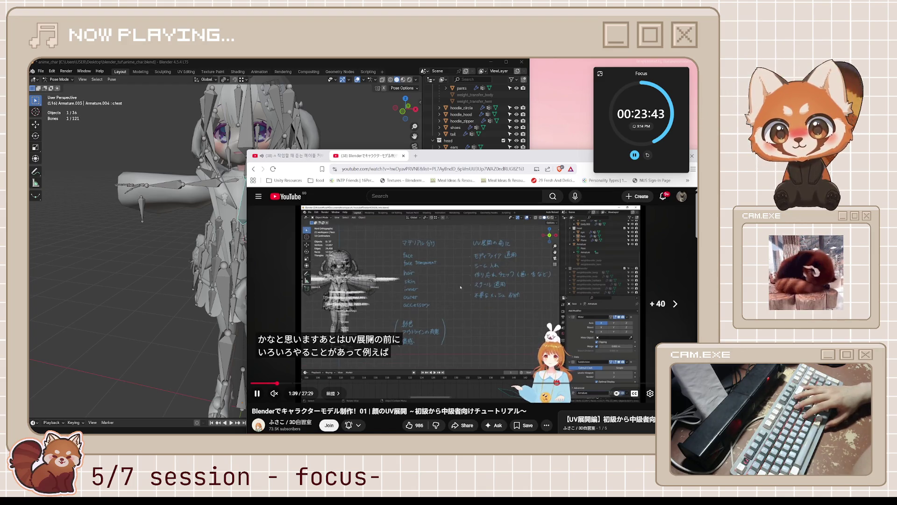
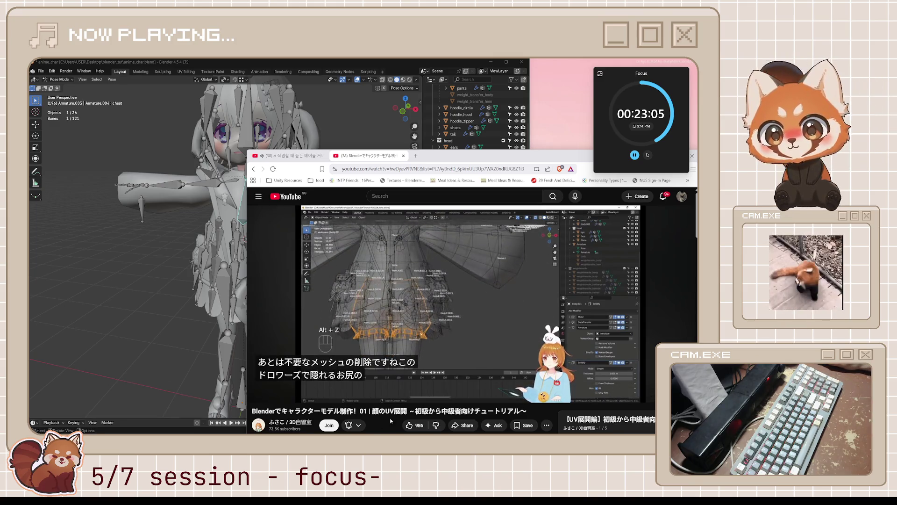
Step: Rewind the tutorial to the notes overview around 1:59 and watch on, pausing occasionally
key("Left")
key("Left")
key("Left")
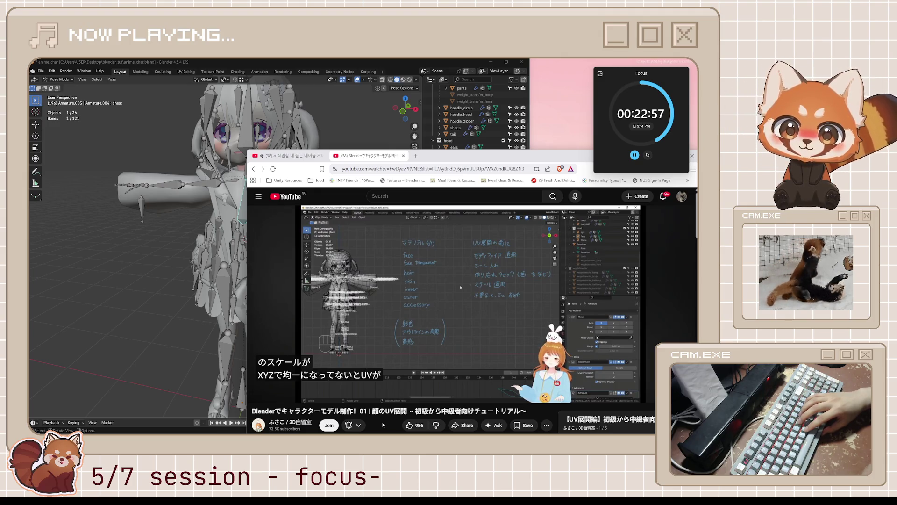
key("space")
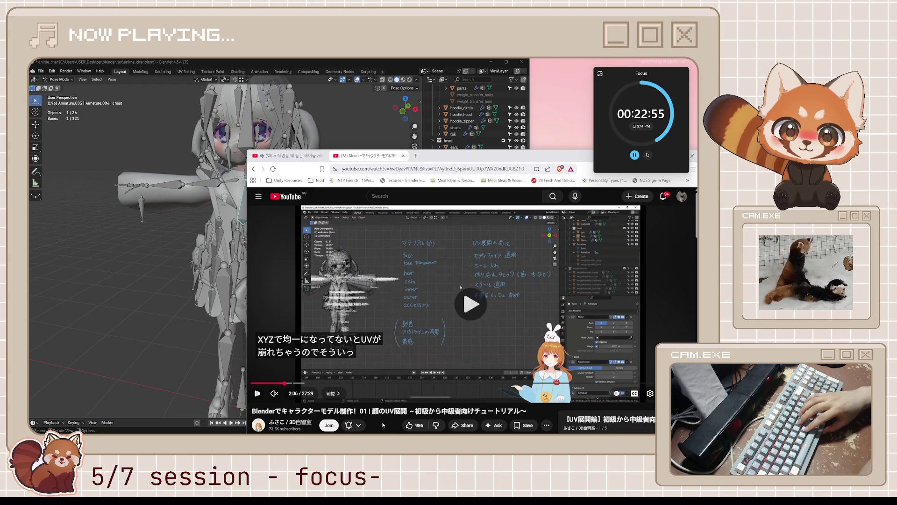
key("space")
key("space")
key("space")
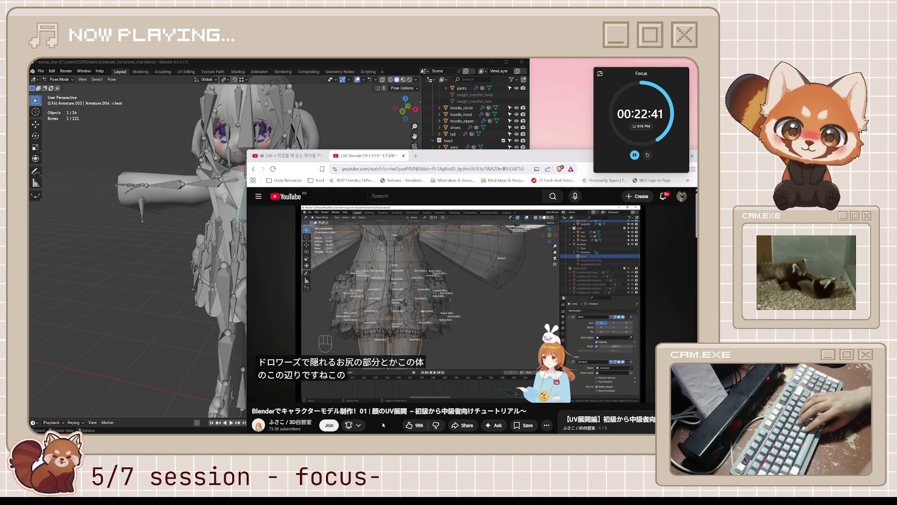
key("space")
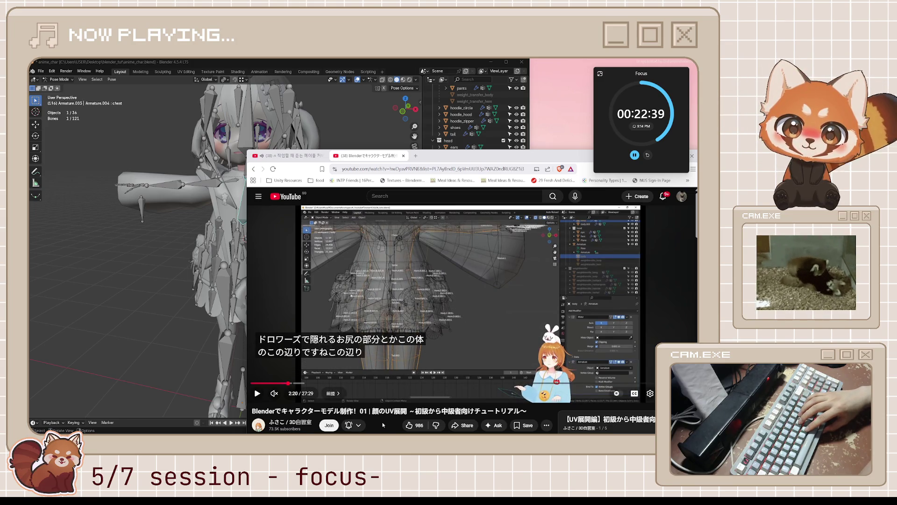
key("space")
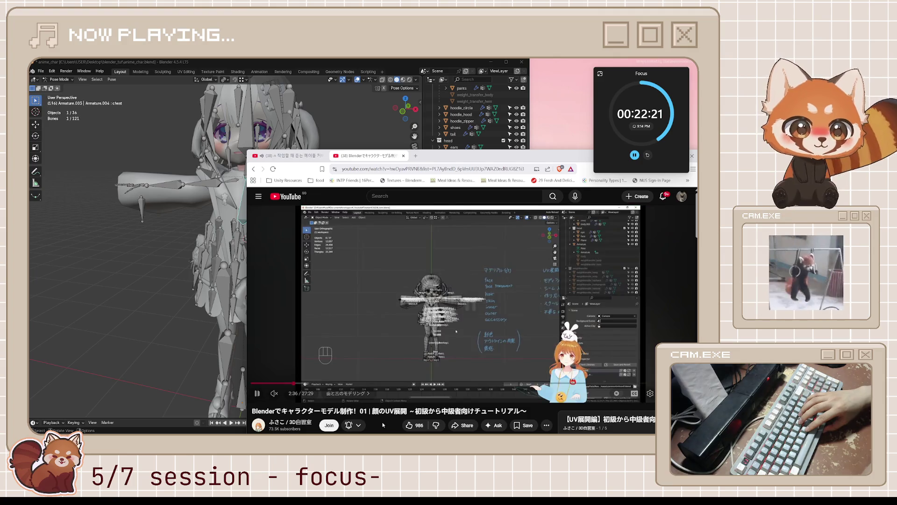
key("space")
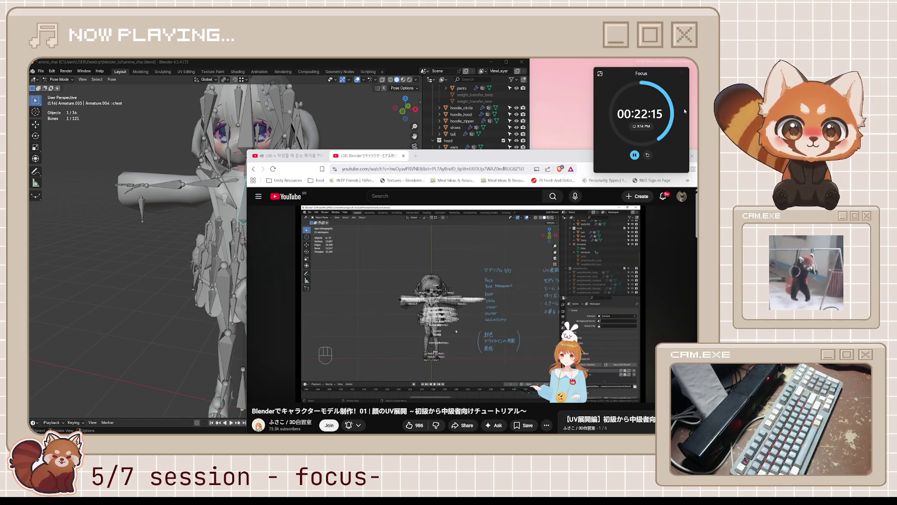
left_click(427, 285)
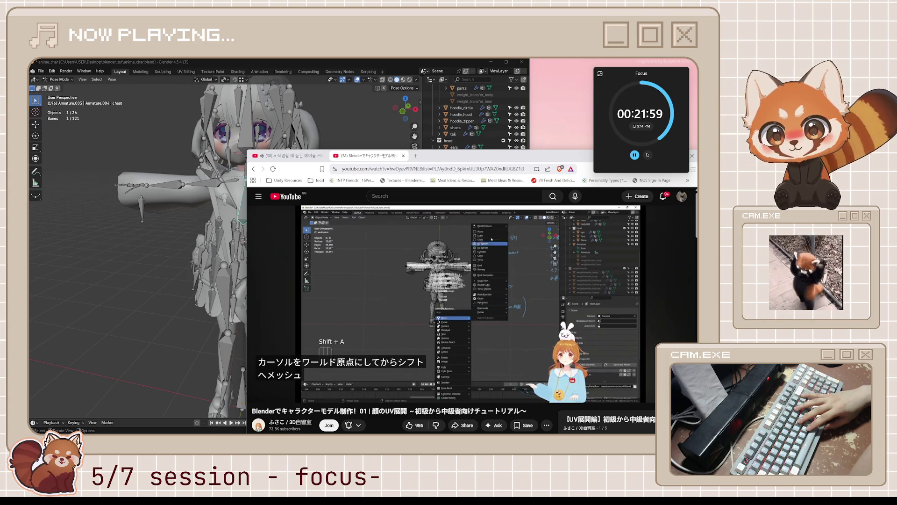
Step: Watch the tutorial to the U-shaped extrusion at 3:26, then put the Blender character in Object Mode
left_click(426, 284)
left_click(426, 284)
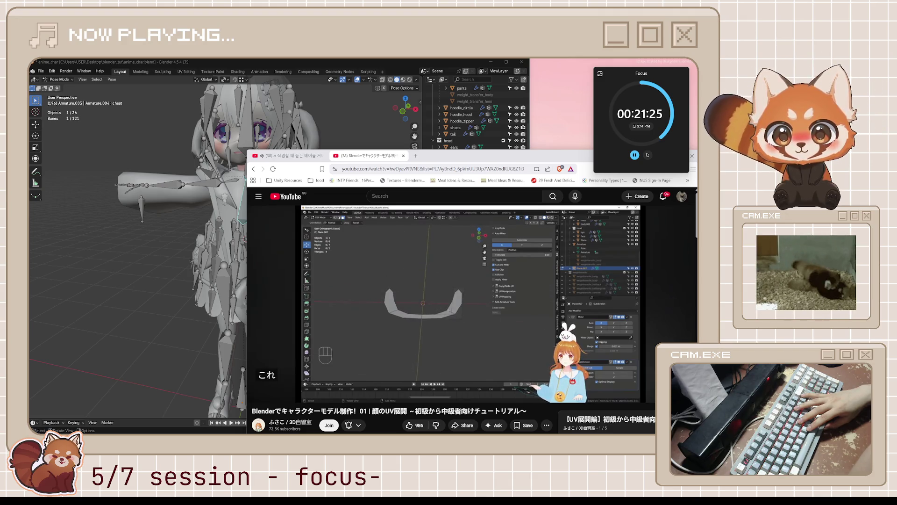
left_click(426, 285)
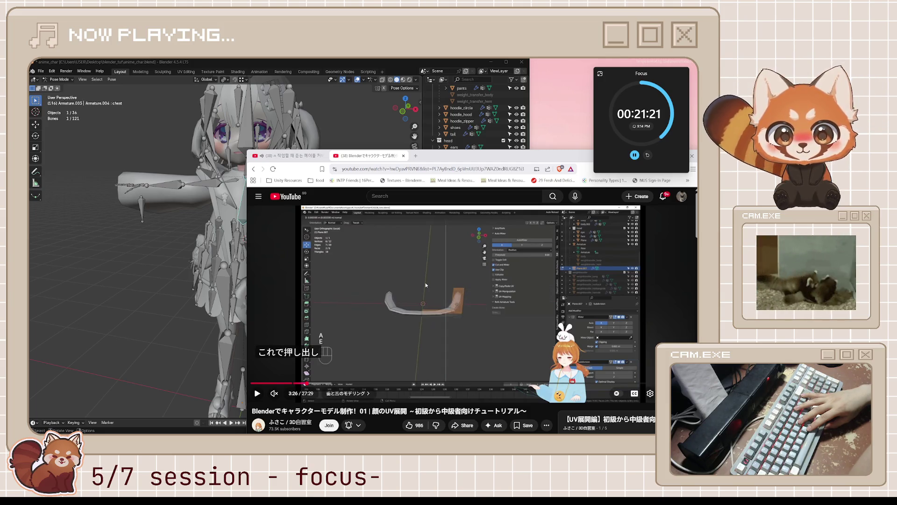
left_click(394, 66)
key("ctrl+Tab")
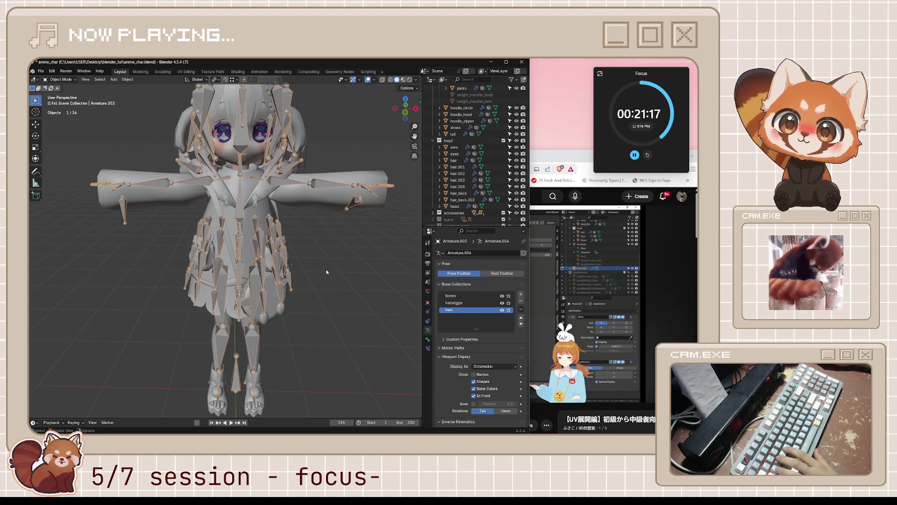
Step: Save the file, snap the 3D cursor to world origin, and collapse the outliner collections
key("ctrl+s")
middle_click_drag(326, 271, 297, 361)
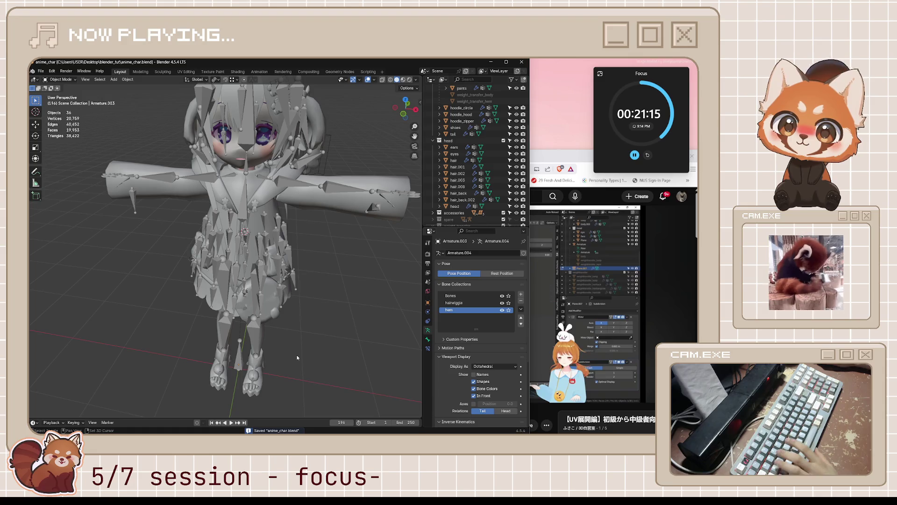
key("shift+s")
left_click(264, 378)
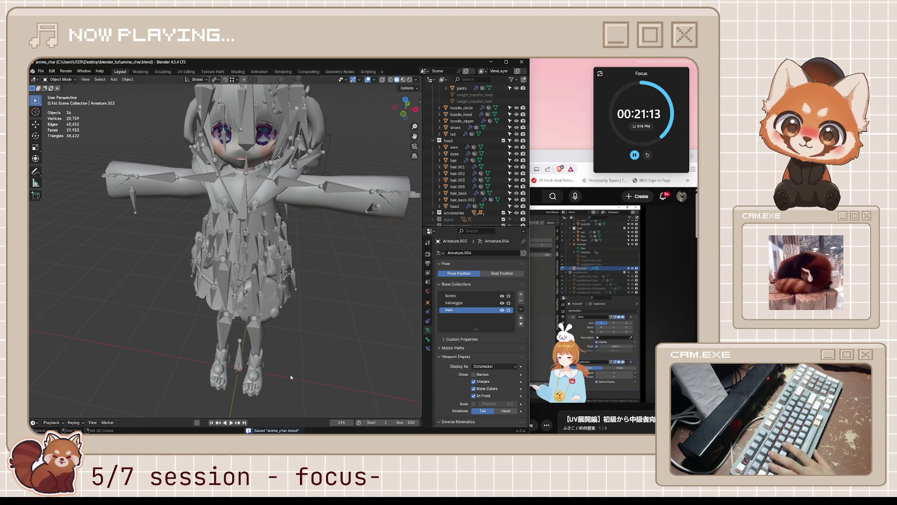
middle_click_drag(289, 377, 327, 293, "shift")
left_click(433, 141)
scroll(434, 130, "up", 5)
left_click(433, 107)
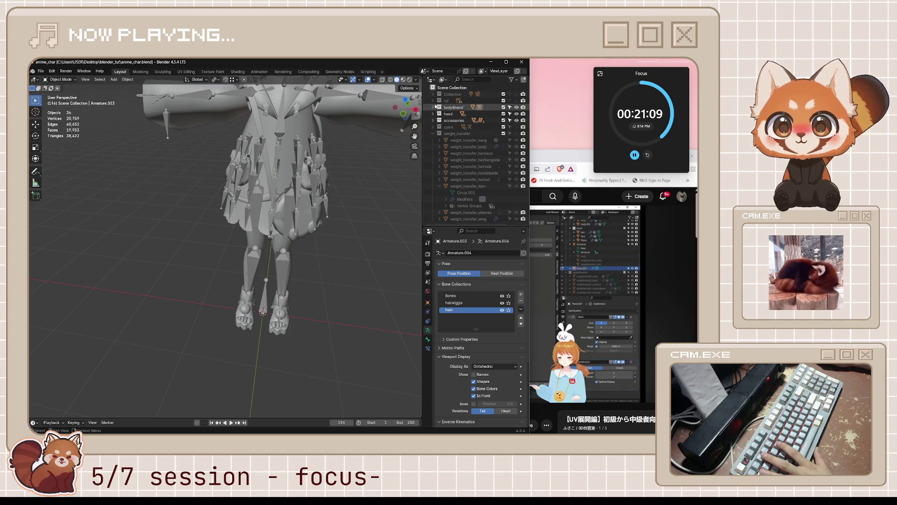
left_click(433, 134)
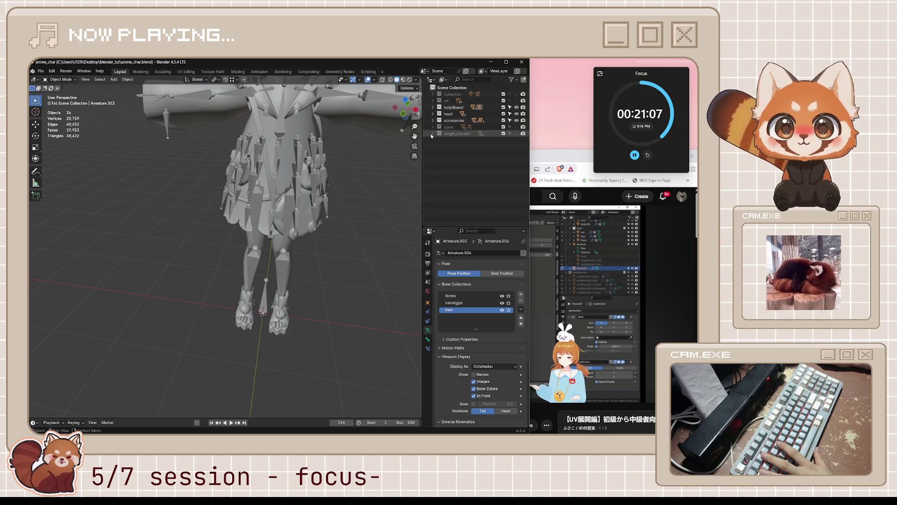
Step: Add a plane at the origin and scale it down to about 0.553
key("shift+a")
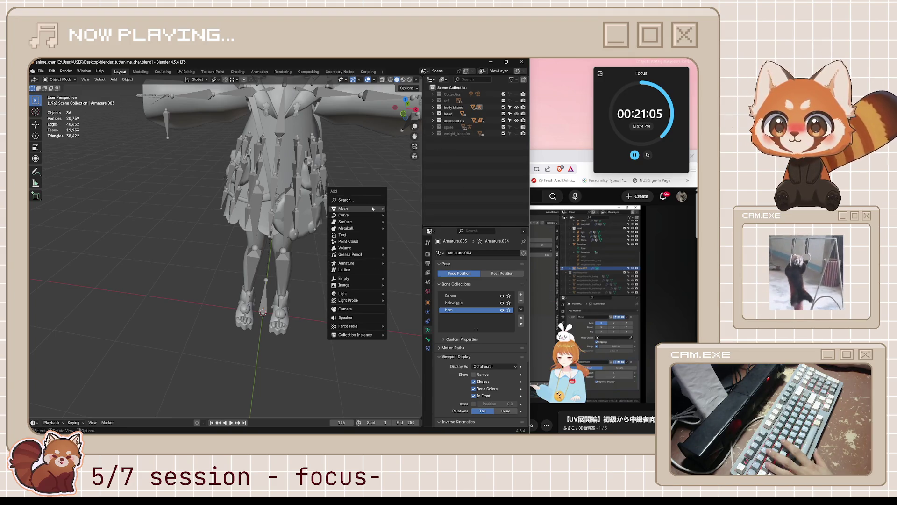
mouse_move(355, 209)
left_click(413, 208)
key("s")
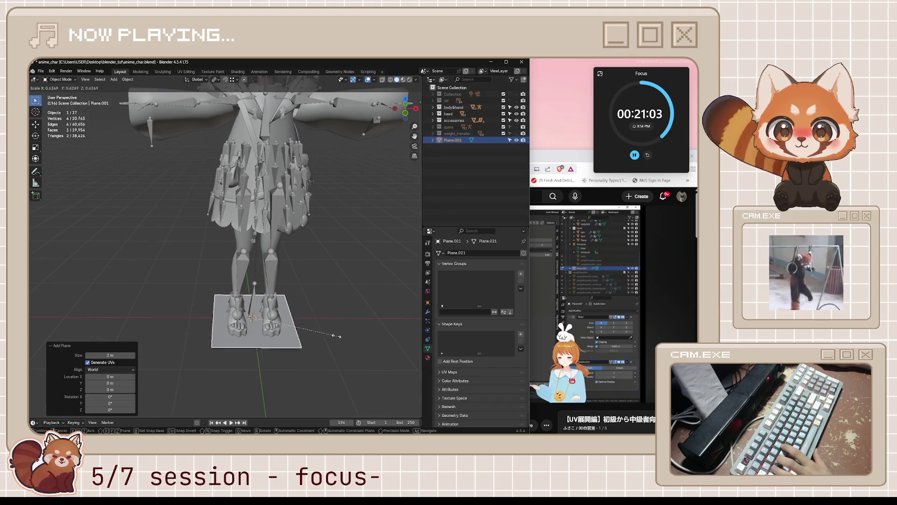
left_click(322, 339)
scroll(307, 350, "up", 2)
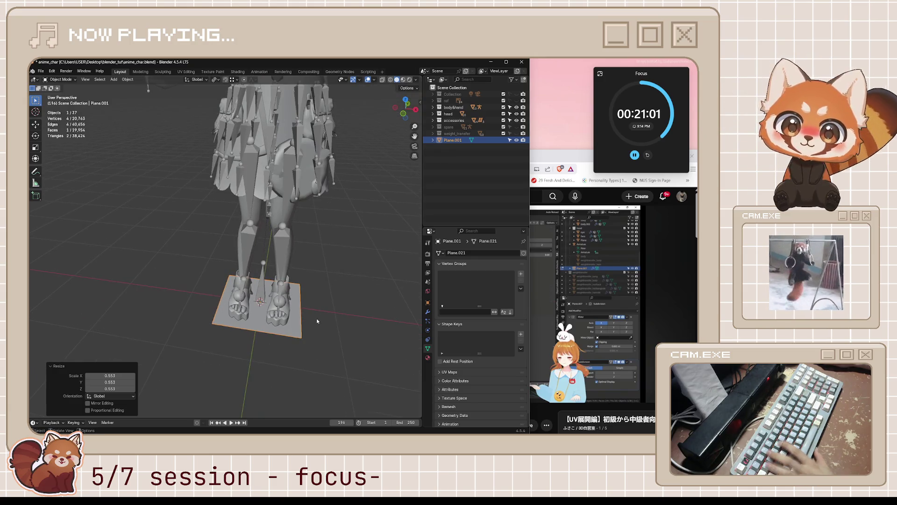
key("i")
mouse_move(301, 311)
middle_mouse_down()
mouse_move(330, 321)
mouse_move(315, 320)
middle_mouse_up()
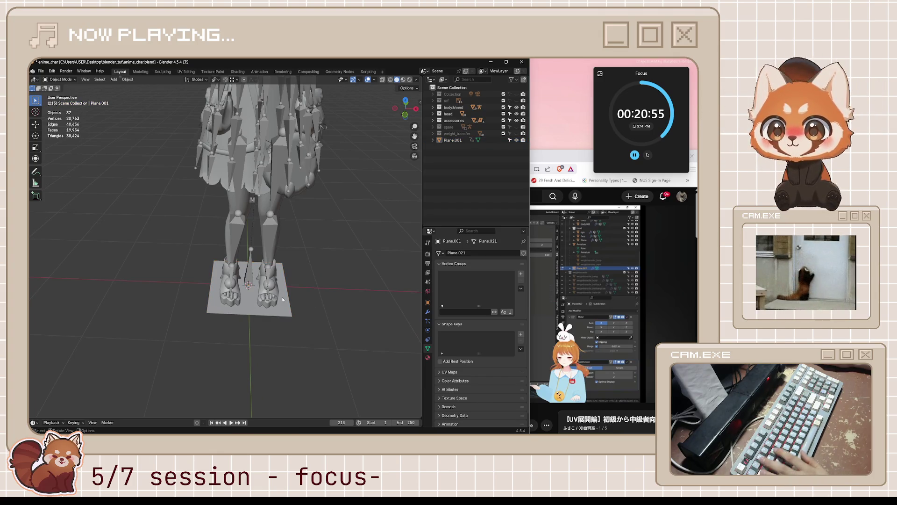
Step: Inset the plane's face by 0.2307 m and isolate the plane in Local View
key("Tab")
key("i")
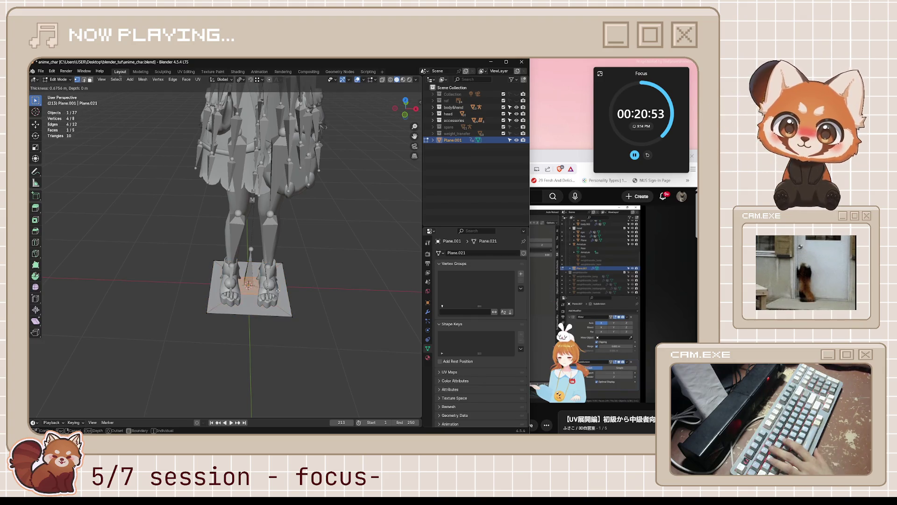
key("Escape")
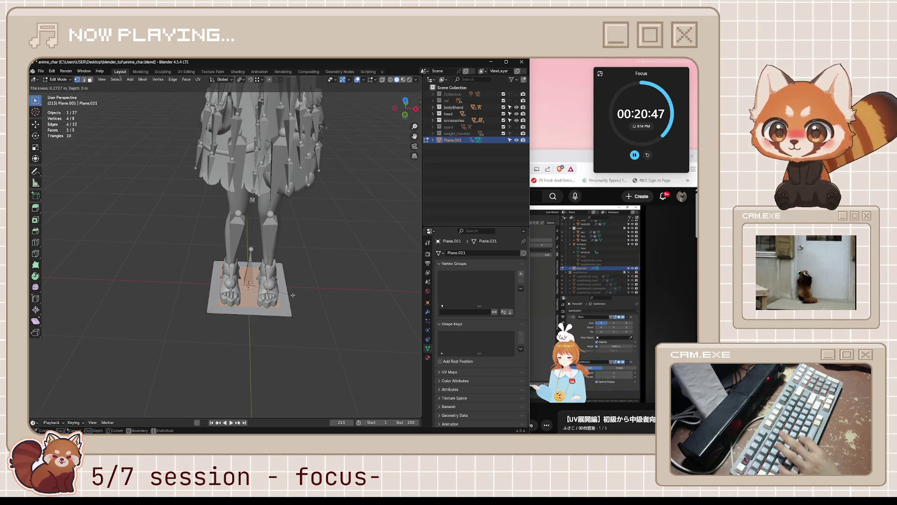
left_click(295, 296)
scroll(318, 299, "up", 3)
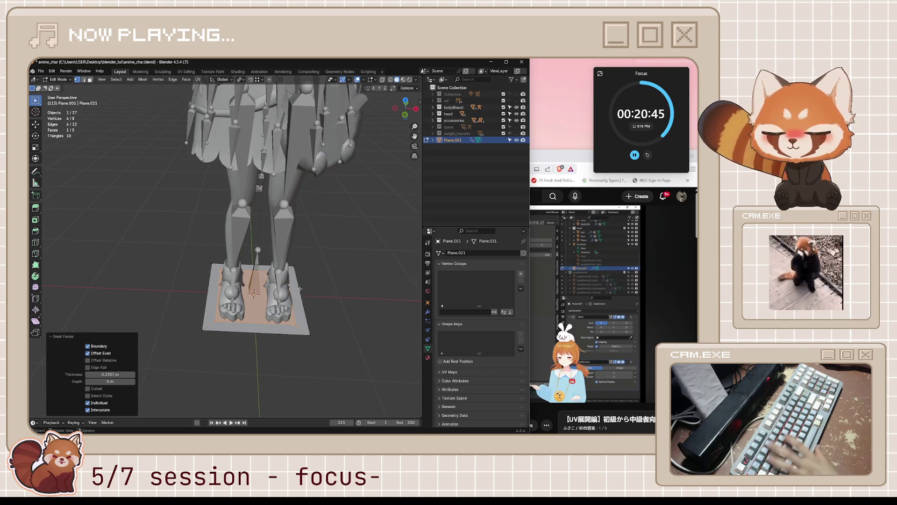
mouse_move(320, 300)
middle_mouse_down()
mouse_move(357, 284)
mouse_move(320, 290)
mouse_move(270, 317)
middle_mouse_up()
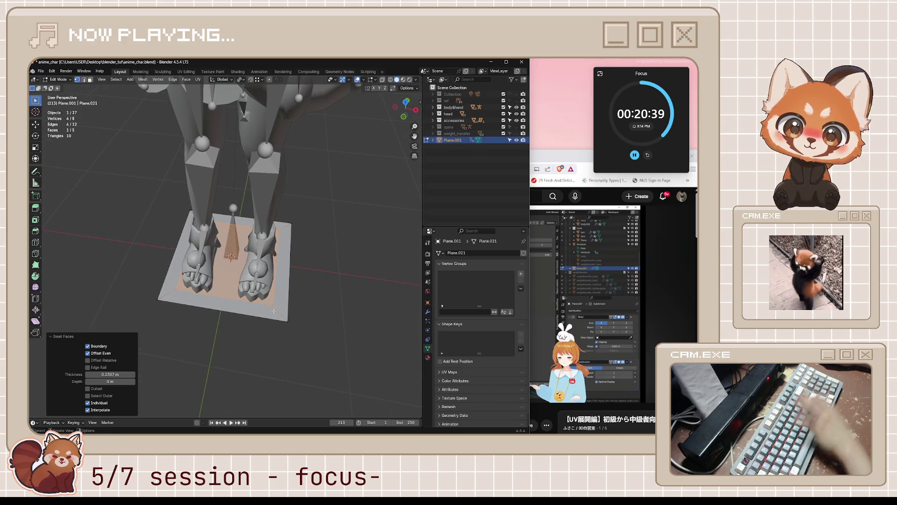
key("KP_Divide")
left_click(253, 174)
middle_click_drag(254, 175, 265, 181)
left_click(298, 202)
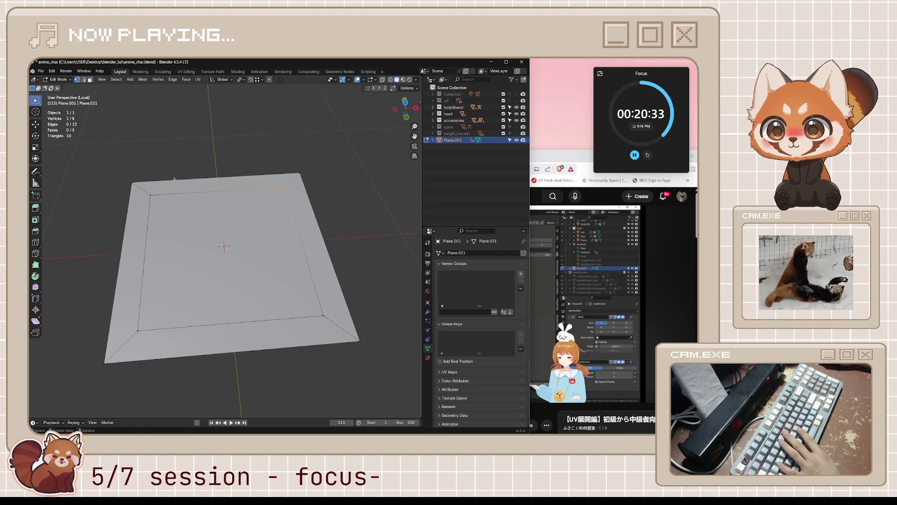
Step: Delete the top border face of the inset plane
key("3")
left_click(187, 188)
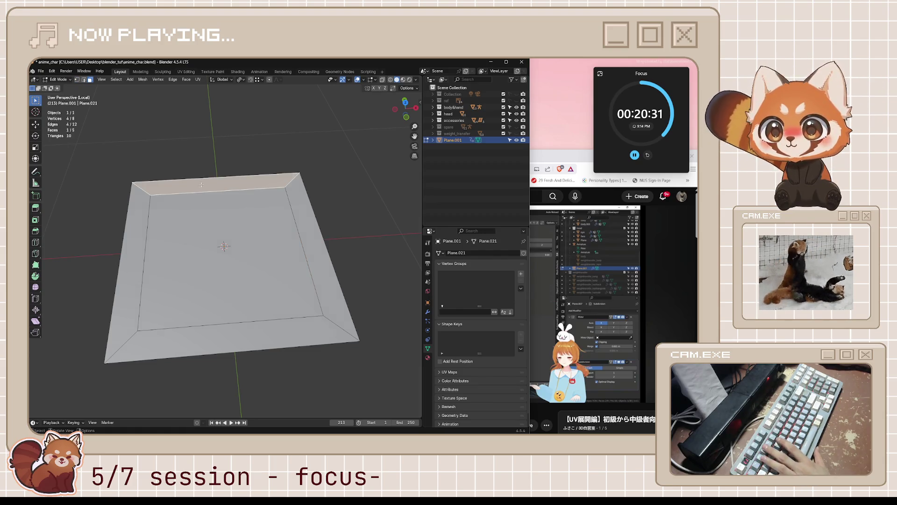
key("x")
left_click(172, 194)
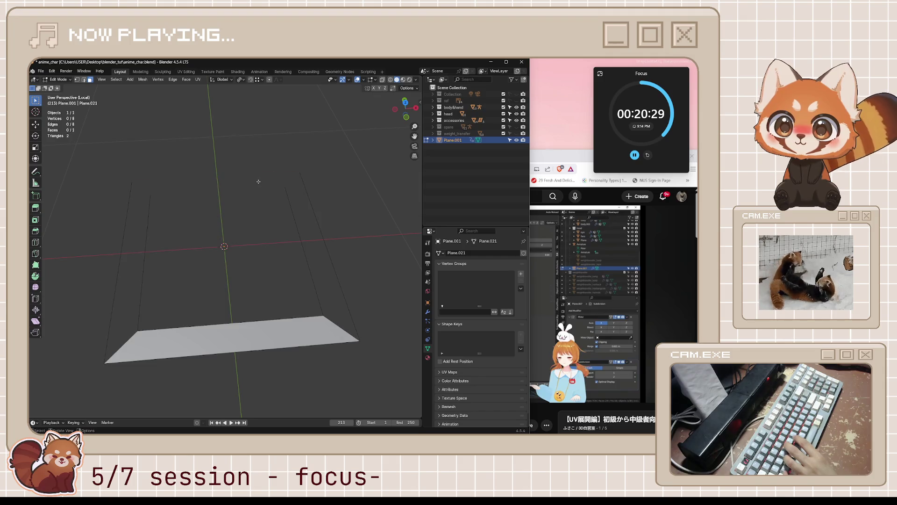
key("ctrl+z")
key("x")
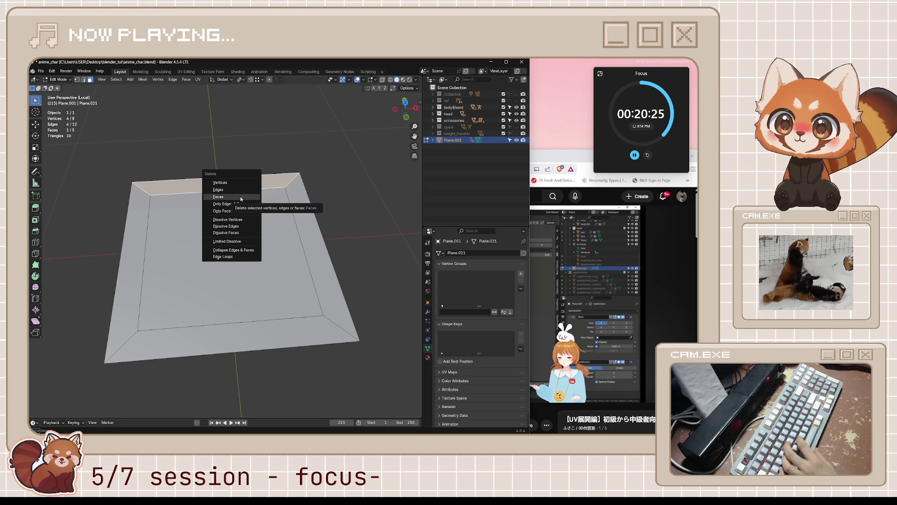
left_click(240, 197)
Step: Delete the centre face, leaving a U-shaped three-face strip
left_click(307, 185)
key("g")
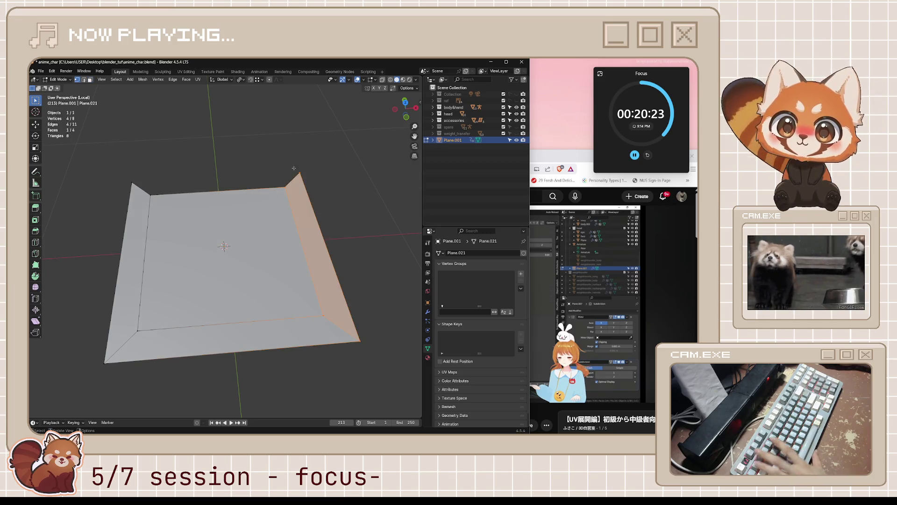
middle_click_drag(312, 191, 311, 194)
key("g")
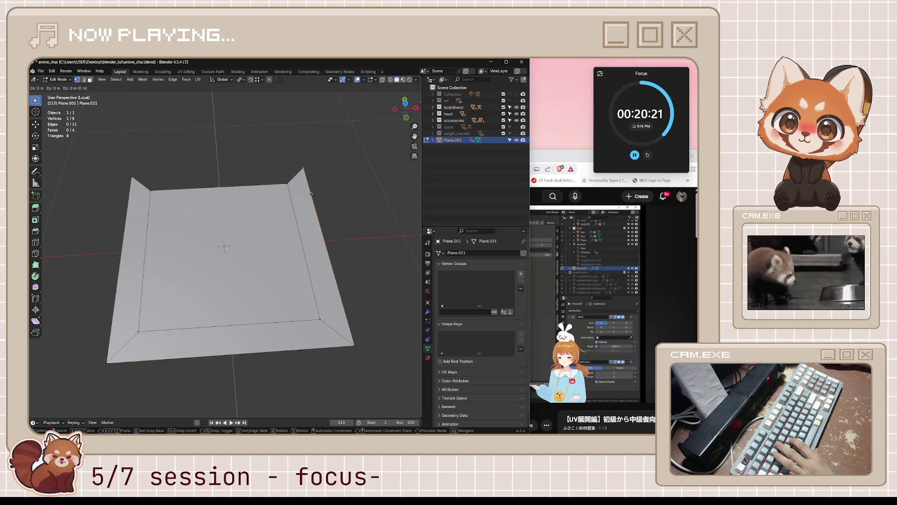
key("Escape")
key("3")
left_click(220, 233)
key("x")
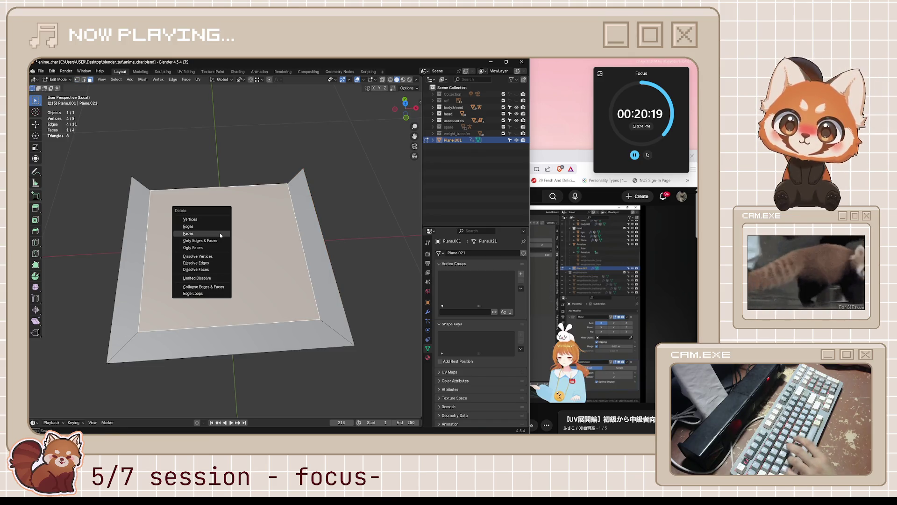
left_click(220, 233)
Step: Return to Object Mode, show the transform sidebar, and save anime_char.blend
key("Tab")
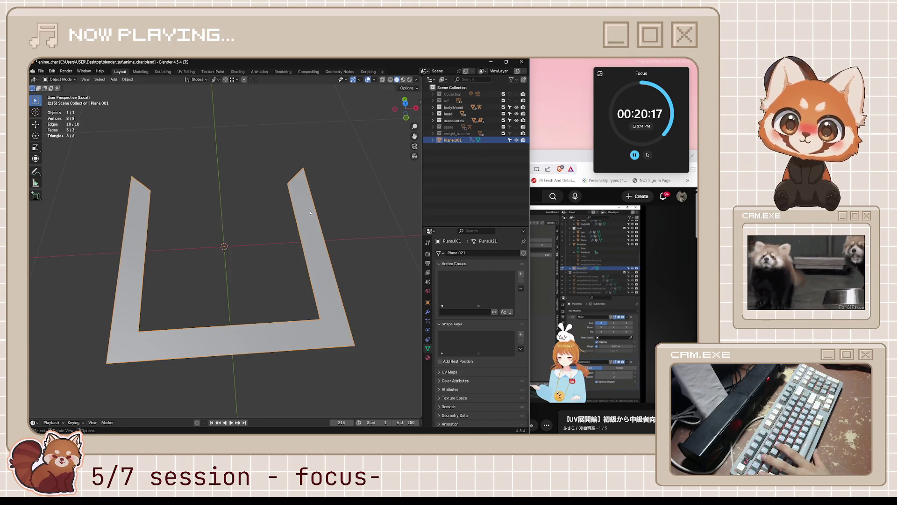
key("n")
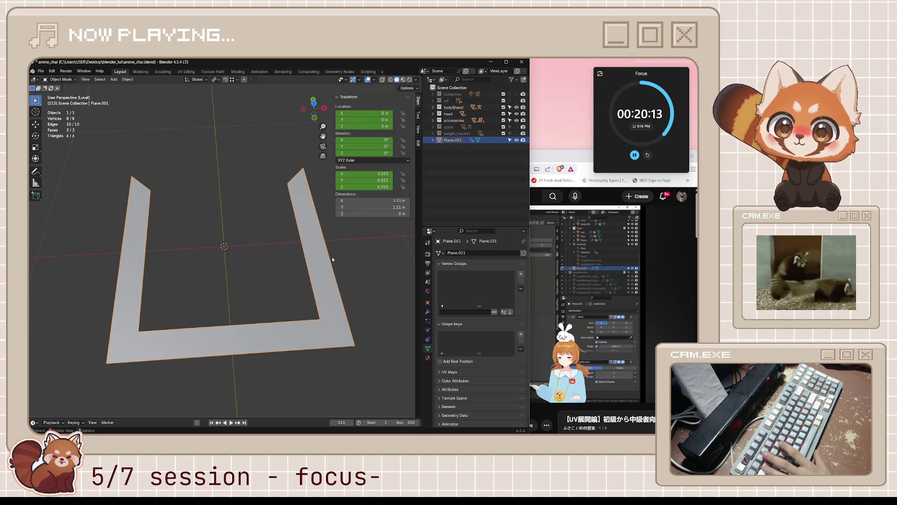
key("space")
key("space")
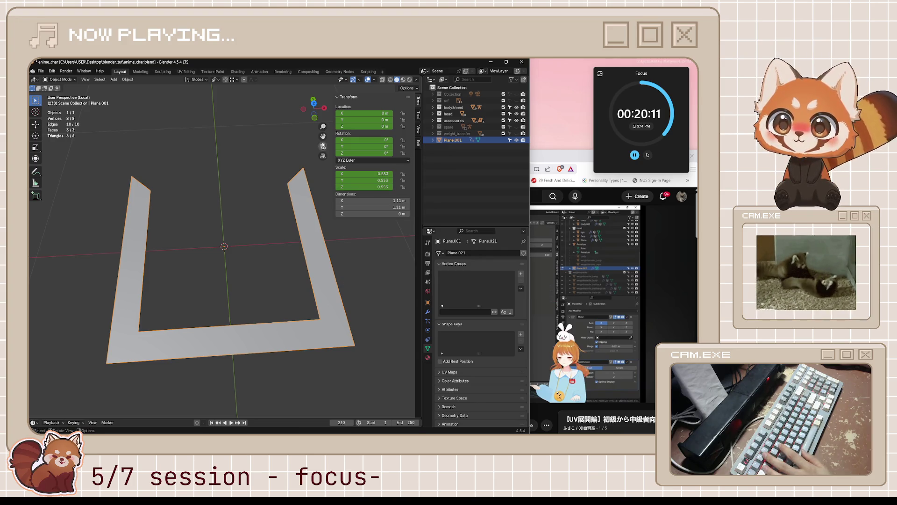
key("ctrl+s")
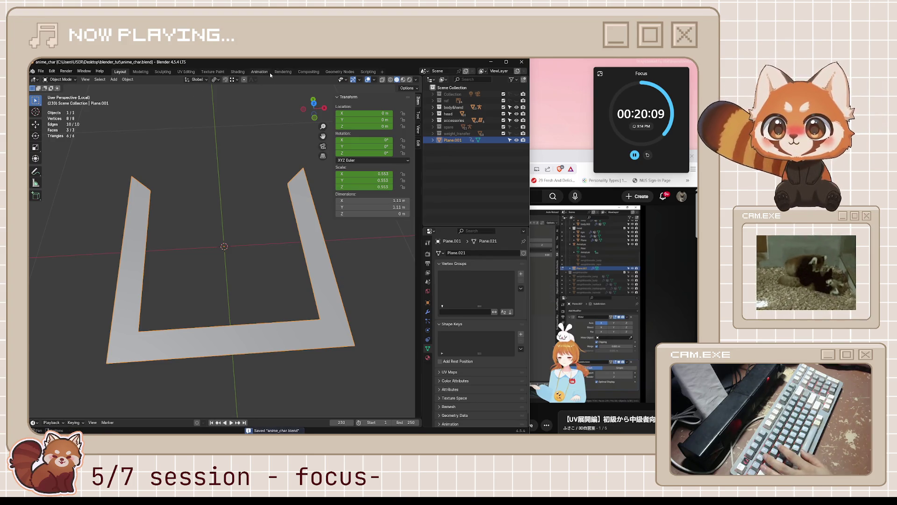
Step: Delete the old U-shaped plane, exit Local View, and save the file
left_click(260, 72)
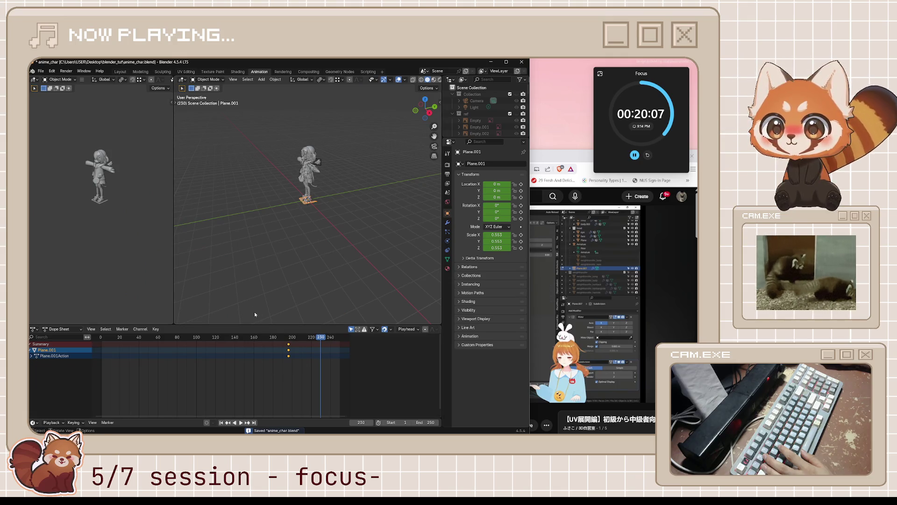
key("Delete")
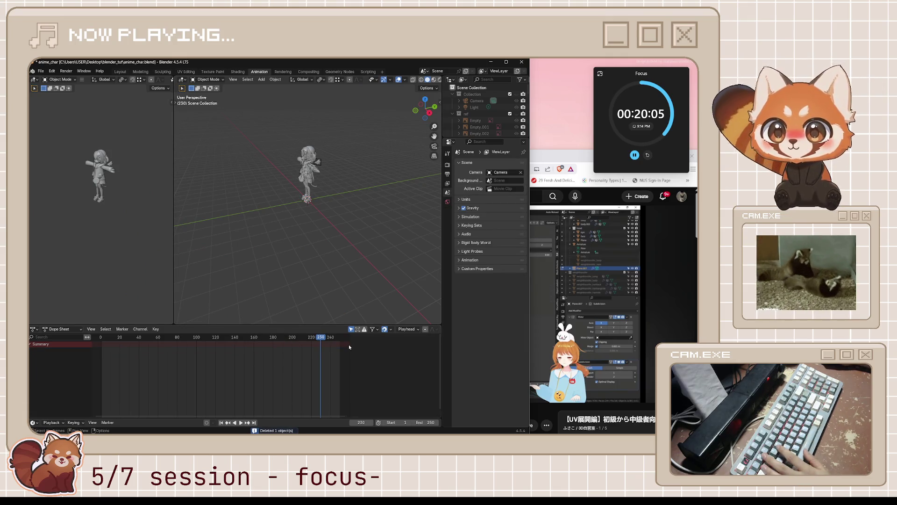
left_click(121, 72)
middle_click_drag(279, 204, 264, 183)
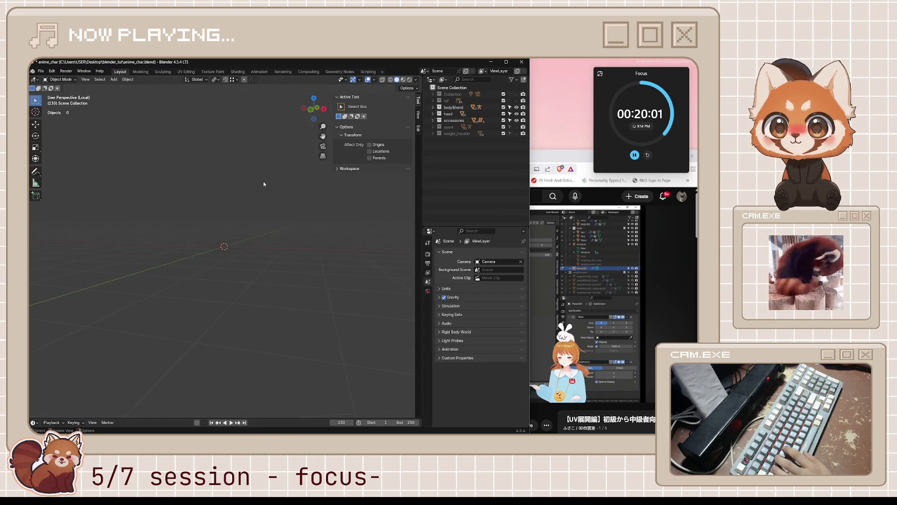
key("KP_Divide")
scroll(279, 231, "up", 5)
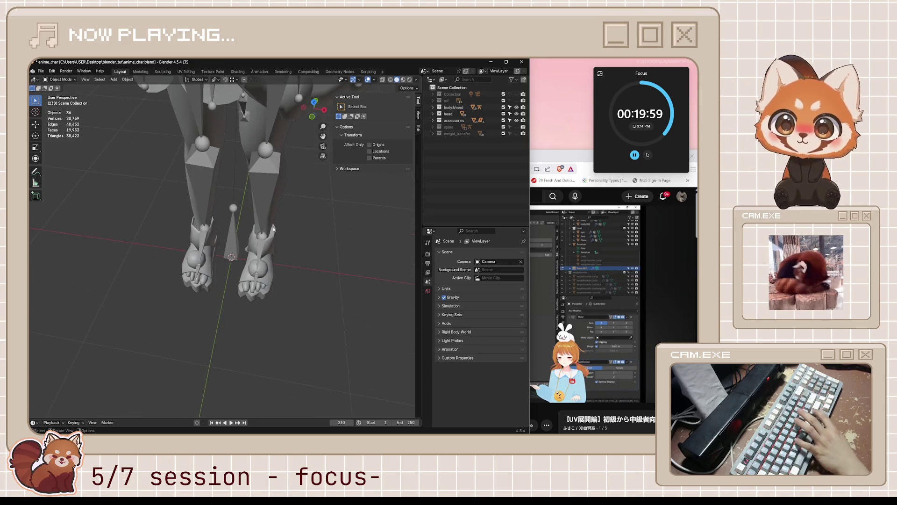
middle_click_drag(280, 241, 284, 252)
key("ctrl+s")
scroll(282, 245, "down", 3)
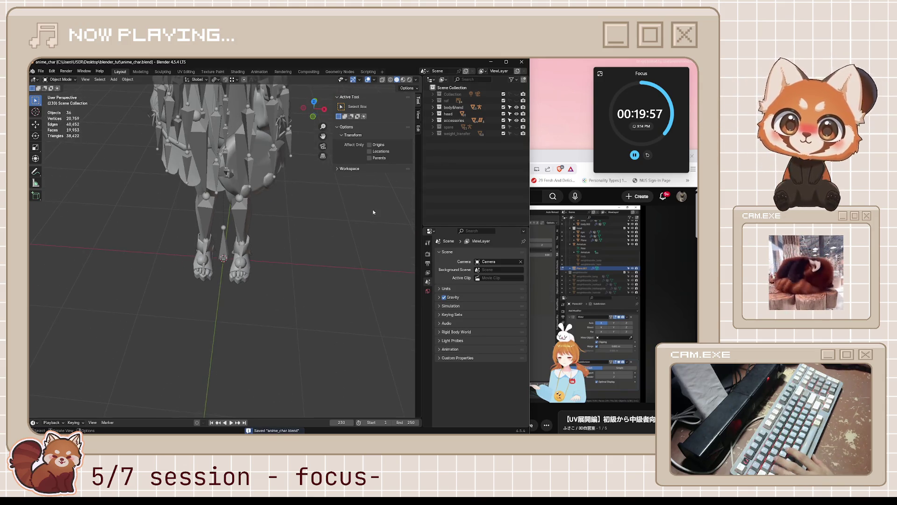
Step: Add a new plane under the character and clear its keyframes and animation channels in the Dope Sheet
key("shift+a")
left_click(402, 214)
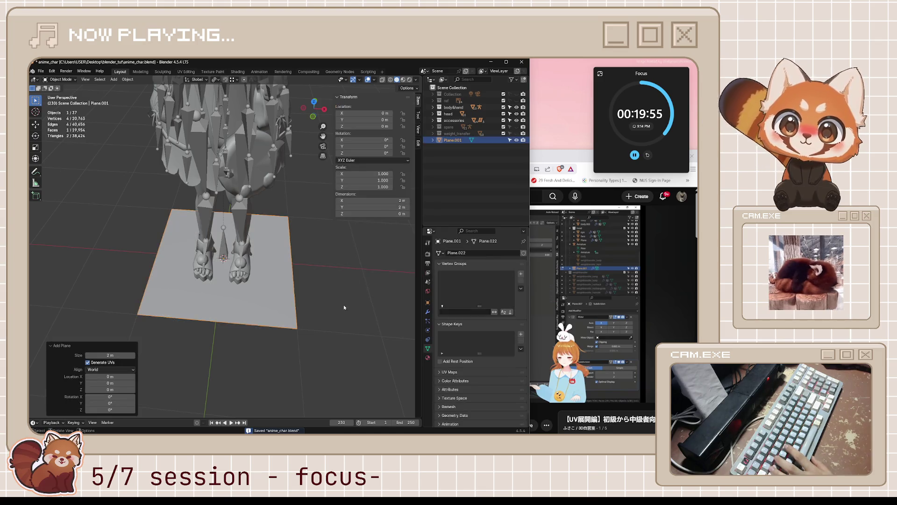
key("i")
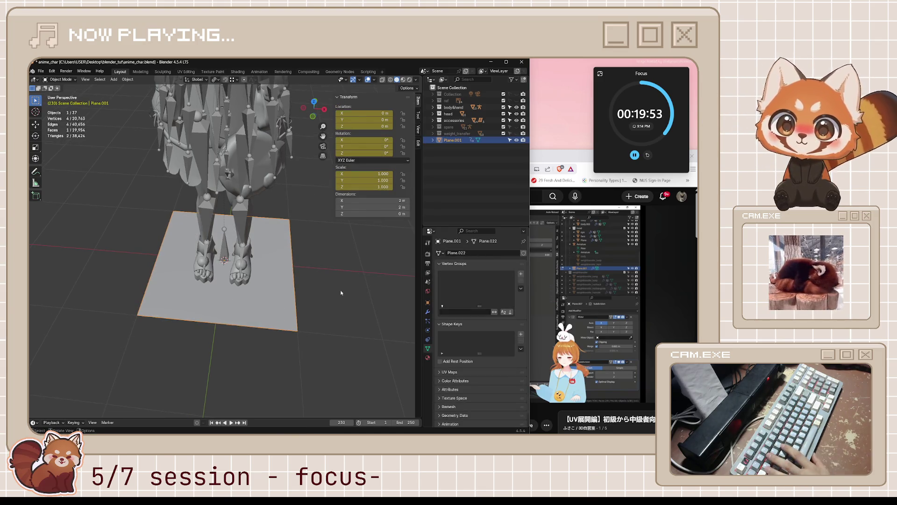
right_click(269, 278)
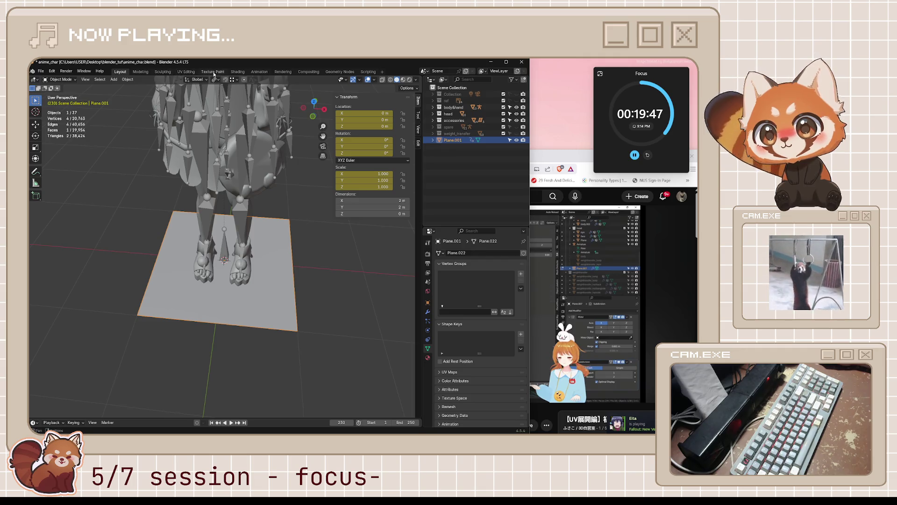
left_click(259, 71)
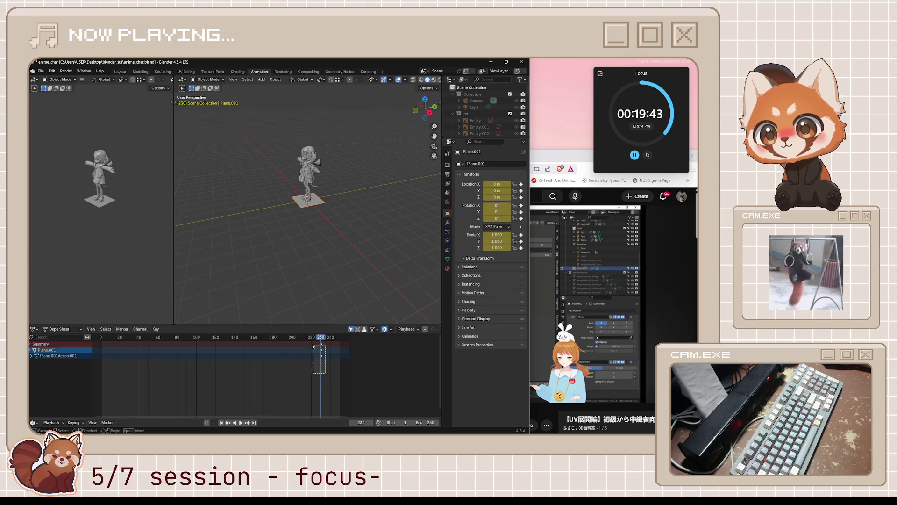
key("Delete")
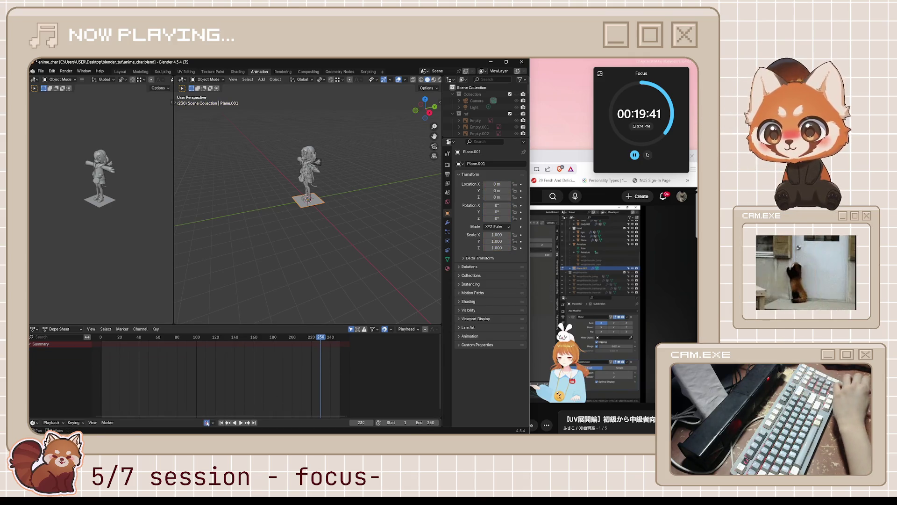
right_click(68, 348)
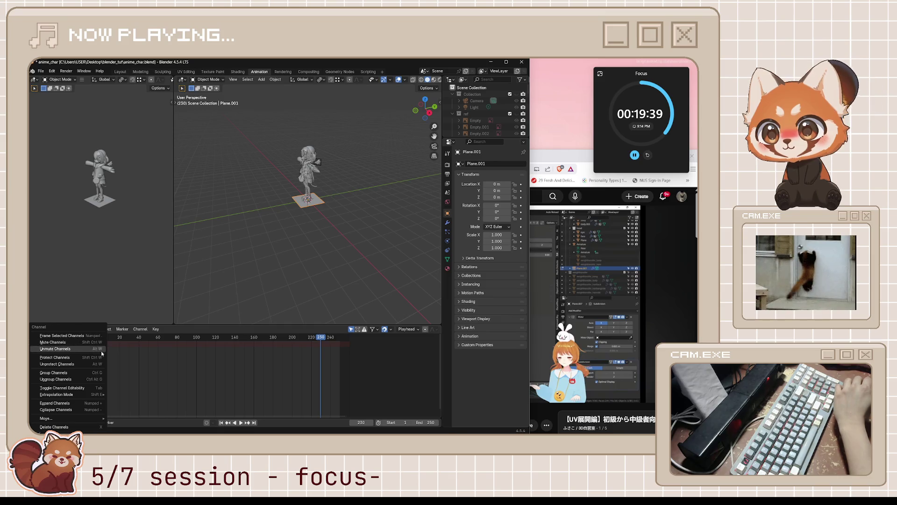
left_click(81, 426)
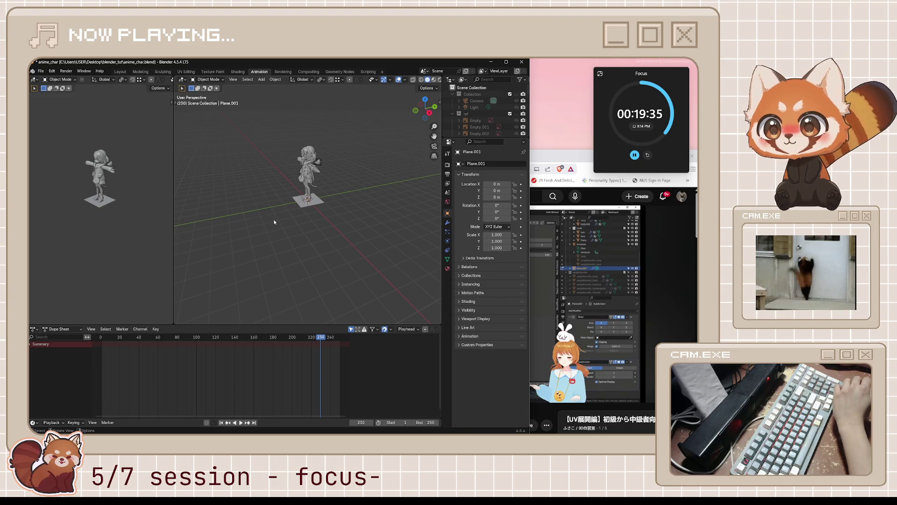
left_click(120, 71)
Step: Inset the new plane's face by 0.2808 m in Edit Mode
left_click(278, 252)
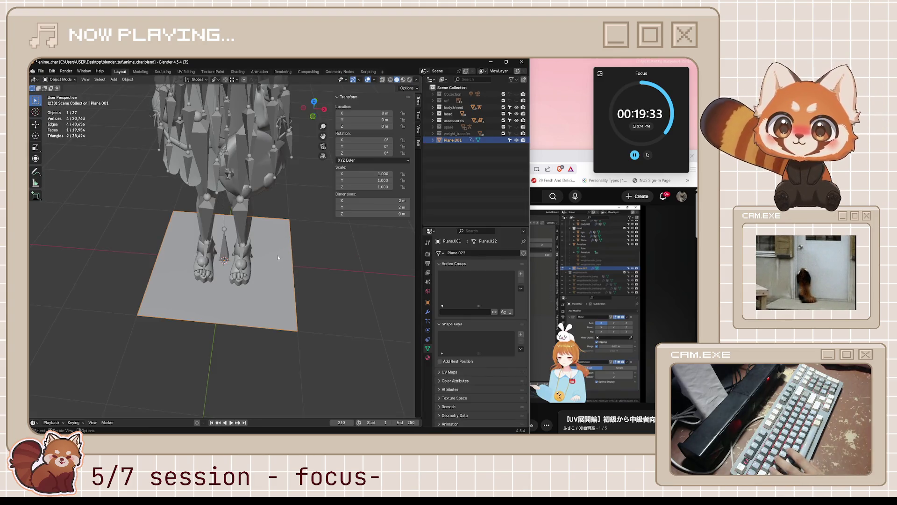
key("Tab")
key("i")
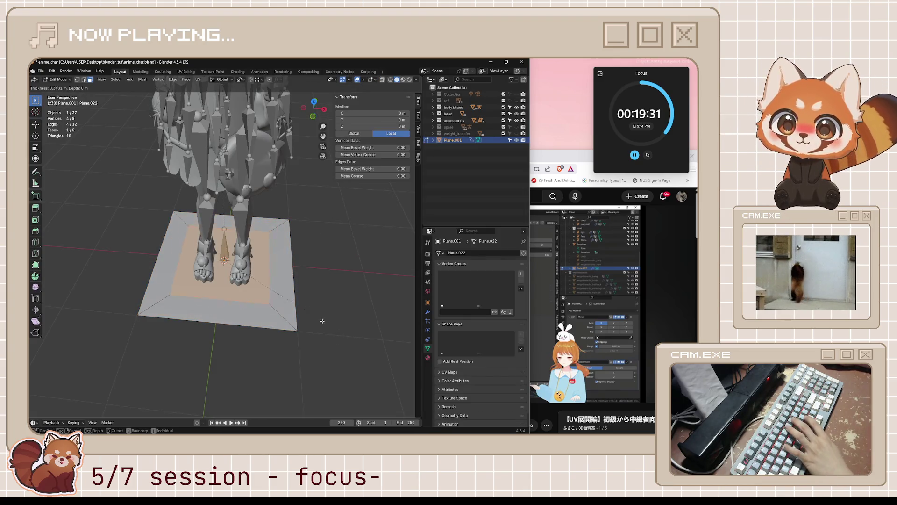
left_click(324, 326)
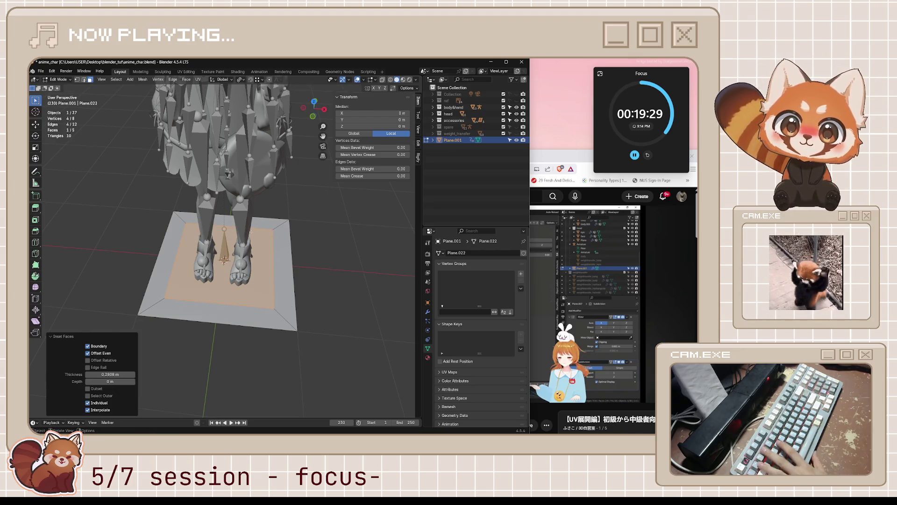
Step: Delete the plane's top border strip and centre face
left_click(271, 223)
key("x")
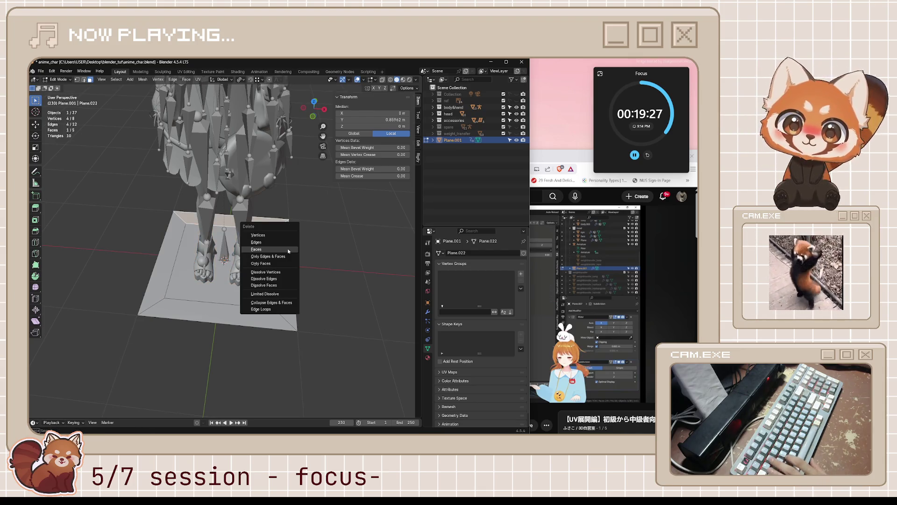
left_click(288, 251)
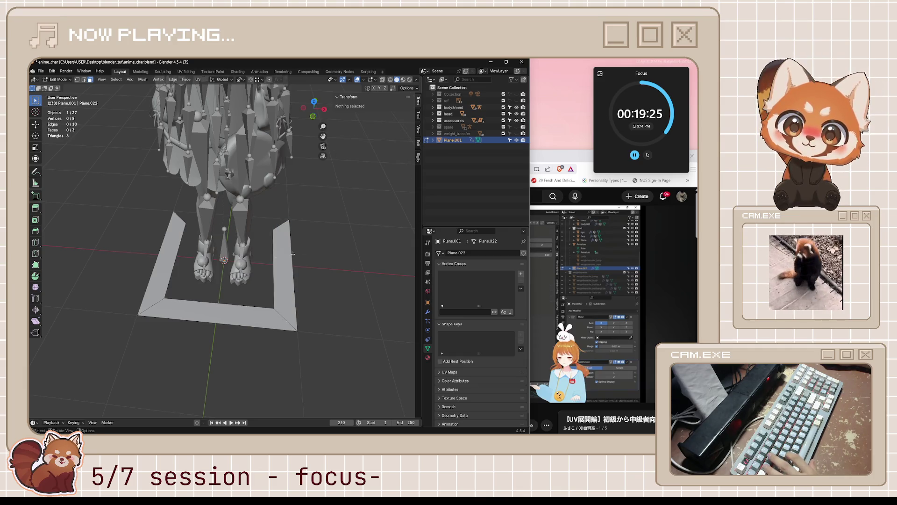
left_click(284, 237)
mouse_move(283, 237)
middle_mouse_down()
mouse_move(316, 320)
mouse_move(227, 287)
middle_mouse_up()
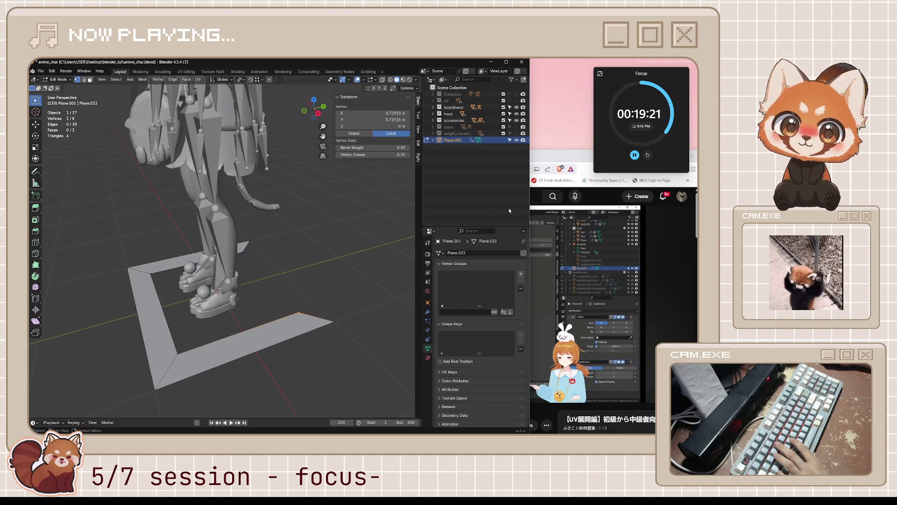
Step: Rewind the tutorial ten seconds and rewatch the U-shape section
left_click(559, 158)
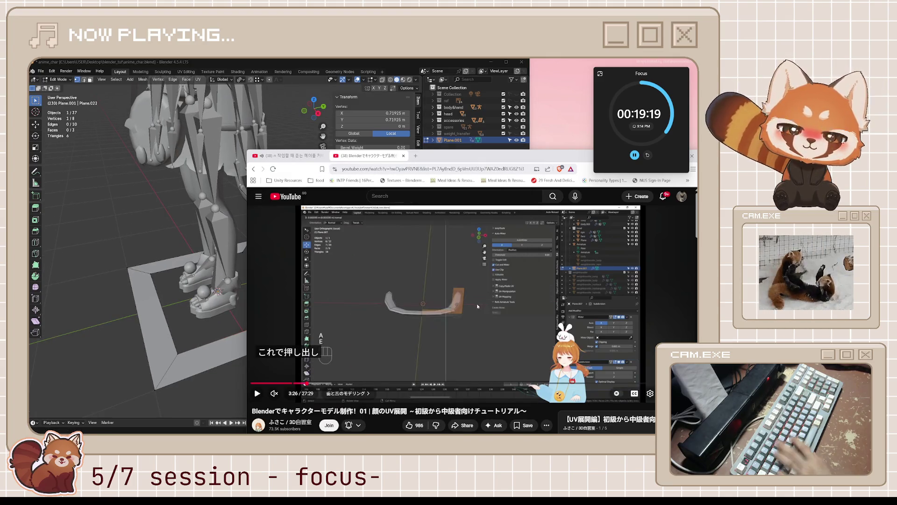
key("j")
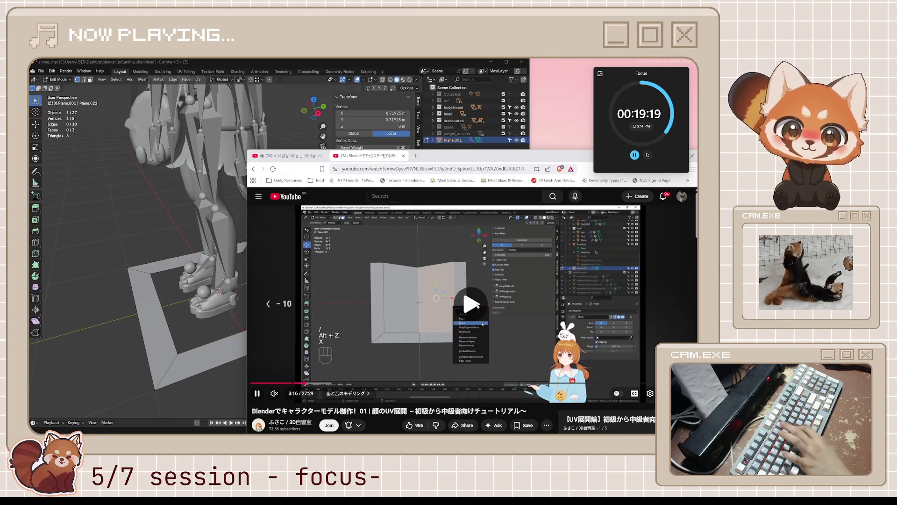
key("k")
left_click(470, 305)
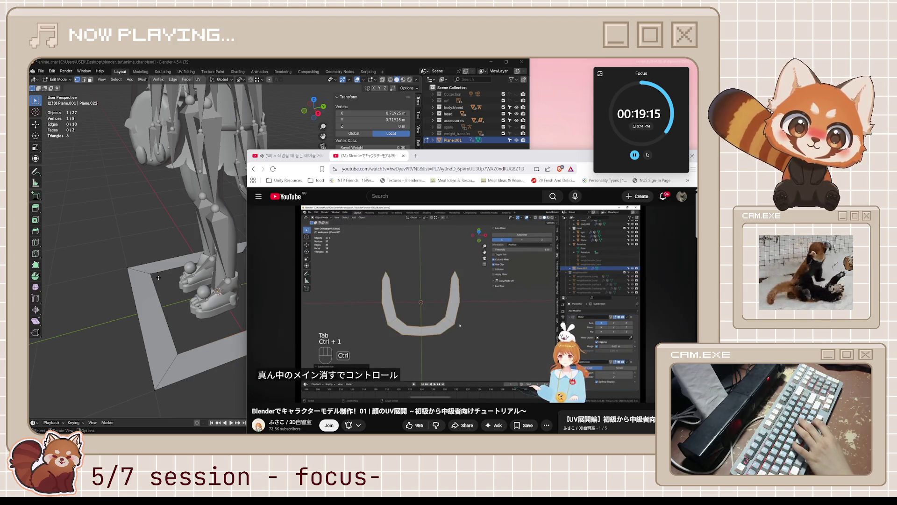
key("k")
Step: Select the whole strip and apply Auto Mirror on X from the Edit sidebar
middle_click_drag(159, 278, 196, 261)
left_click_drag(230, 250, 251, 289)
middle_click_drag(252, 290, 225, 302)
key("a")
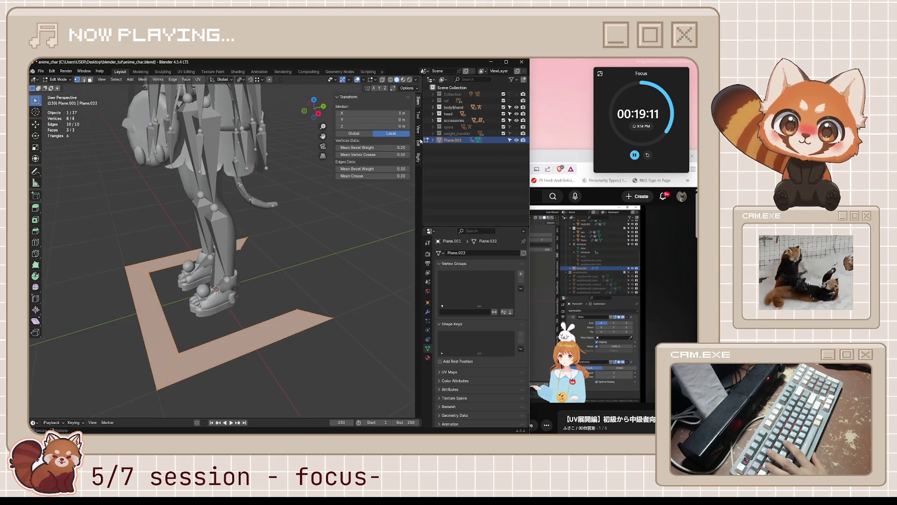
left_click(418, 129)
left_click(418, 141)
left_click(373, 108)
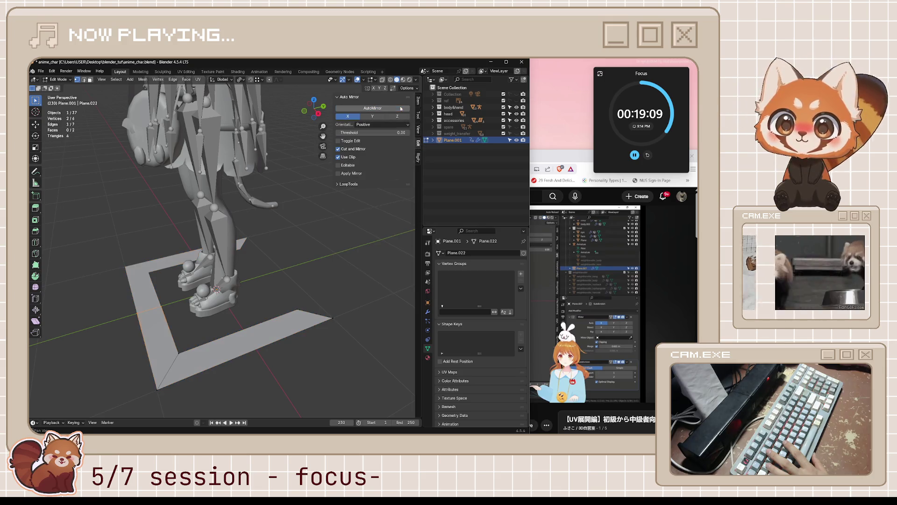
Step: Move one arm's end vertex 0.28219 m along Y
middle_click_drag(234, 233, 256, 249)
left_click(280, 271)
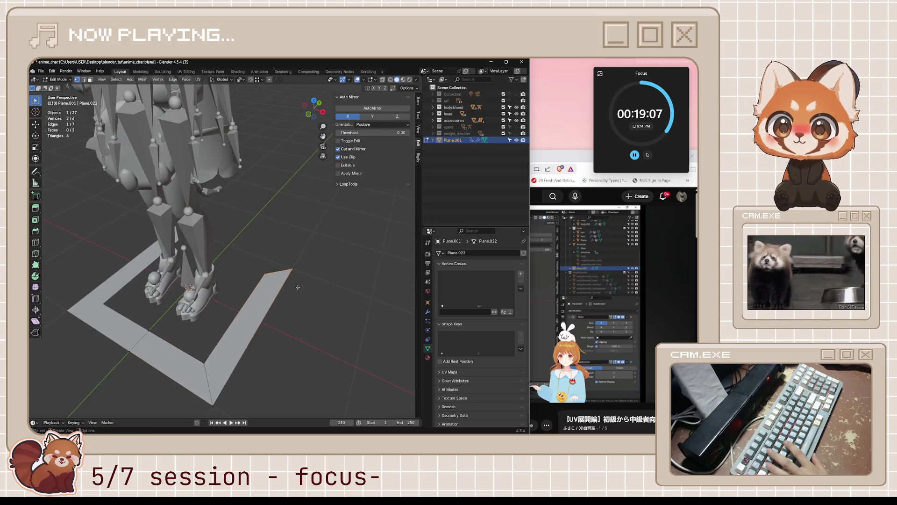
left_click(266, 274)
middle_click_drag(281, 299, 307, 317)
key("g")
key("g")
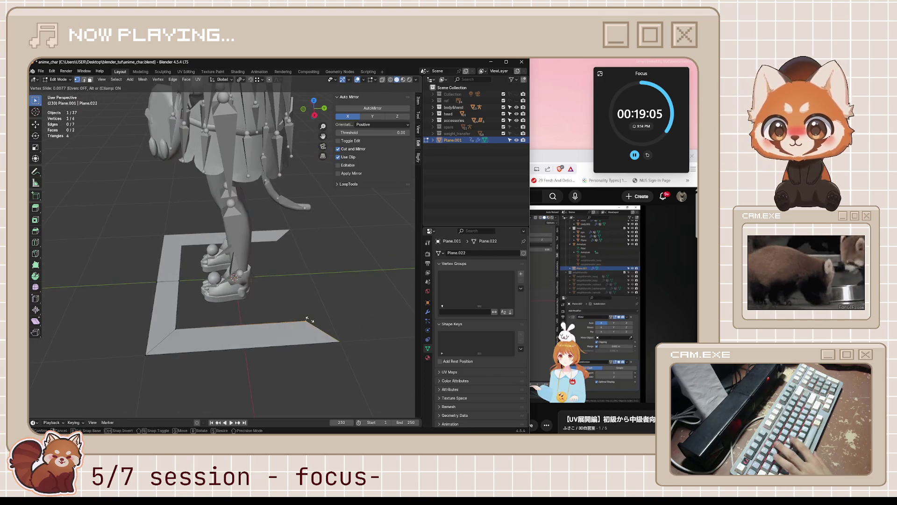
key("g")
key("y")
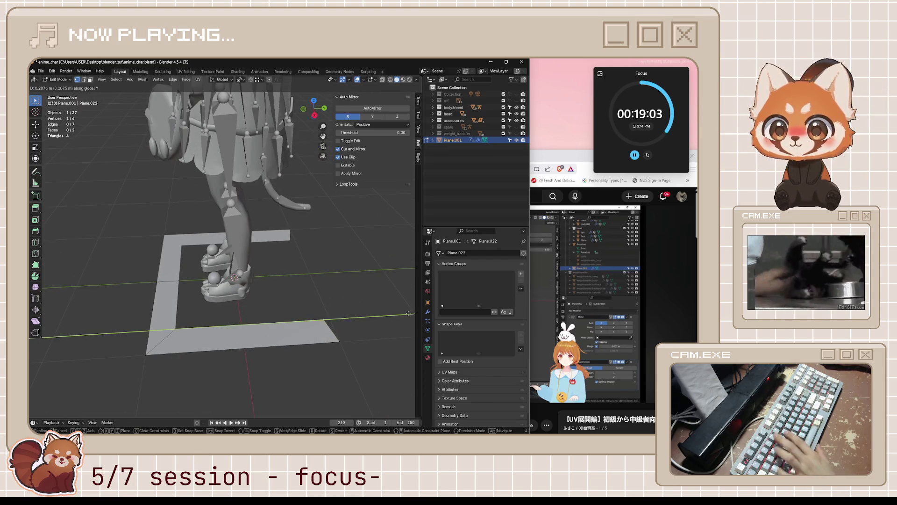
left_click(414, 311)
mouse_move(327, 309)
middle_mouse_down()
mouse_move(293, 308)
mouse_move(314, 311)
middle_mouse_up()
Step: Give the strip a level-2 Subdivision Surface and save the file
key("a")
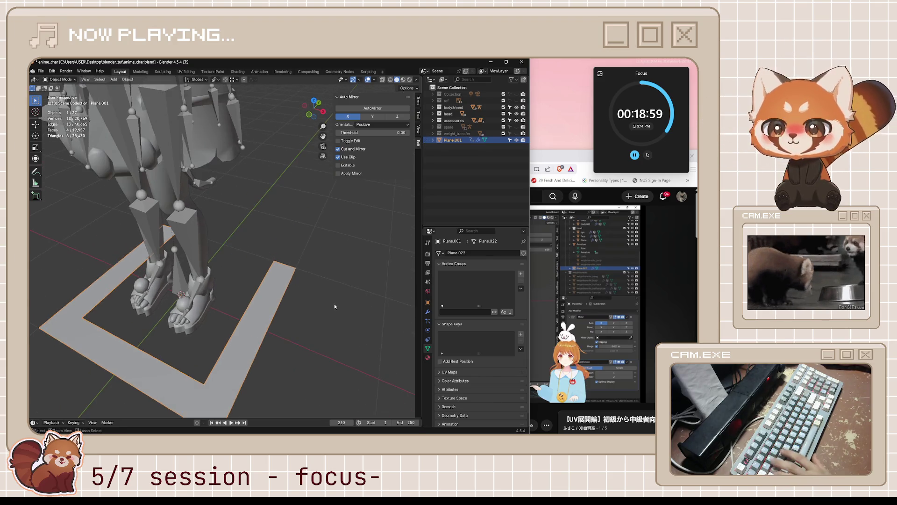
key("ctrl+2")
mouse_move(332, 304)
middle_mouse_down()
mouse_move(278, 310)
mouse_move(277, 285)
middle_mouse_up()
key("ctrl+s")
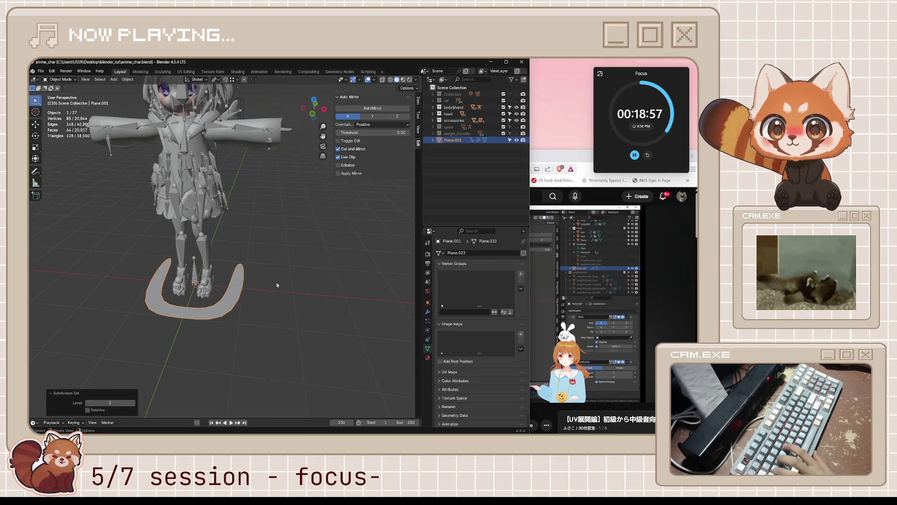
Step: Rename Plane.001 to 'tooth' in the Outliner
left_click(456, 141)
double_click(456, 141)
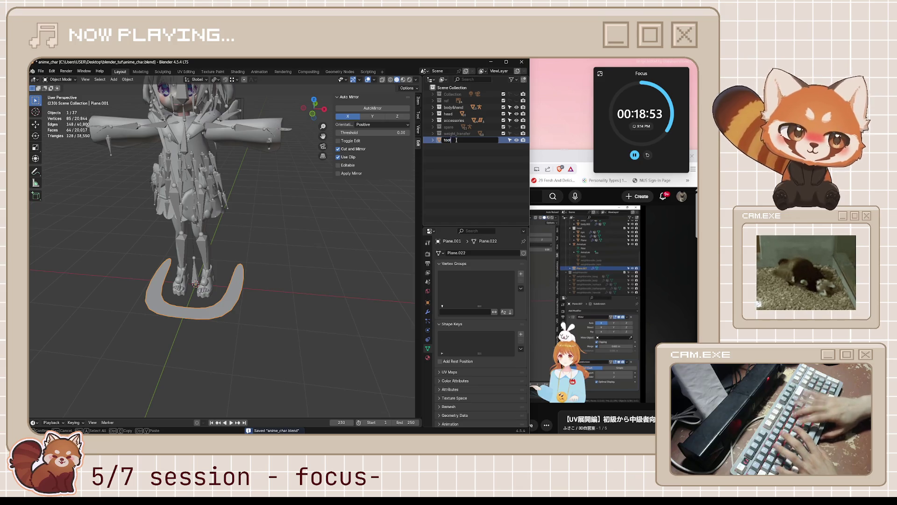
type("oth")
key("Return")
mouse_move(355, 206)
middle_mouse_down()
mouse_move(363, 214)
mouse_move(355, 218)
middle_mouse_up()
Step: Check the tooth's Mirror and Subdivision modifiers in Modifier Properties alongside the tutorial
left_click(579, 151)
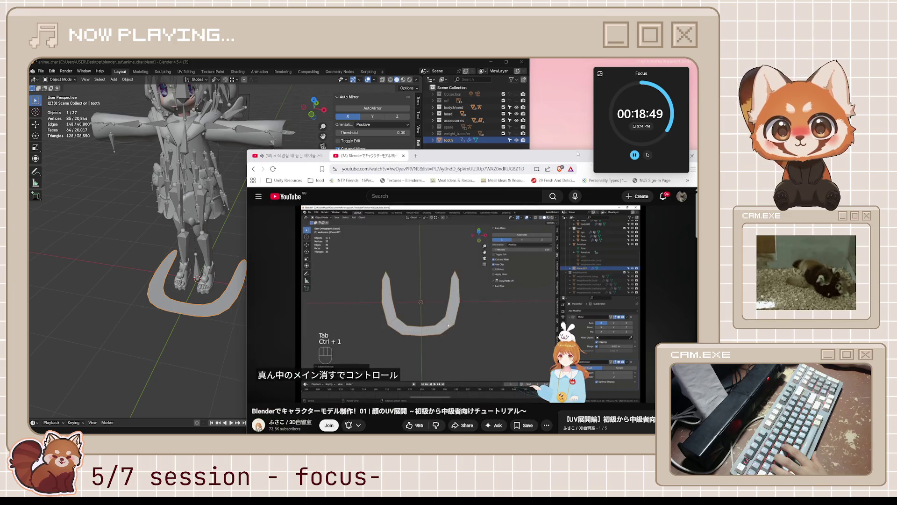
left_click(287, 314)
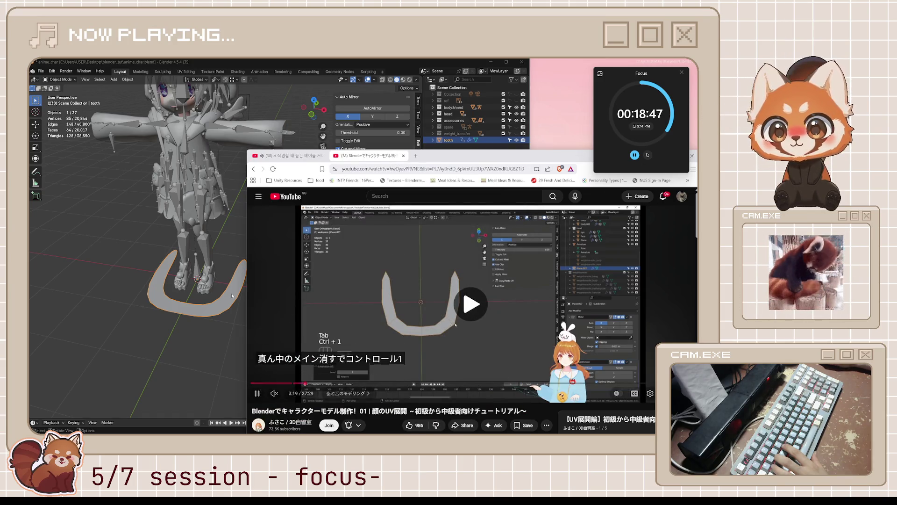
left_click(358, 268)
left_click(234, 305)
key("Tab")
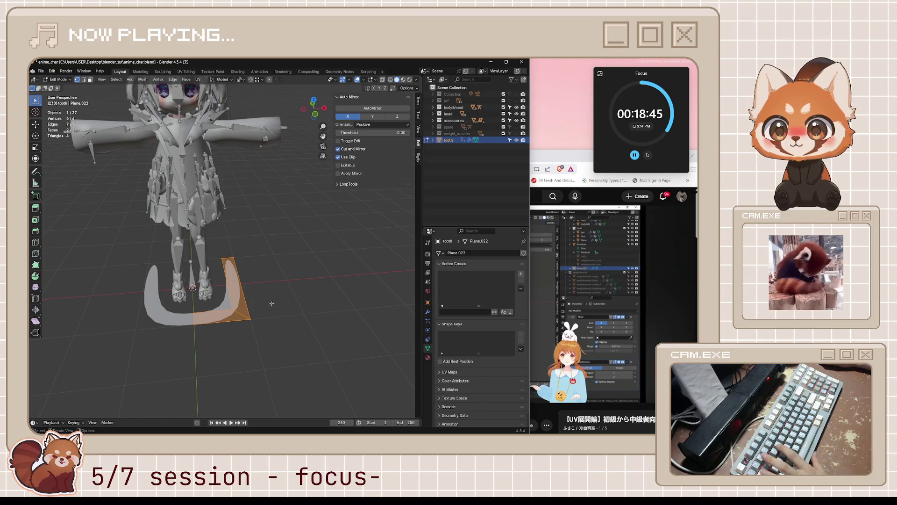
middle_click_drag(271, 304, 260, 300)
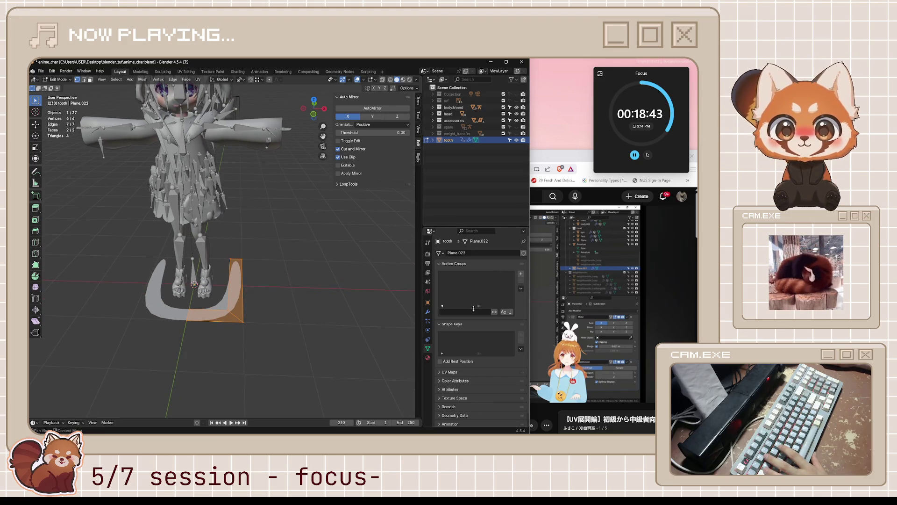
left_click(428, 312)
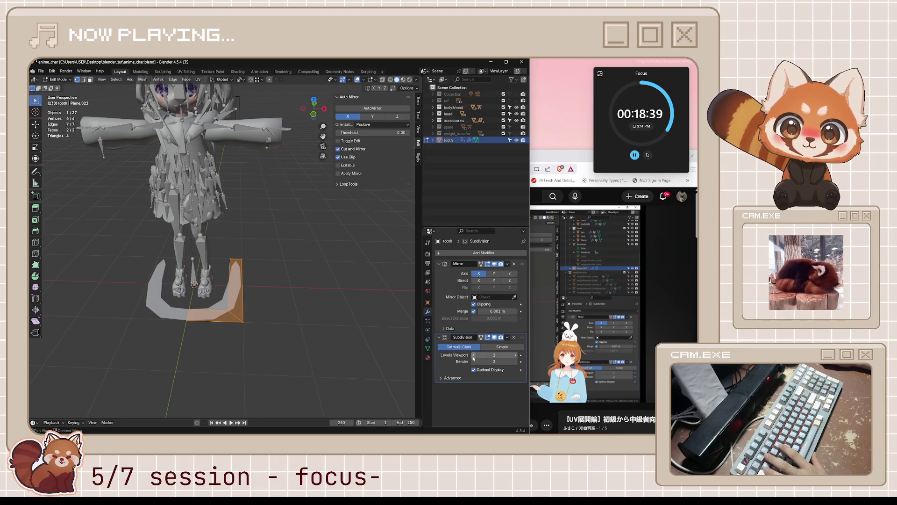
Step: Rewind and replay the tutorial section, then return the tooth to Object Mode
left_click(537, 298)
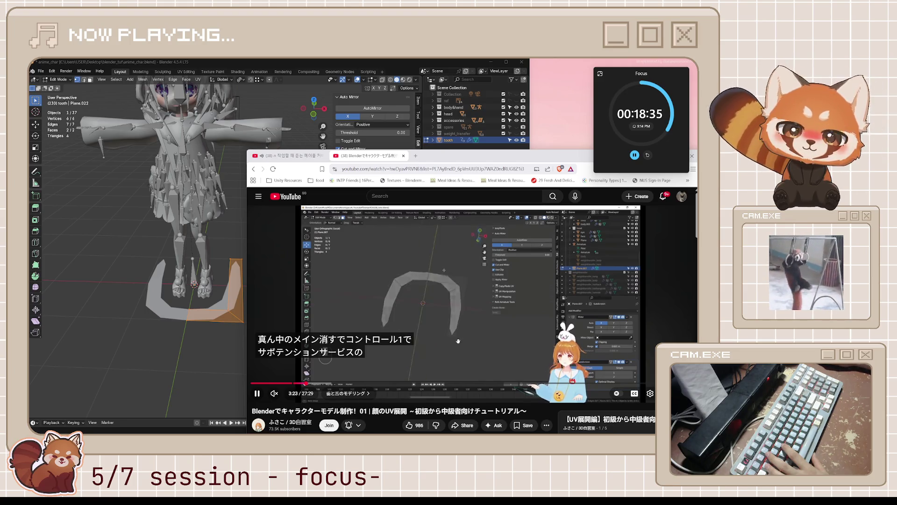
key("j")
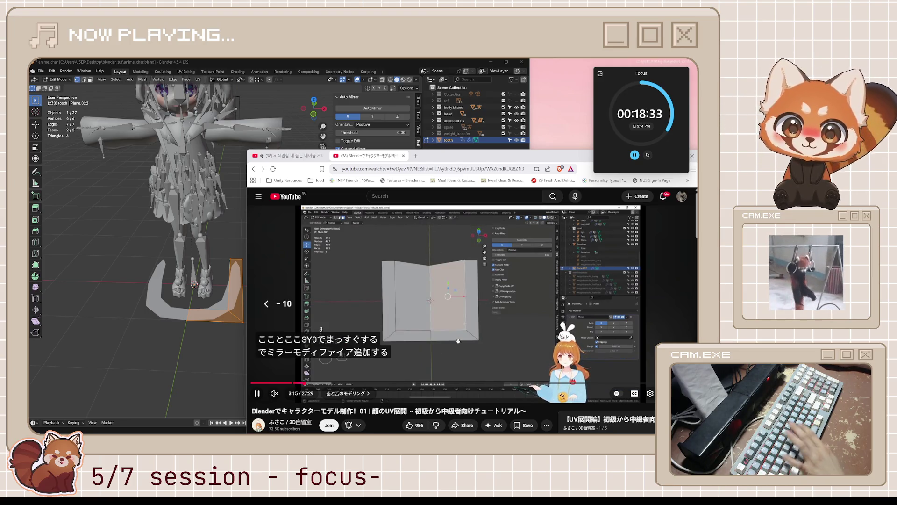
key("k")
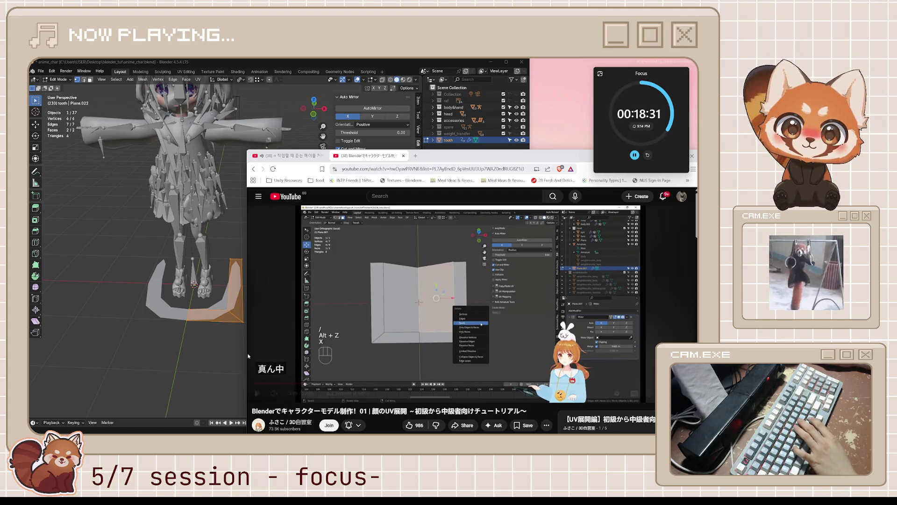
left_click(230, 348)
key("ctrl+z")
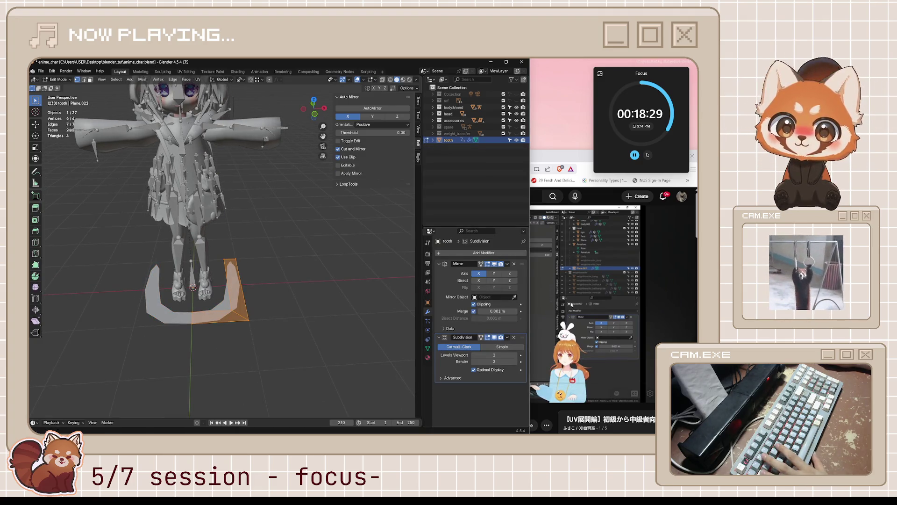
left_click(556, 305)
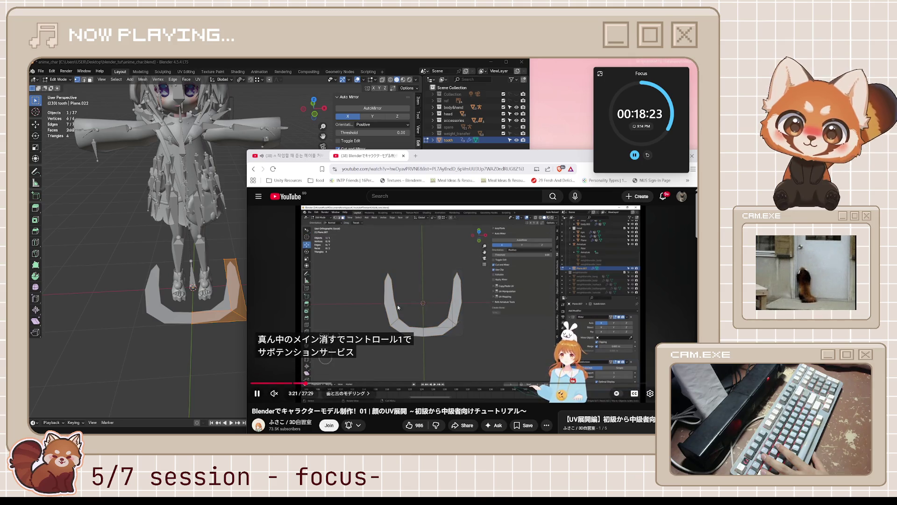
left_click(223, 360)
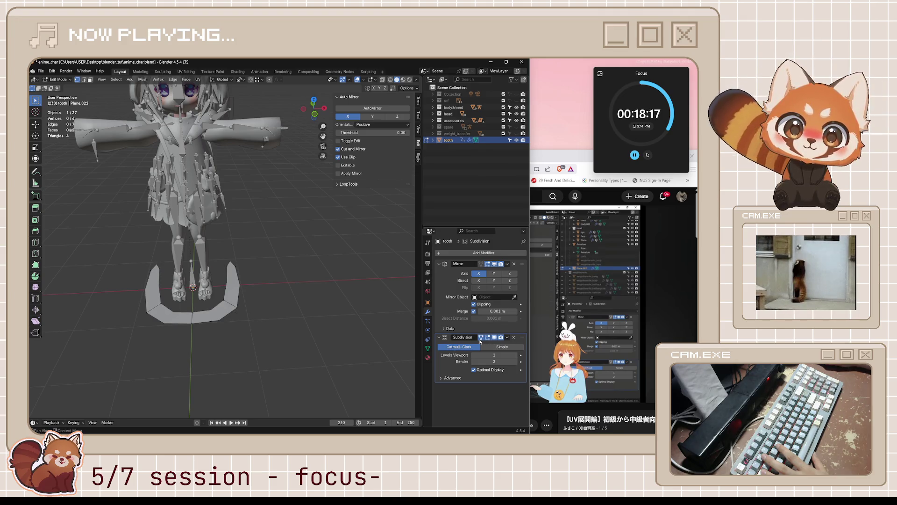
key("Tab")
middle_click_drag(316, 327, 315, 355)
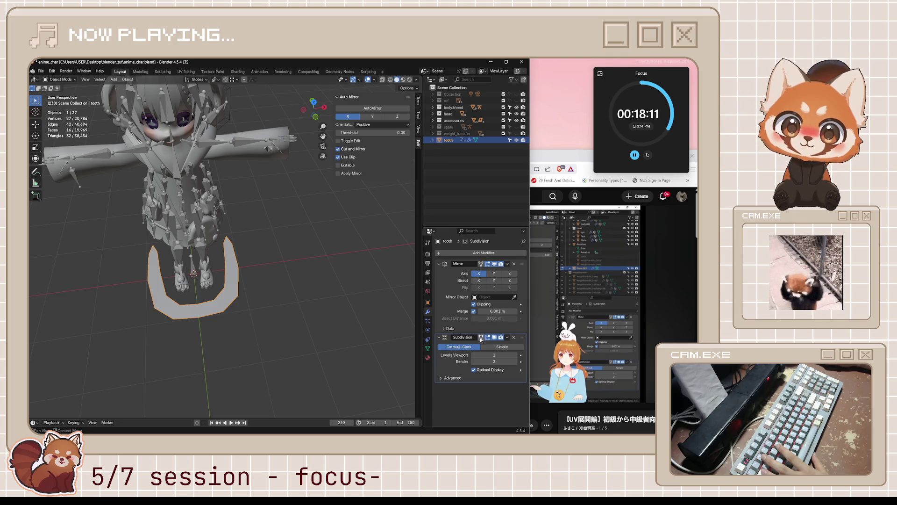
Step: Toggle the tooth's subdivision preview off and on, then check the tutorial's next step
left_click(495, 336)
left_click(494, 337)
mouse_move(392, 329)
middle_mouse_down()
mouse_move(44, 274)
mouse_move(116, 265)
middle_mouse_up()
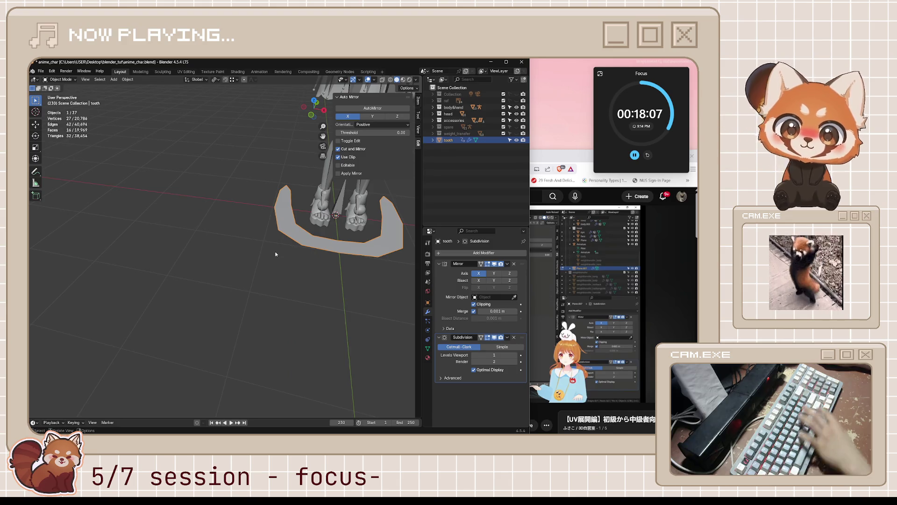
mouse_move(321, 263)
middle_mouse_down()
mouse_move(290, 290)
mouse_move(299, 298)
middle_mouse_up()
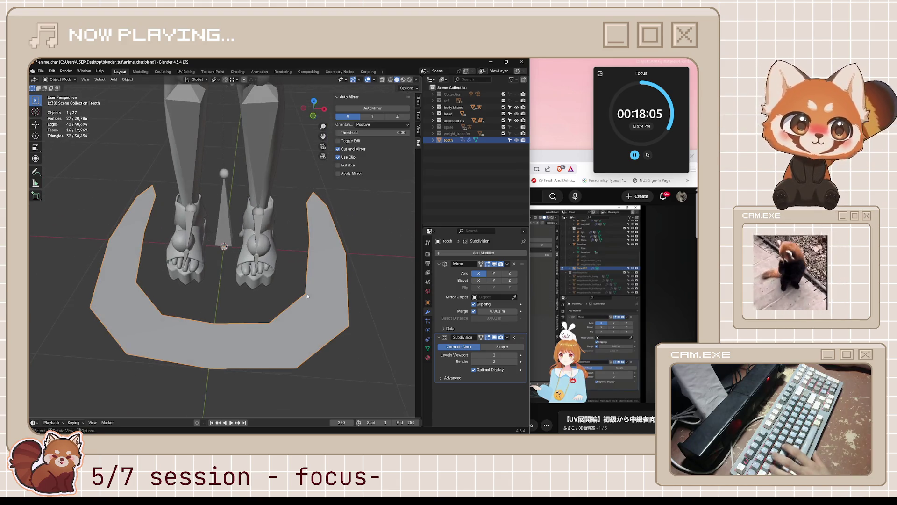
key("alt+Tab")
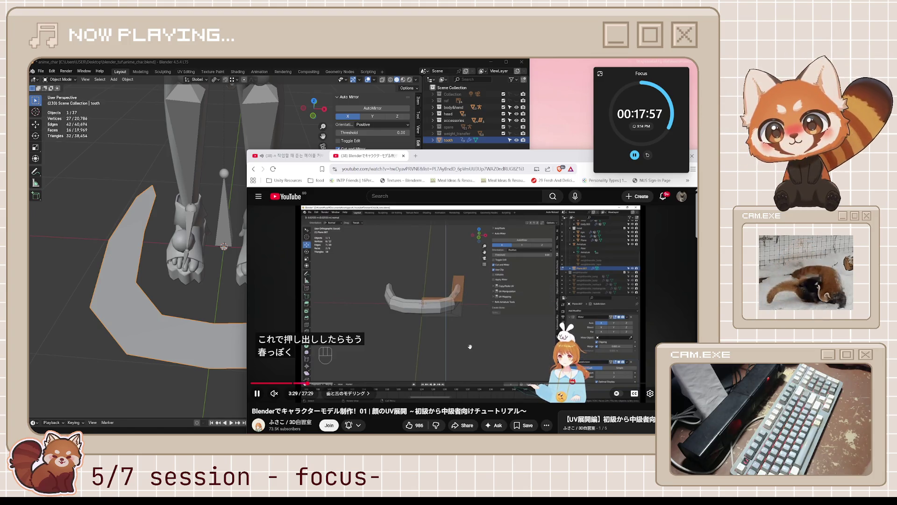
left_click(480, 322)
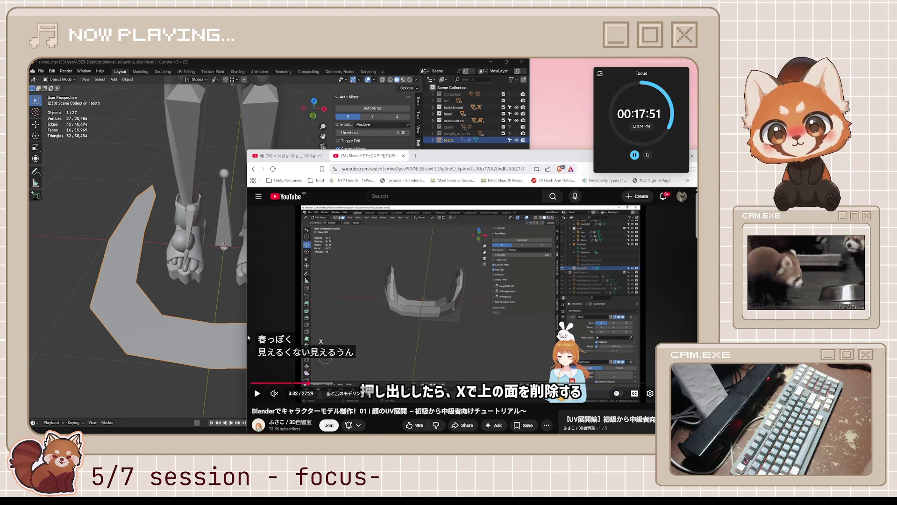
left_click(191, 339)
middle_click_drag(190, 339, 256, 318)
Step: In Edit Mode, extrude the whole tooth ring upward and delete its flat faces
key("Tab")
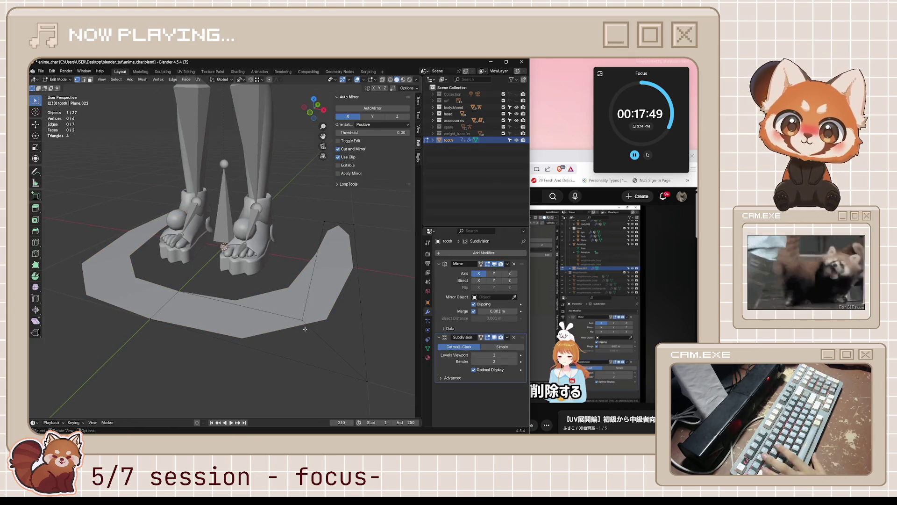
key("a")
key("e")
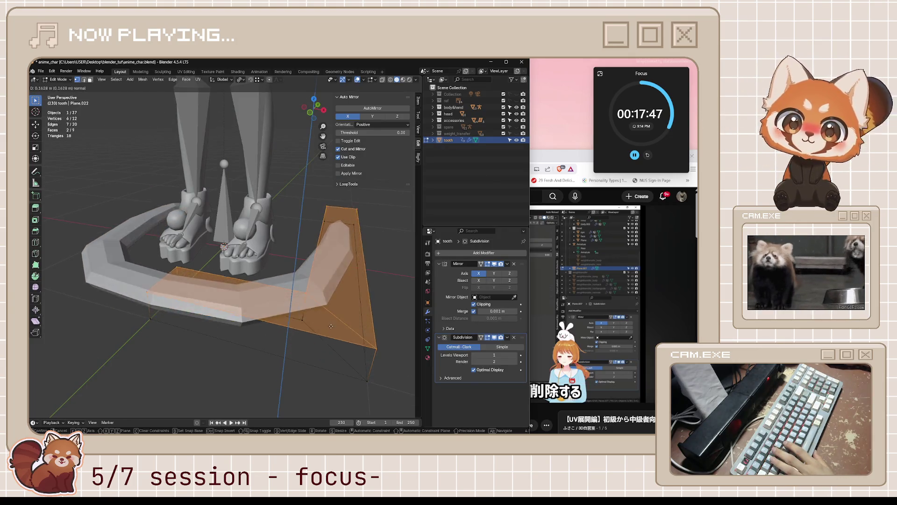
left_click(341, 297)
key("x")
left_click(341, 296)
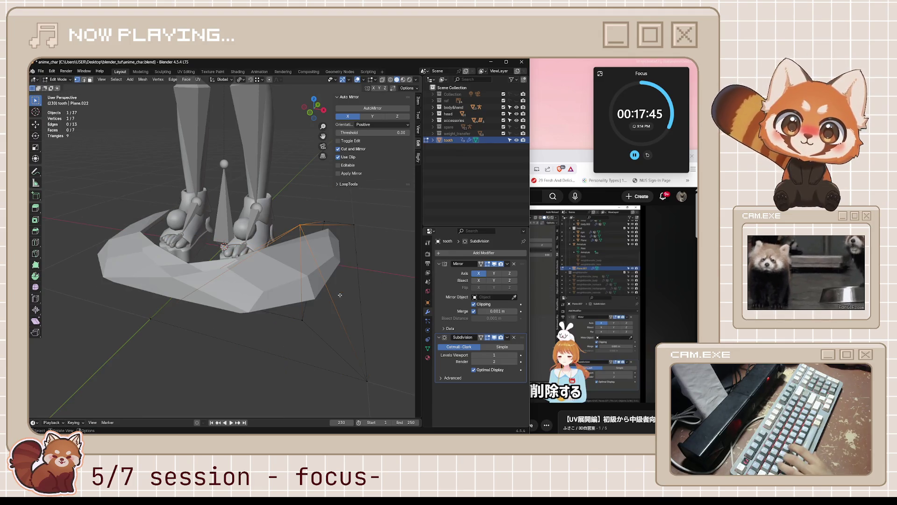
key("ctrl+z")
key("x")
left_click(340, 295)
Step: Review the hollow tooth band from above and watch the tutorial's loop-cut section
scroll(340, 295, "down", 3)
middle_click_drag(340, 295, 330, 327)
key("a")
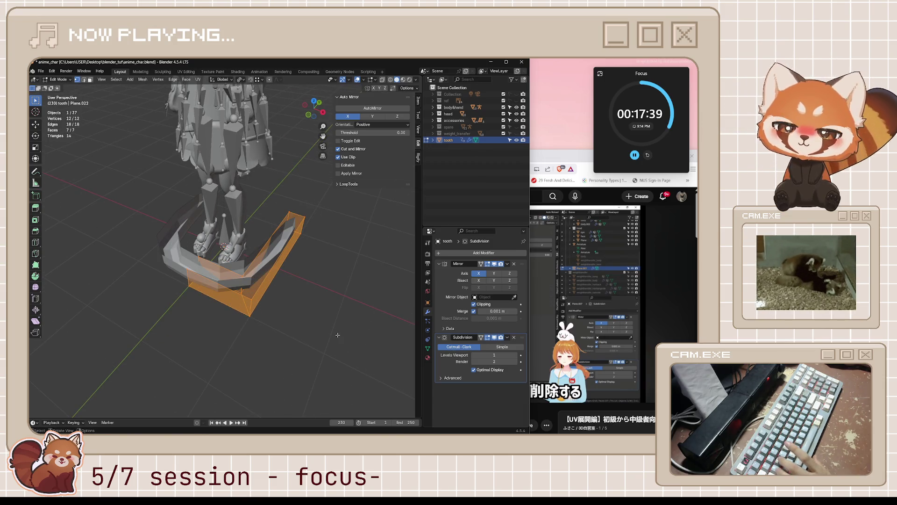
key("alt+a")
middle_click_drag(337, 335, 349, 334)
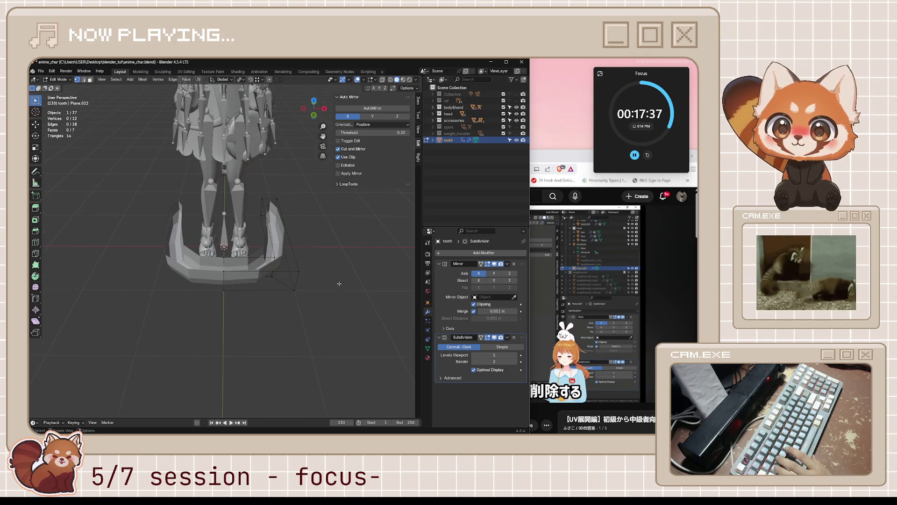
key("alt+Tab")
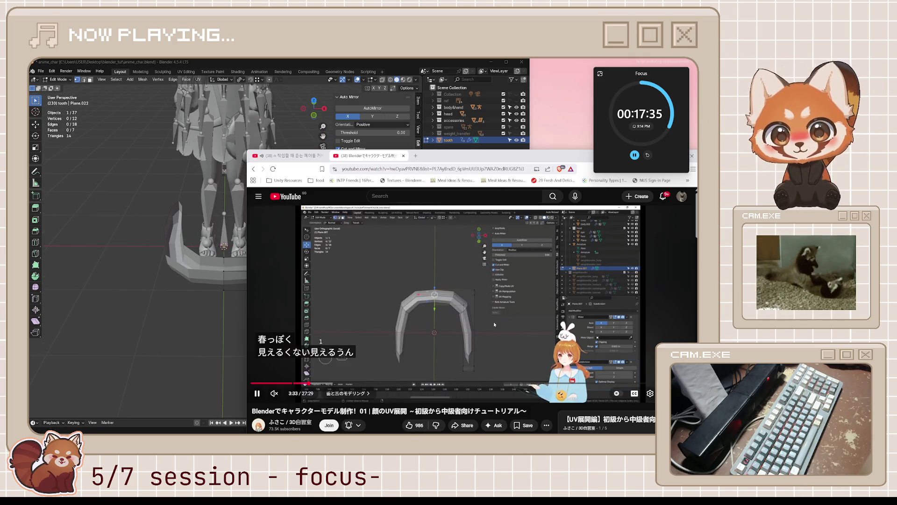
left_click(493, 321)
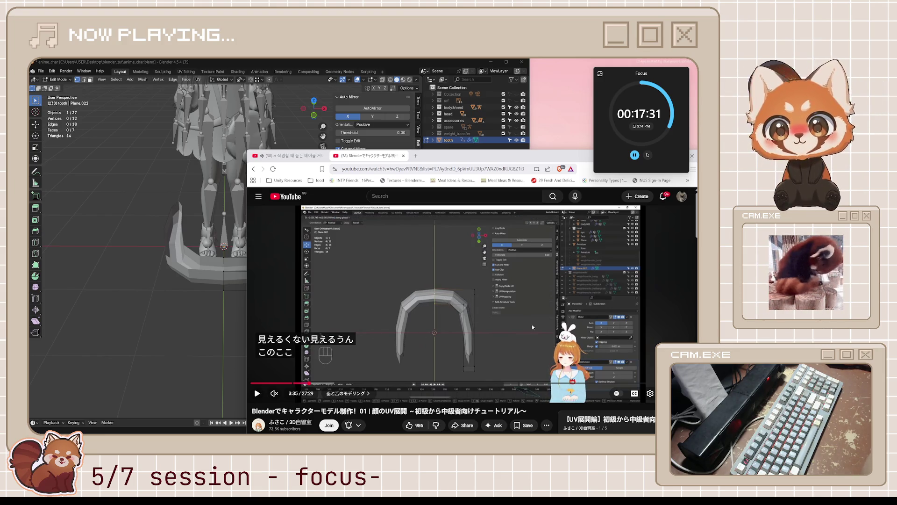
key("space")
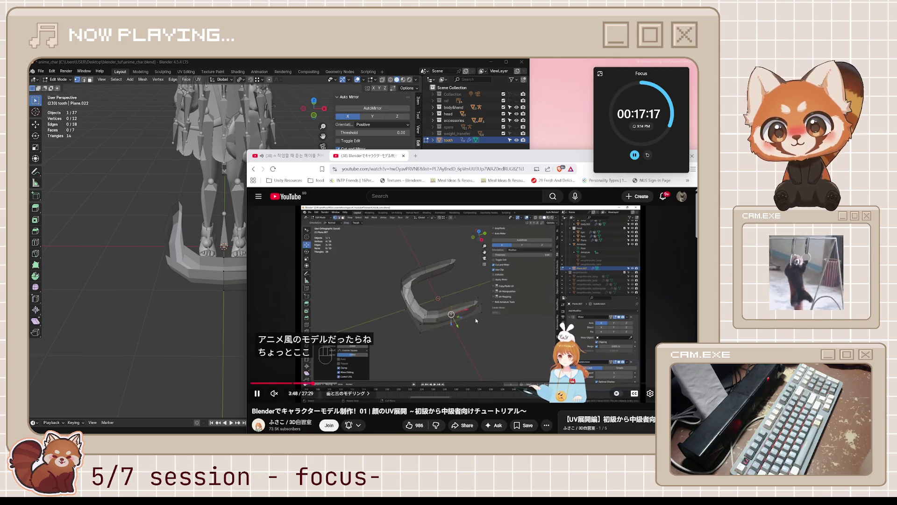
left_click(475, 318)
Step: Add a centred loop cut around the tooth band with Ctrl+R
mouse_move(187, 280)
middle_mouse_down()
mouse_move(150, 264)
mouse_move(262, 262)
mouse_move(271, 249)
mouse_move(235, 209)
middle_mouse_up()
key("ctrl+r")
left_click(283, 263)
right_click(283, 263)
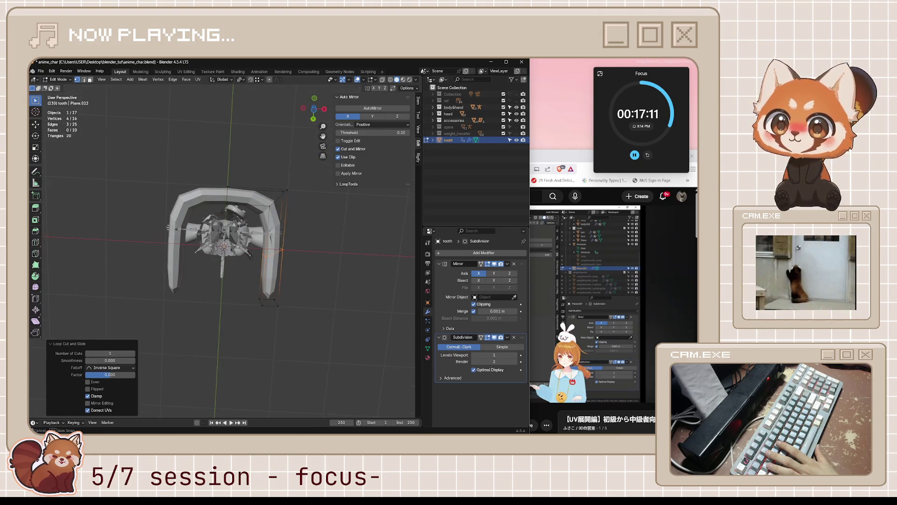
Step: Select the whole tooth mesh and raise it along Z above the character
middle_click_drag(289, 261, 284, 294)
key("a")
key("g")
key("z")
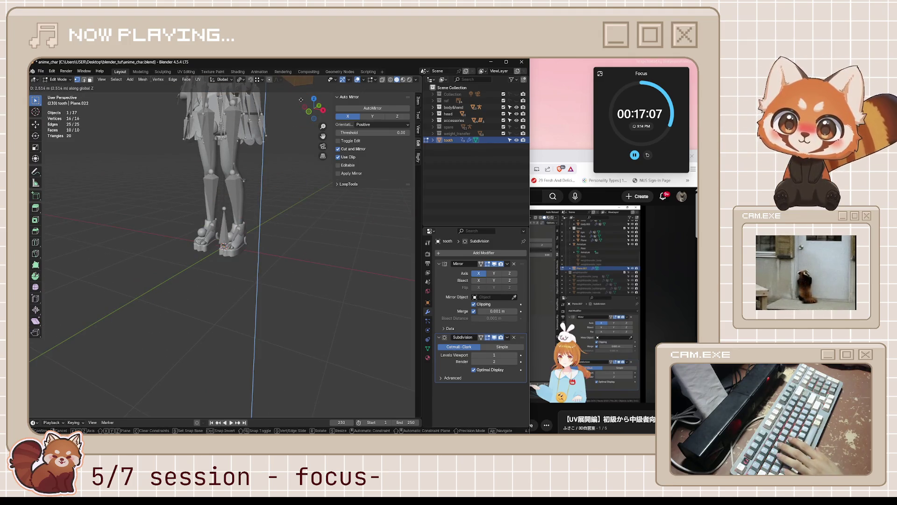
left_click(311, 270)
scroll(311, 270, "down", 3)
key("g")
key("z")
left_click(299, 219)
Step: Adjust the tooth's vertical position once more, then deselect the mesh
mouse_move(299, 219)
middle_mouse_down()
mouse_move(287, 200)
mouse_move(259, 293)
middle_mouse_up()
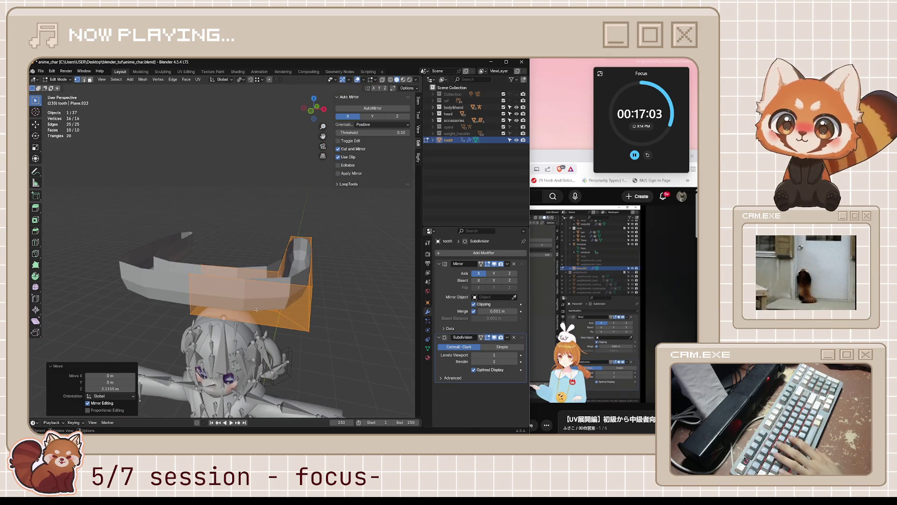
key("g")
key("z")
mouse_move(272, 207)
middle_mouse_down()
mouse_move(266, 224)
mouse_move(255, 199)
middle_mouse_up()
left_click(255, 199)
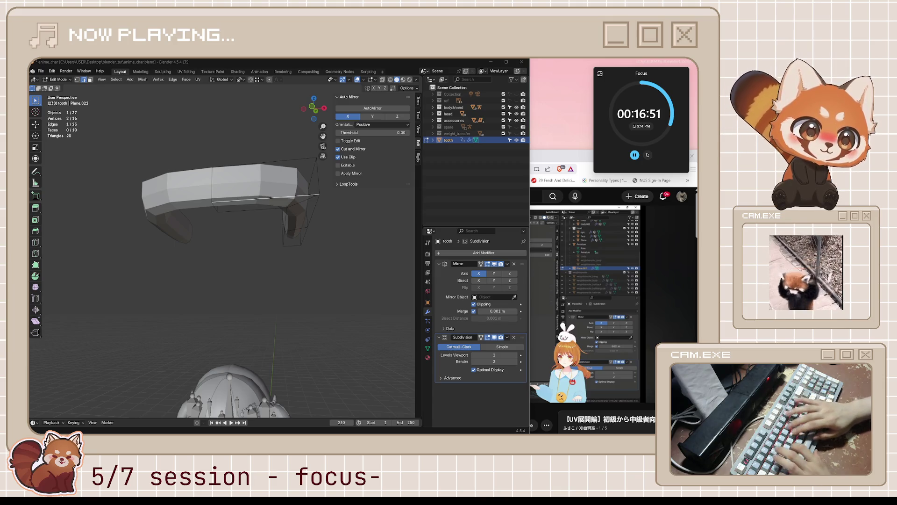
Step: Edge-slide the new loop to a 0.657 factor and save anime_char.blend
mouse_move(414, 425)
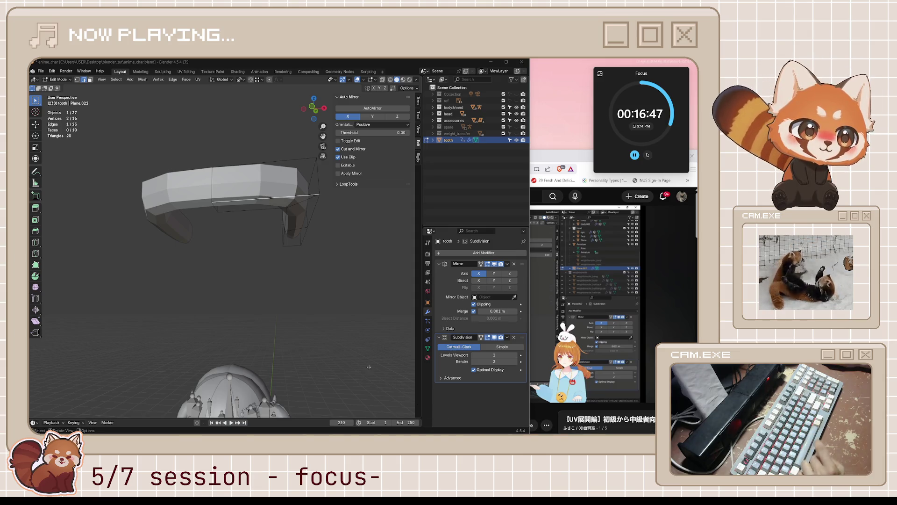
mouse_move(235, 193)
middle_mouse_down()
mouse_move(231, 180)
mouse_move(241, 215)
mouse_move(234, 192)
mouse_move(229, 215)
mouse_move(271, 225)
middle_mouse_up()
key("g")
key("g")
left_click(230, 173)
key("ctrl+s")
scroll(273, 273, "down", 4)
middle_click_drag(273, 274, 281, 254)
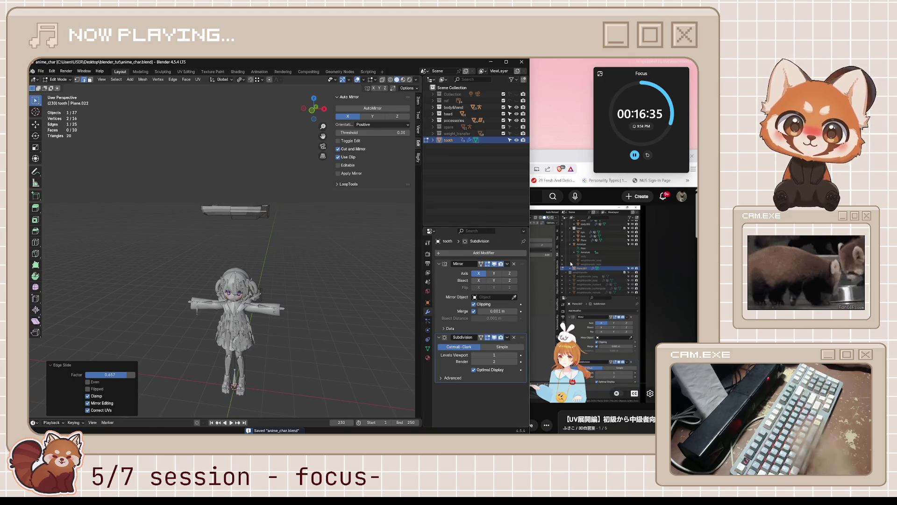
Step: Watch the tutorial's tooth-shaping section, then orbit to a near-front view of the tooth
left_click(514, 327)
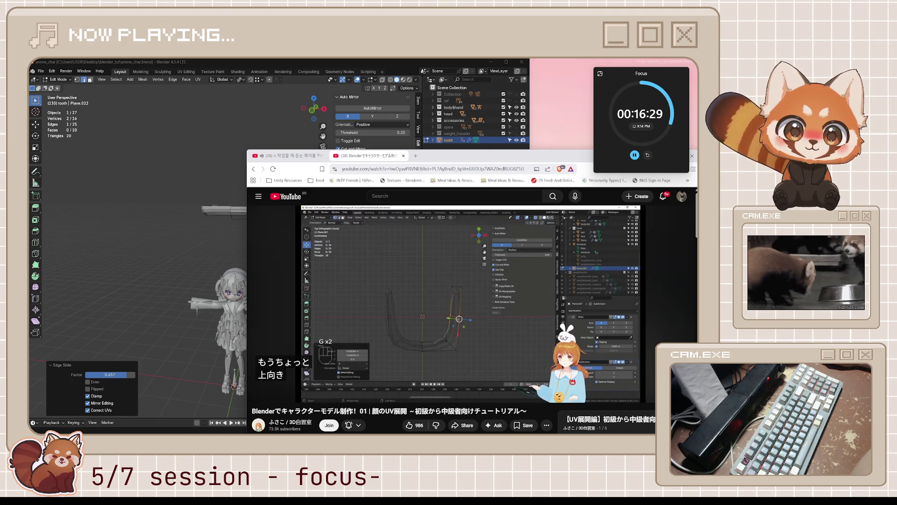
mouse_move(480, 293)
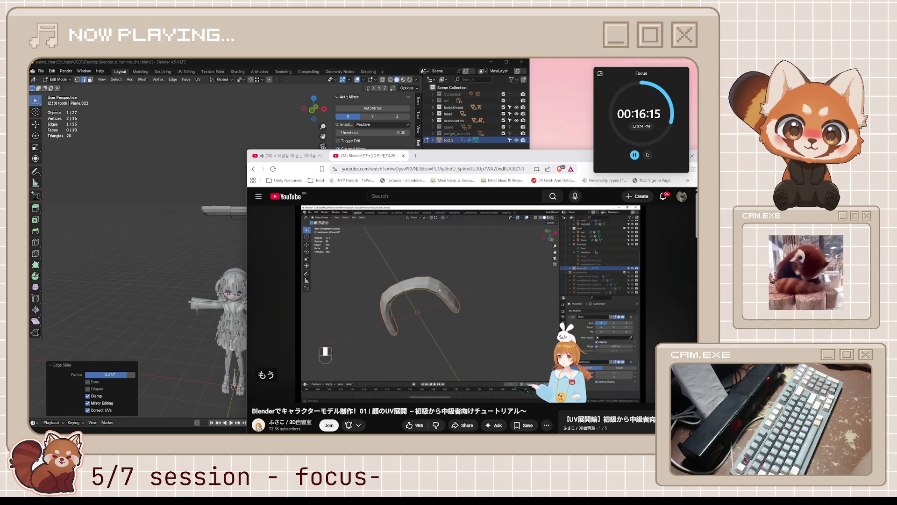
left_click(447, 336)
middle_click_drag(211, 262, 202, 279)
mouse_move(266, 284)
middle_mouse_down()
mouse_move(318, 310)
mouse_move(335, 306)
middle_mouse_up()
middle_click_drag(308, 257, 328, 317)
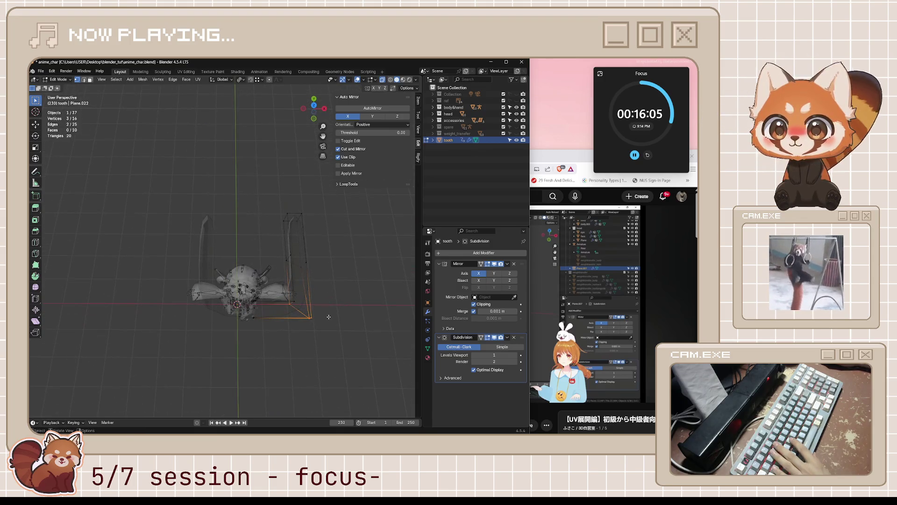
Step: Move the four selected tooth vertices along X and save the file
left_click(291, 301, "shift")
key("g")
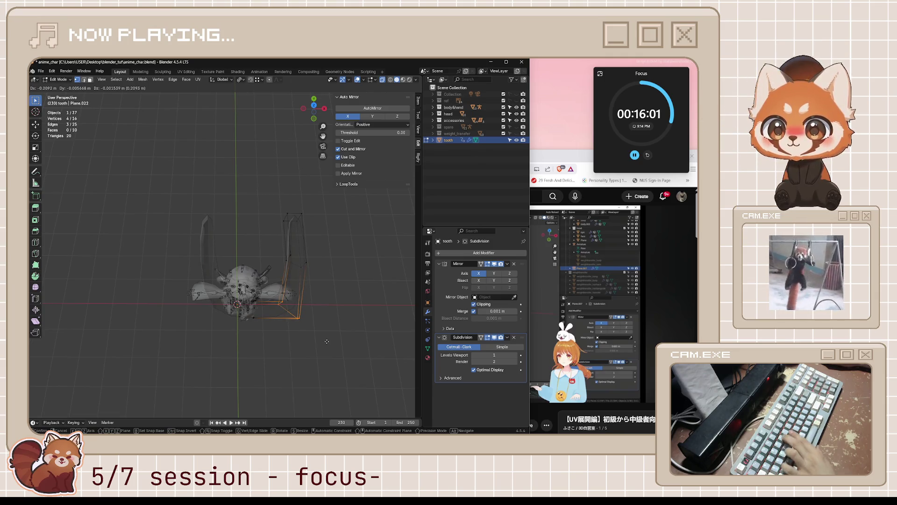
key("x")
left_click(327, 340)
key("Tab")
mouse_move(327, 340)
middle_mouse_down()
mouse_move(346, 288)
mouse_move(350, 319)
mouse_move(306, 328)
middle_mouse_up()
key("ctrl+s")
Step: With X-ray on, shift the tooth's end vertices along Y, then resume the tutorial
key("Tab")
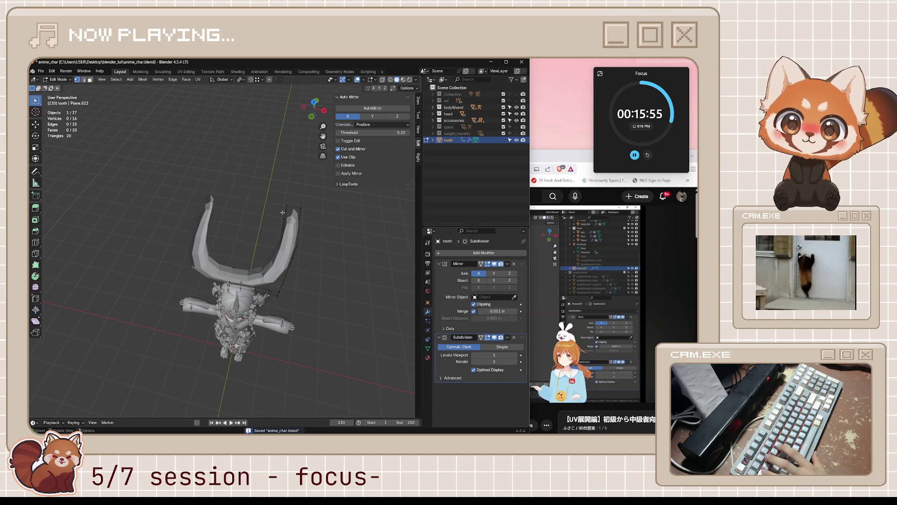
key("alt+z")
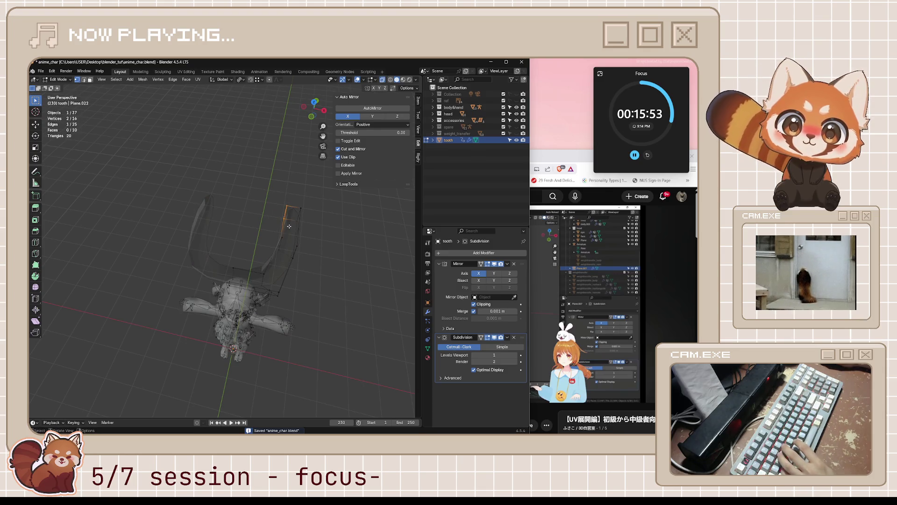
key("g")
key("y")
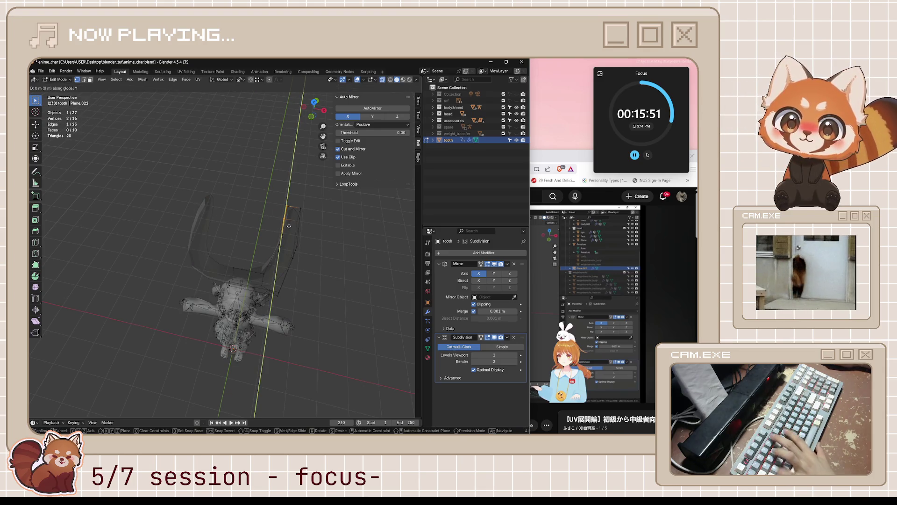
left_click(274, 279)
key("alt+a")
key("alt+Tab")
left_click(512, 290)
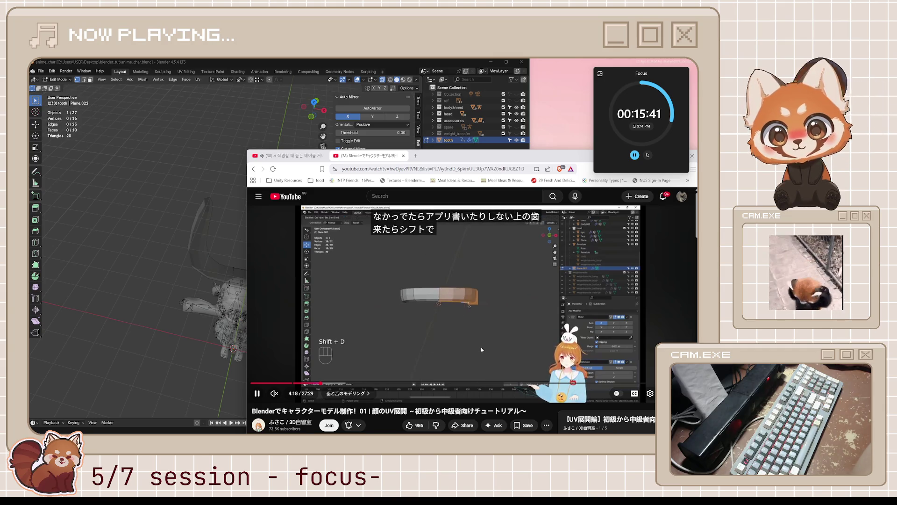
Step: Play the tutorial from about 4:11 to 4:30 on duplicating the teeth, then return to Blender
left_click(481, 336)
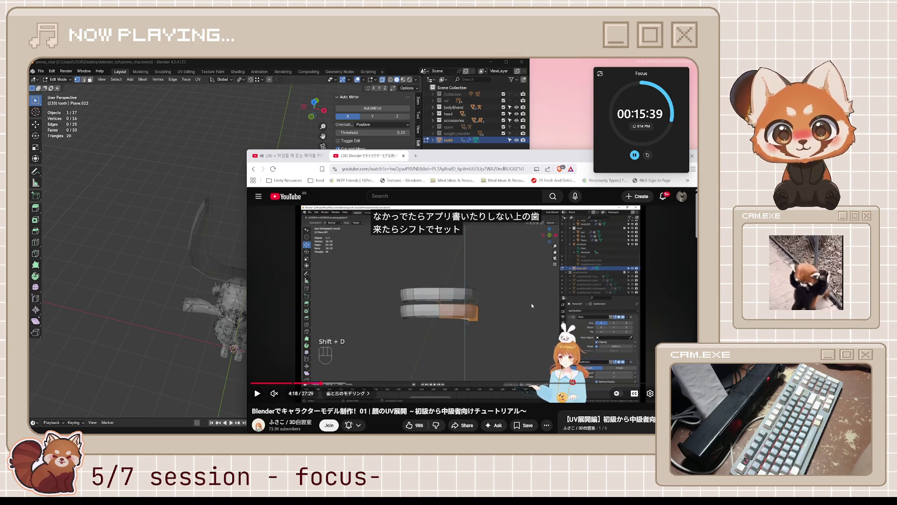
left_click(531, 306)
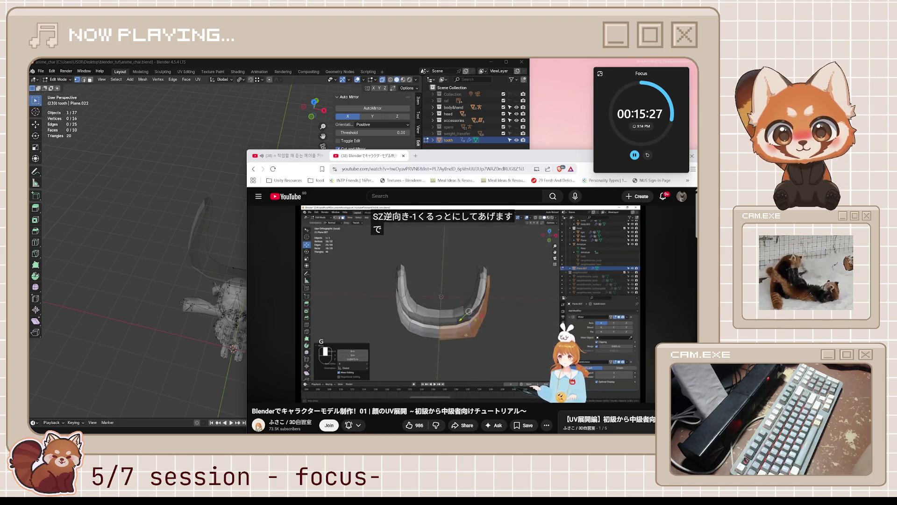
left_click(467, 314)
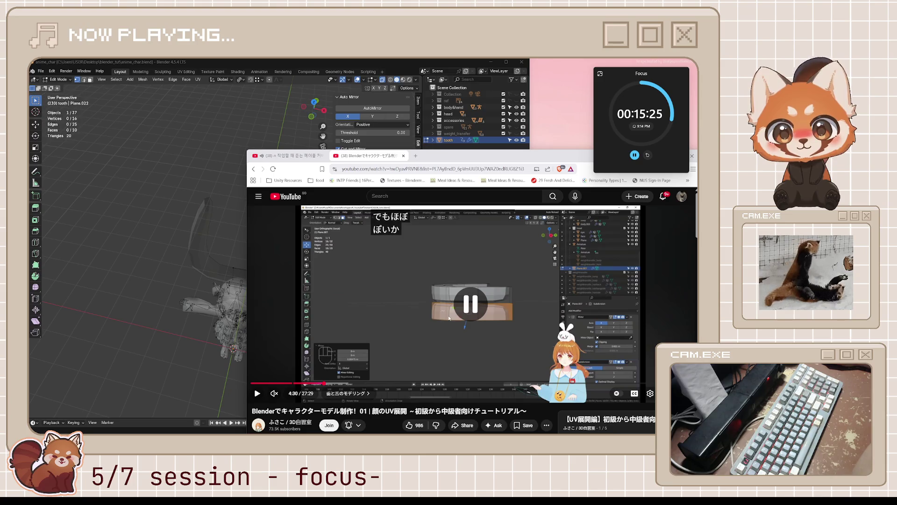
left_click(175, 287)
mouse_move(175, 287)
middle_mouse_down()
mouse_move(324, 207)
mouse_move(330, 231)
middle_mouse_up()
Step: Duplicate the tooth as tooth.001 and move the copy down along Z
key("Tab")
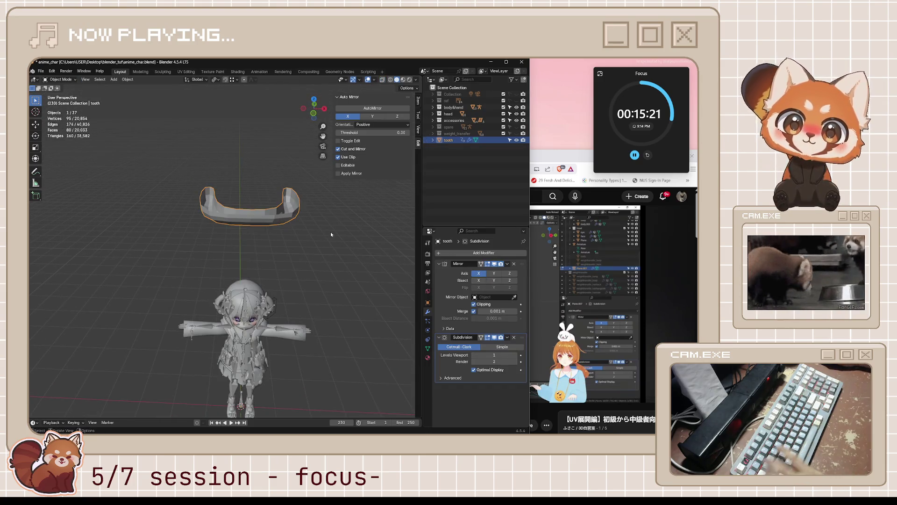
key("Tab")
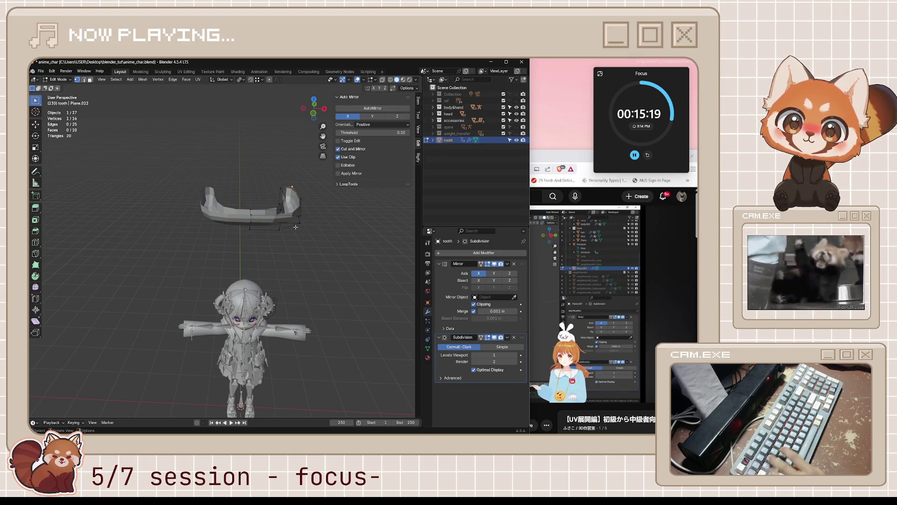
key("Tab")
key("shift+d")
key("z")
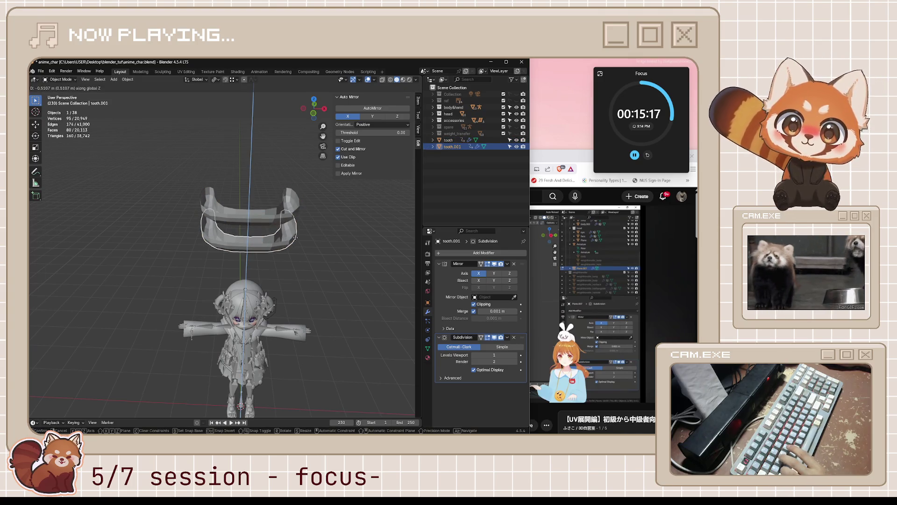
left_click(295, 239)
mouse_move(295, 238)
middle_mouse_down()
mouse_move(299, 226)
mouse_move(292, 259)
middle_mouse_up()
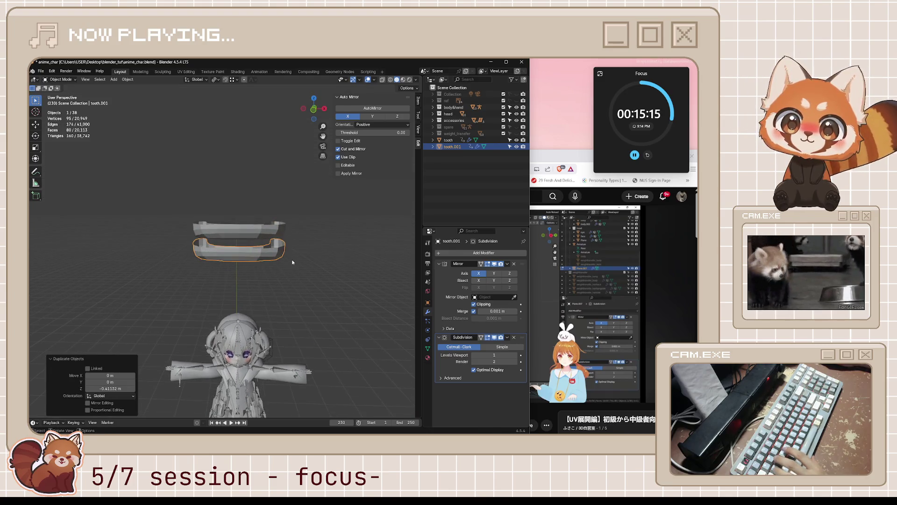
scroll(292, 260, "up", 2)
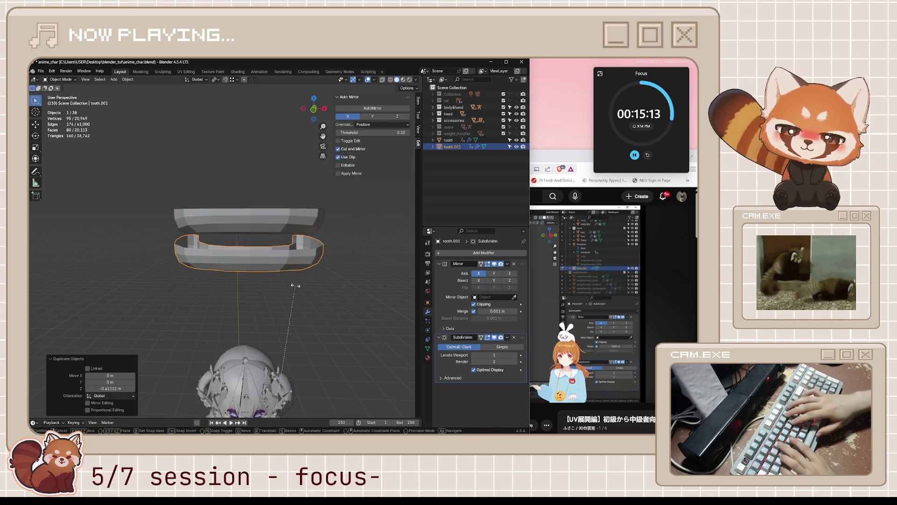
Step: Try rotating the copy 90 then 80 degrees around Z, then cancel the rotation
key("r")
key("z")
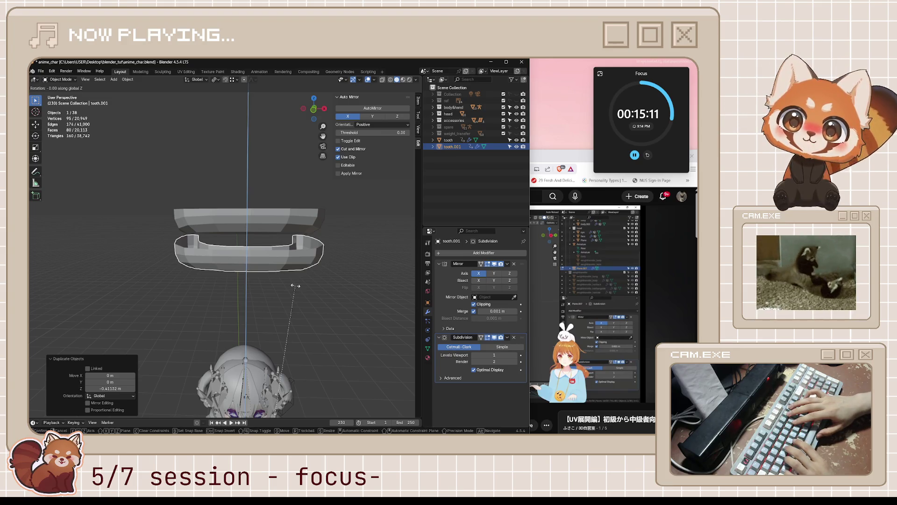
type("90")
key("BackSpace")
key("BackSpace")
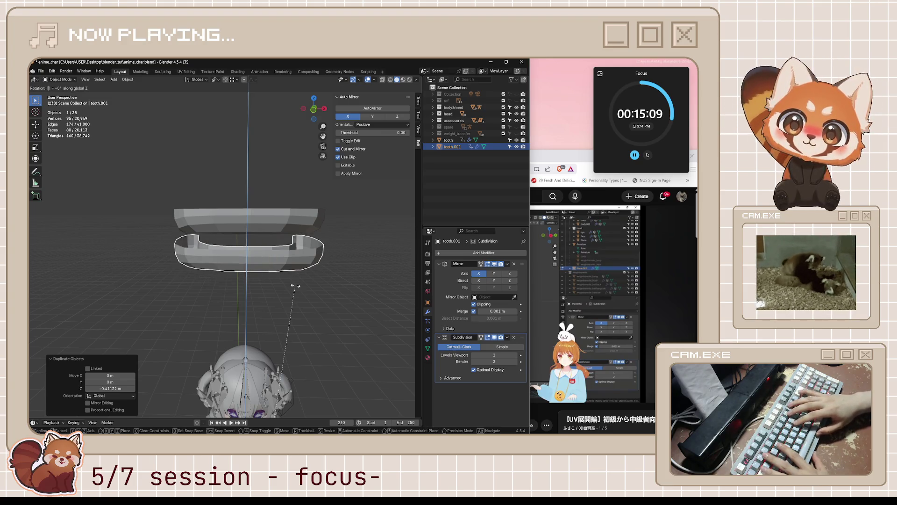
type("80")
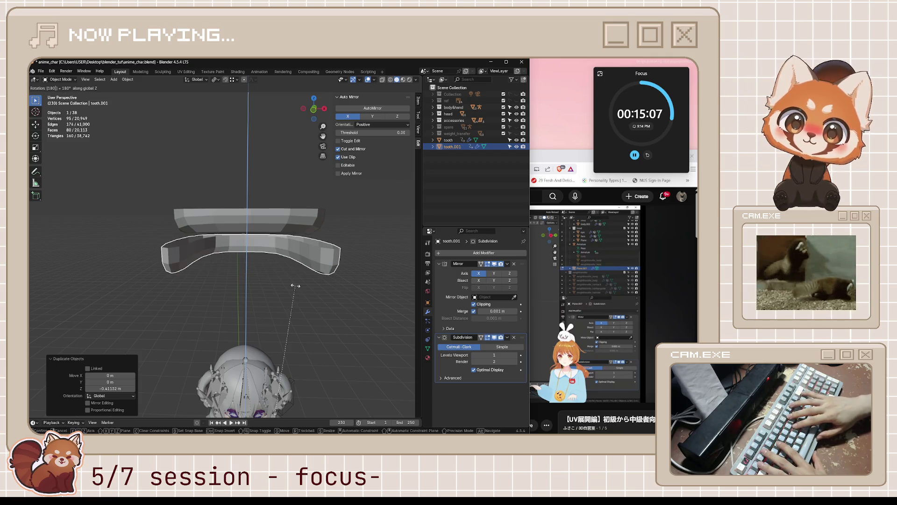
key("BackSpace")
key("BackSpace")
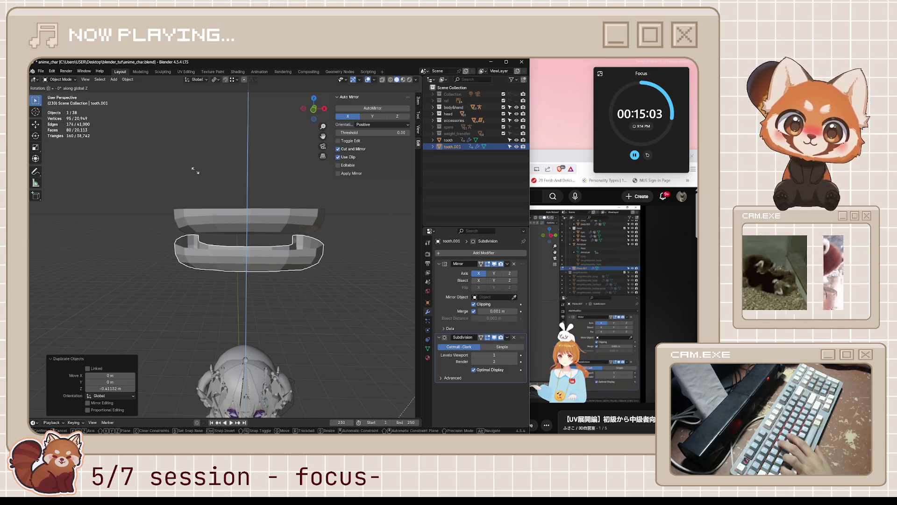
key("Return")
Step: Rewind the tutorial ten seconds to review the flip, then return to Blender
key("alt+Tab")
left_click(491, 303)
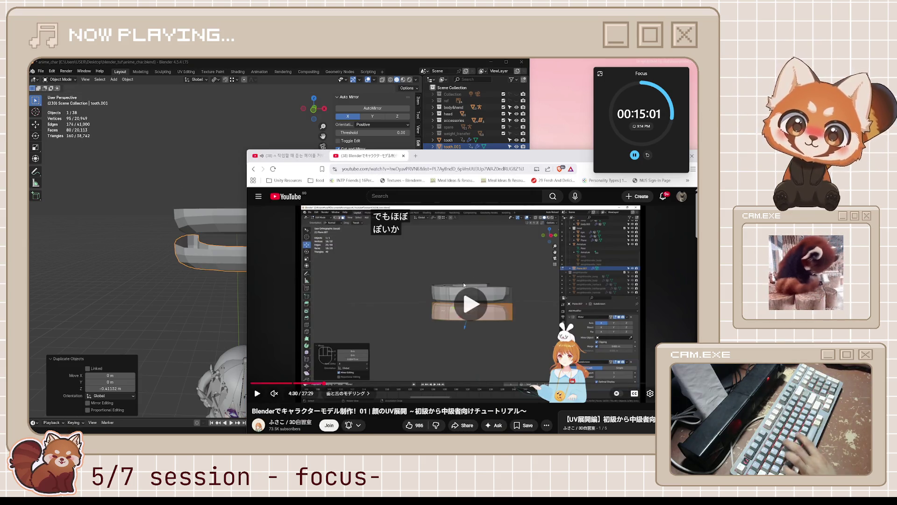
key("Left")
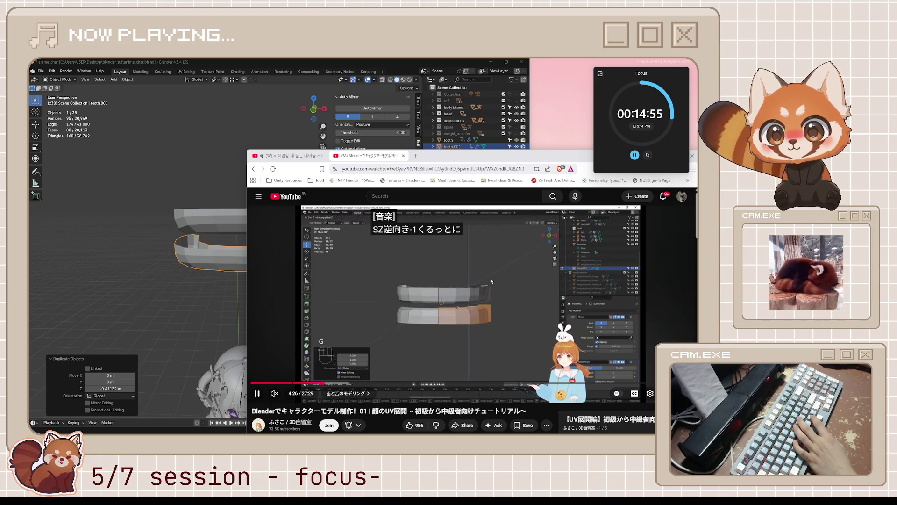
key("space")
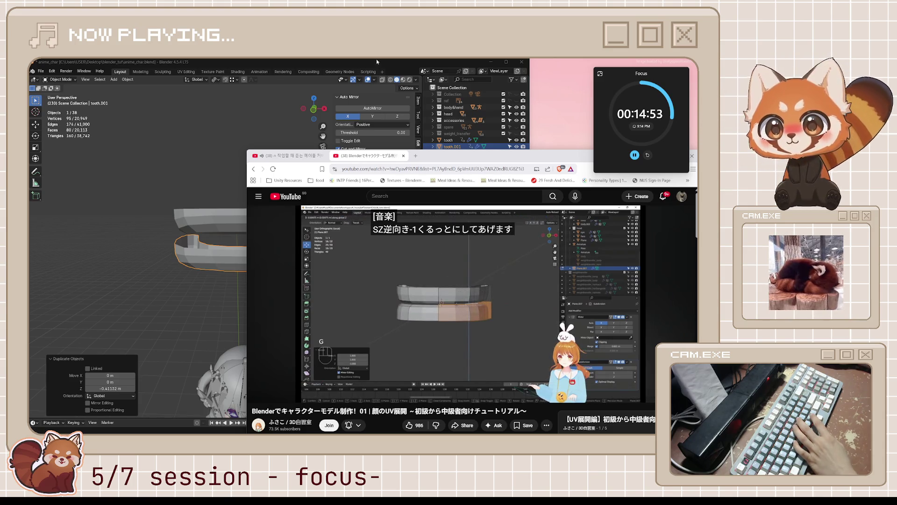
left_click(378, 68)
Step: Flip the copy with a Z scale of -1 and place it just under the upper tooth
key("s")
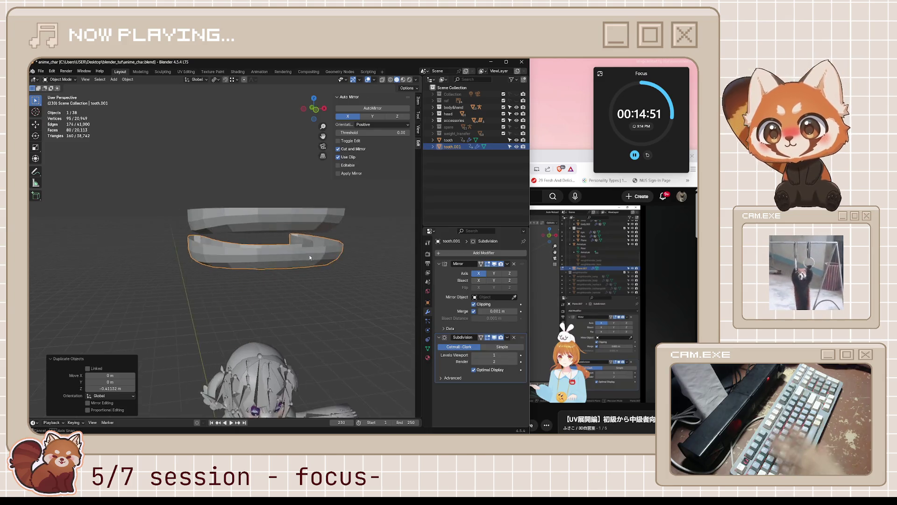
type("z-1")
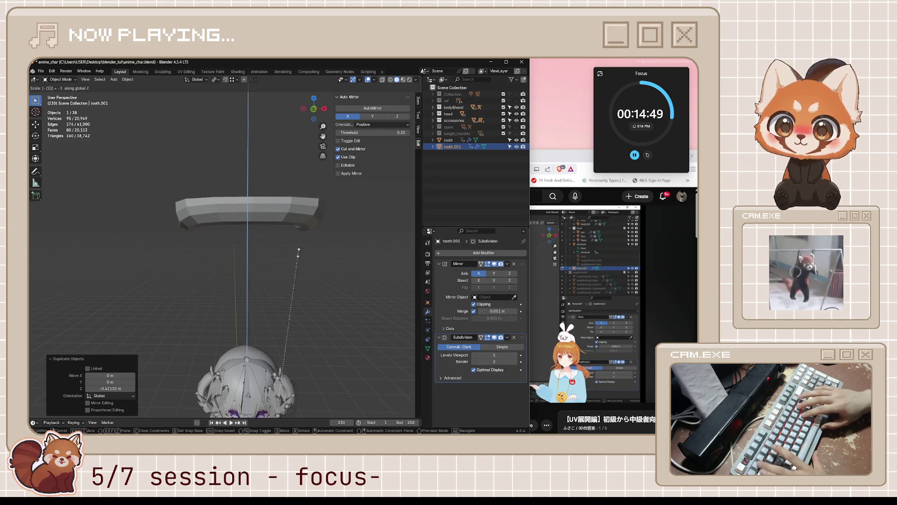
key("Return")
scroll(298, 251, "down", 6)
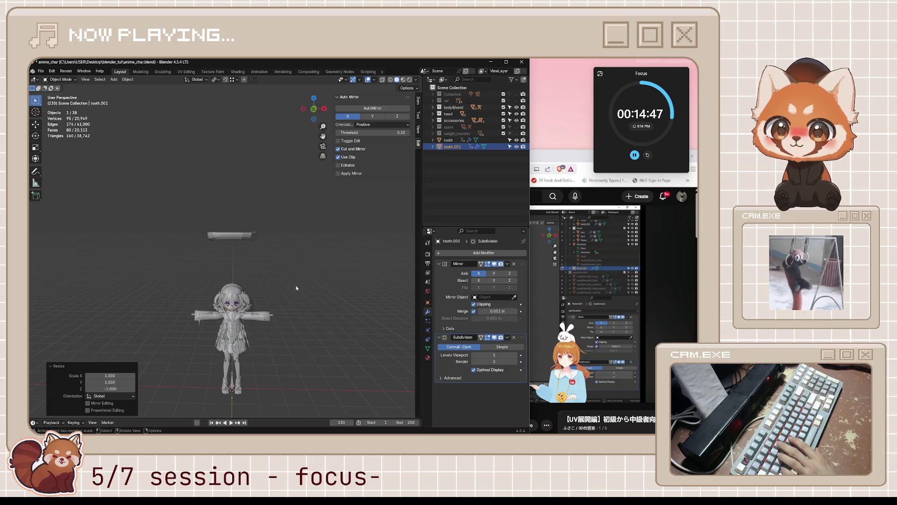
key("g")
key("z")
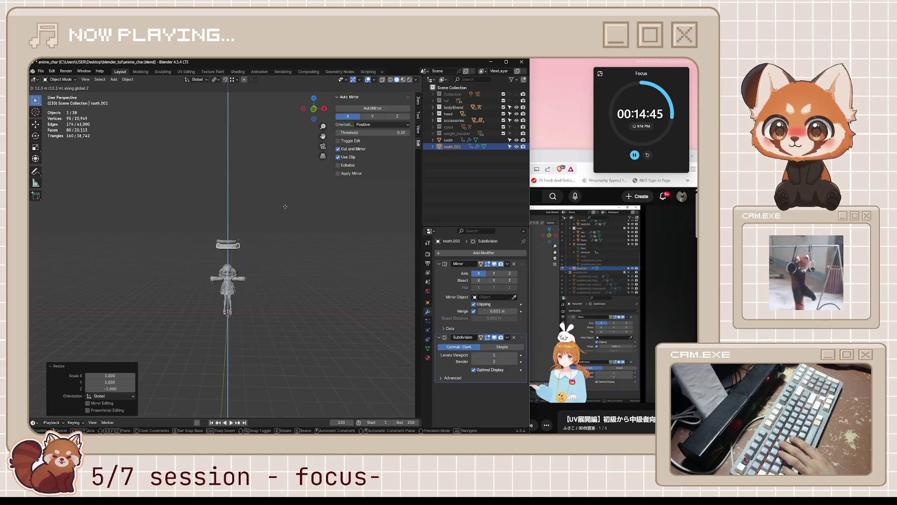
left_click(285, 207)
Step: Inspect both teeth from a new angle and resume the tutorial video
scroll(289, 224, "up", 6)
middle_click_drag(299, 234, 418, 258)
left_click(573, 155)
left_click(525, 249)
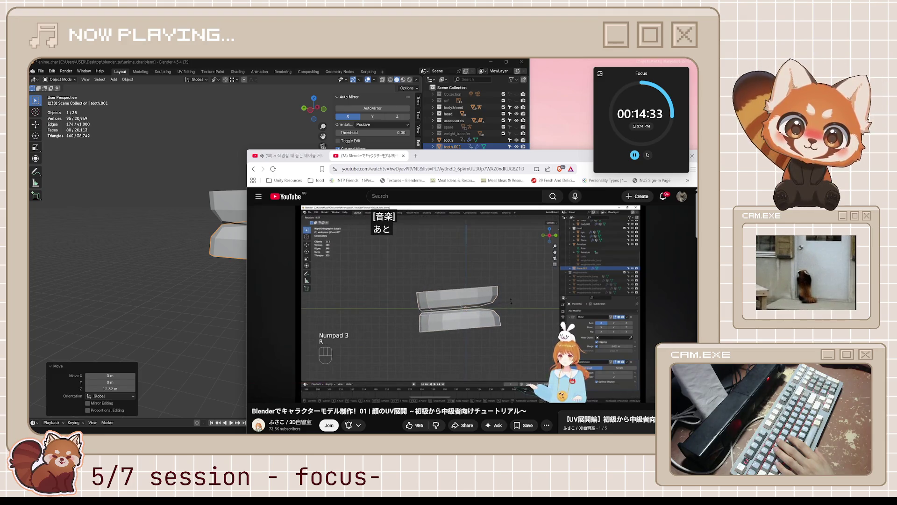
Step: Select the upper tooth and enter Edit Mode in a see-through right-side view
left_click(166, 250)
middle_click_drag(166, 250, 160, 250)
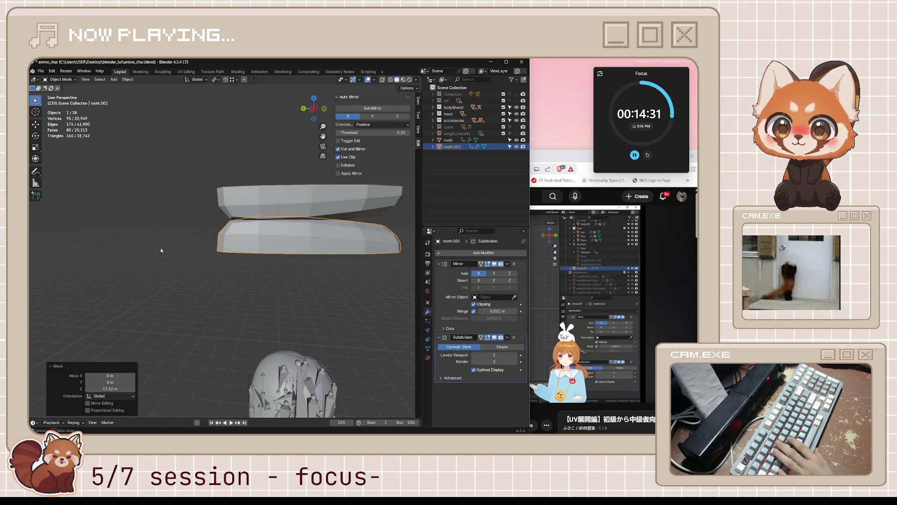
left_click(336, 206)
mouse_move(372, 231)
middle_mouse_down()
mouse_move(321, 232)
mouse_move(285, 255)
mouse_move(263, 249)
mouse_move(323, 245)
middle_mouse_up()
key("Tab")
key("KP_3")
left_click_drag(220, 197, 366, 219)
key("alt+z")
Step: Move a selected face of the upper tooth along the Z axis
left_click_drag(216, 194, 350, 232)
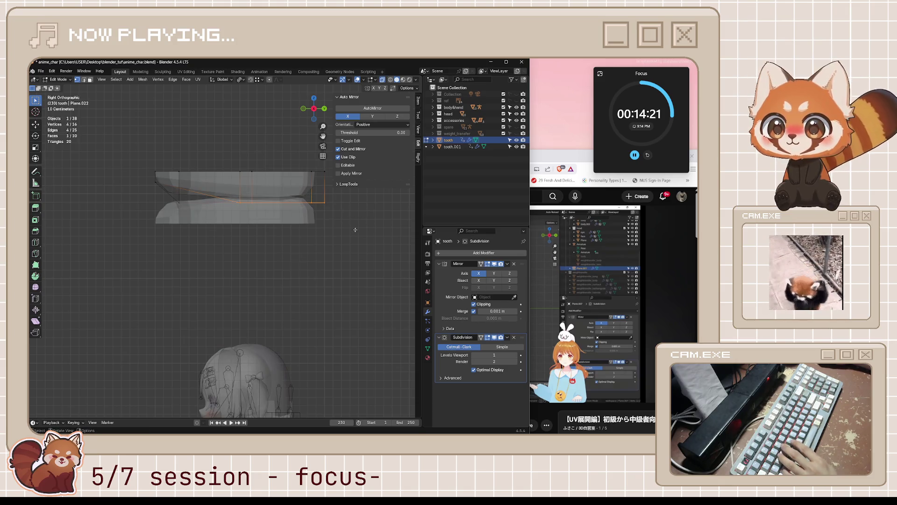
key("g")
key("g")
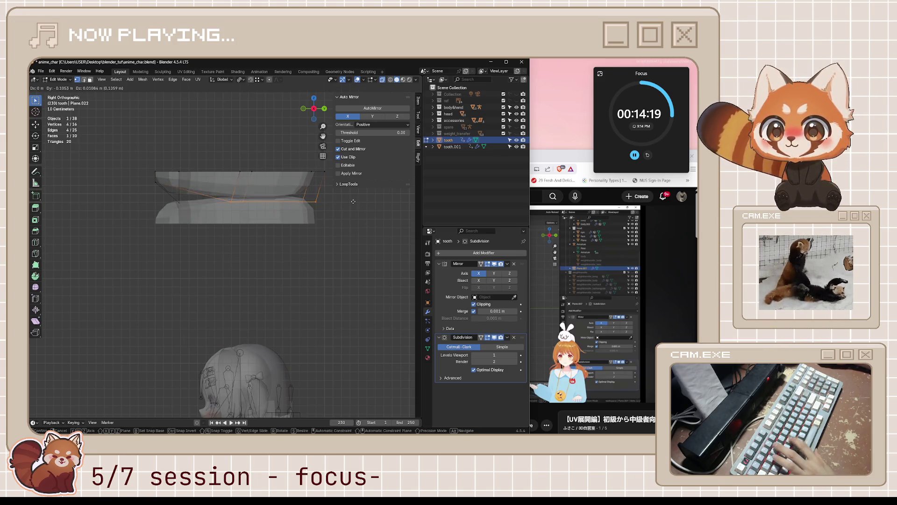
key("Escape")
key("g")
key("z")
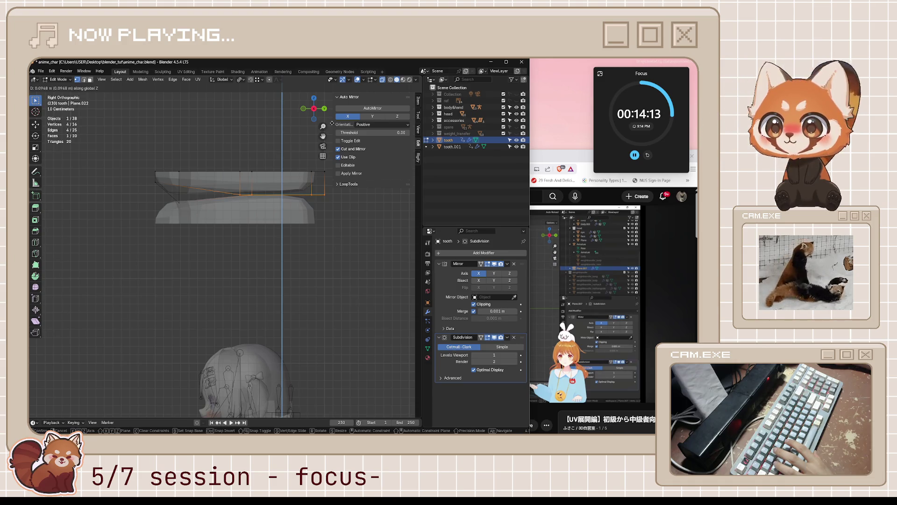
left_click(332, 123)
Step: Select the lower tooth, tooth.001, and move one of its faces along Z
mouse_move(332, 123)
middle_mouse_down()
mouse_move(267, 190)
mouse_move(265, 246)
middle_mouse_up()
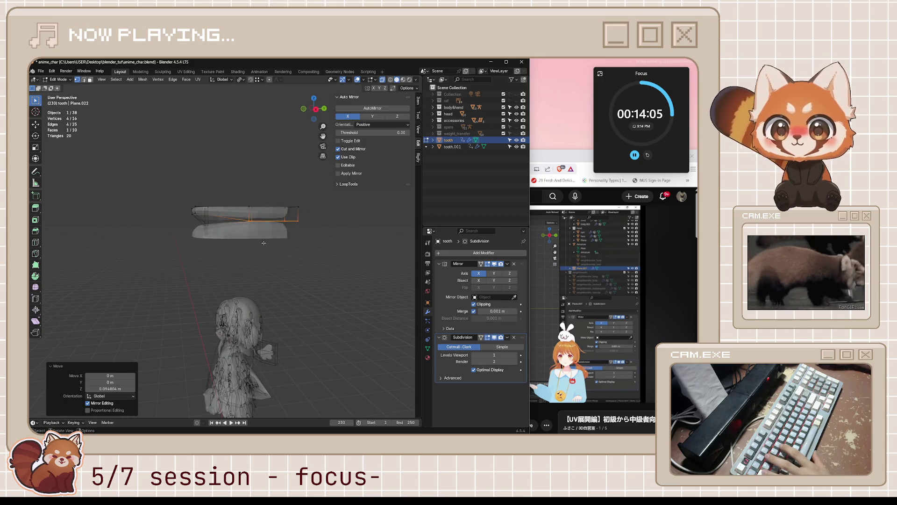
key("KP_3")
scroll(281, 210, "up", 4)
key("Tab")
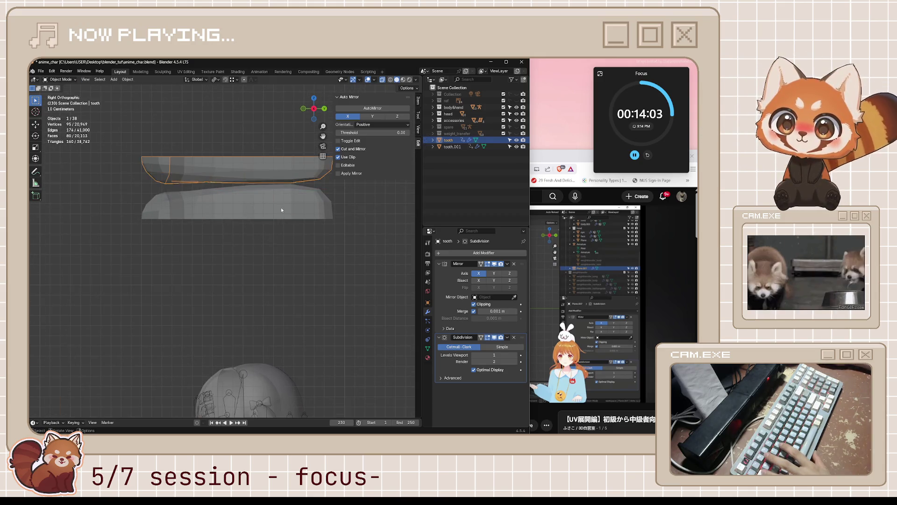
left_click(281, 210)
key("Tab")
left_click_drag(297, 164, 356, 206)
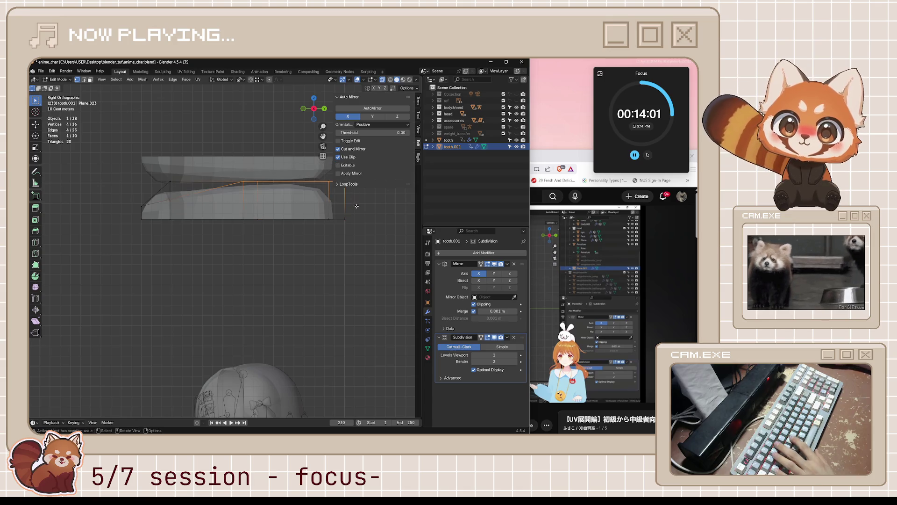
key("g")
key("z")
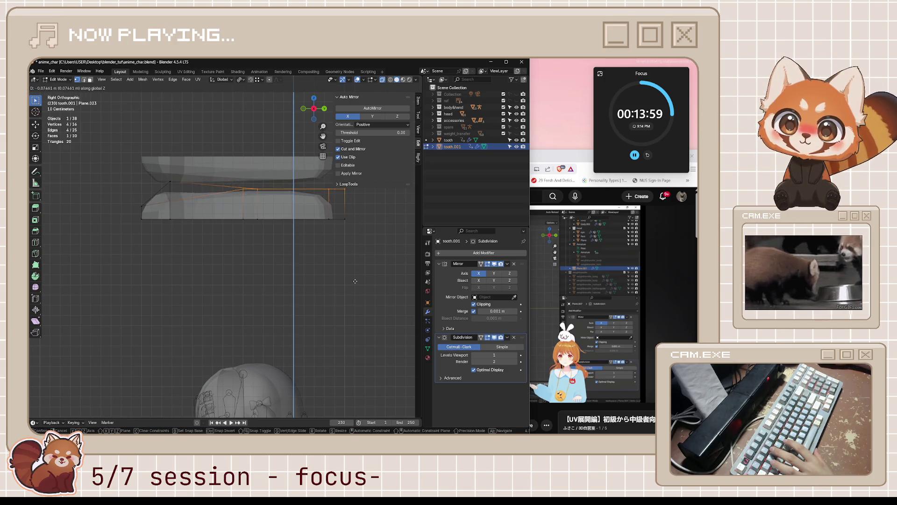
left_click(355, 263)
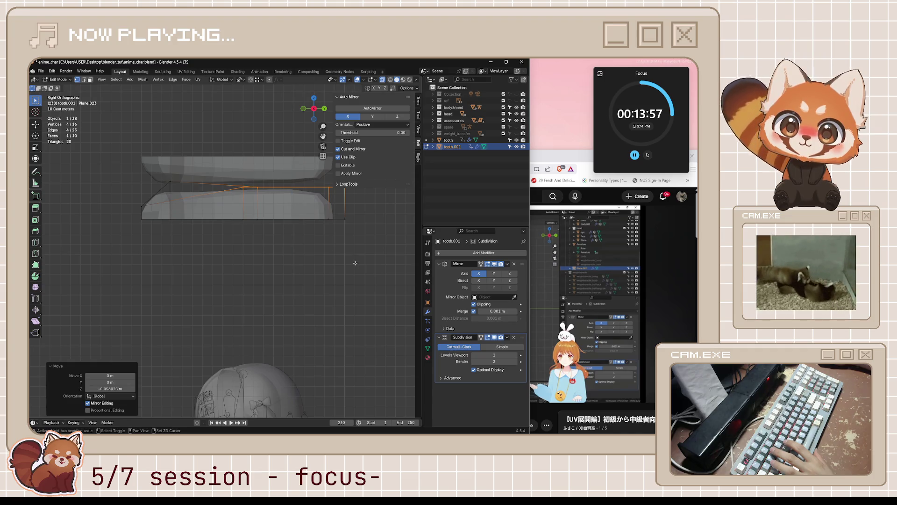
Step: Raise the whole lower tooth mesh toward the upper tooth, then select its four top-edge vertices
key("a")
key("g")
key("z")
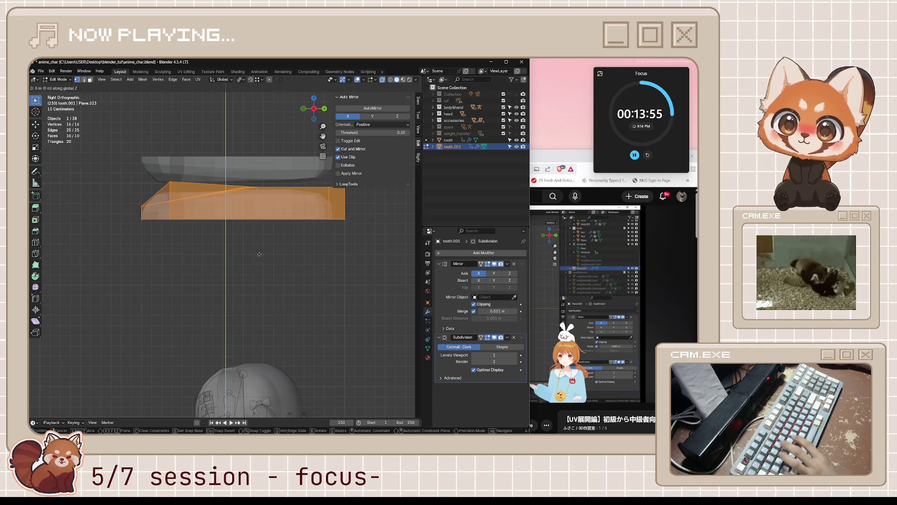
left_click(282, 241)
key("alt+a")
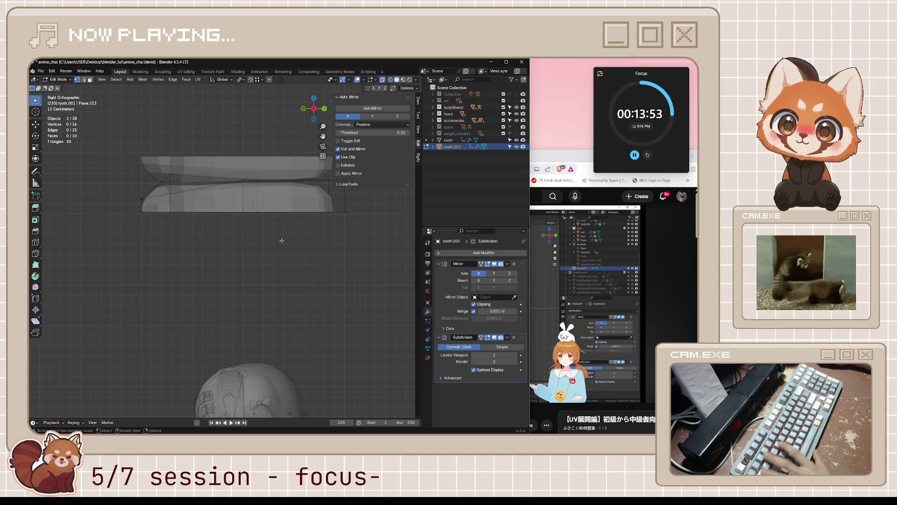
mouse_move(221, 158)
left_mouse_down()
mouse_move(382, 196)
mouse_move(382, 204)
left_mouse_up()
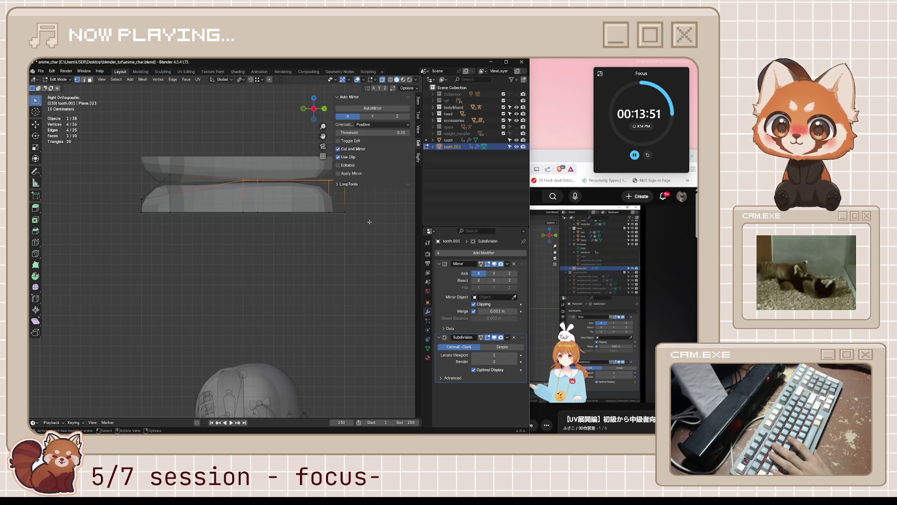
Step: Save anime_char.blend and switch back to the YouTube tutorial
key("ctrl+s")
middle_click_drag(304, 274, 285, 278)
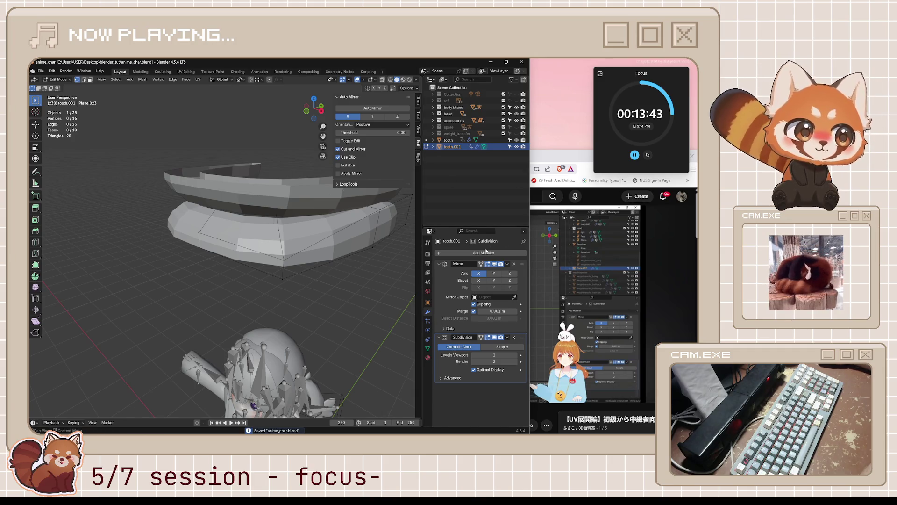
key("alt+Tab")
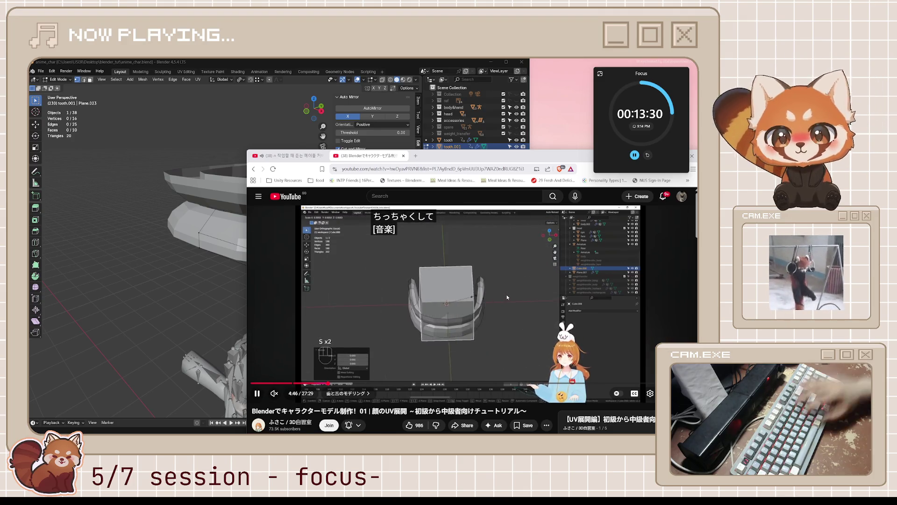
Step: Rewind the tutorial ten seconds, then pause and resume it to rewatch the tongue-cube part
key("j")
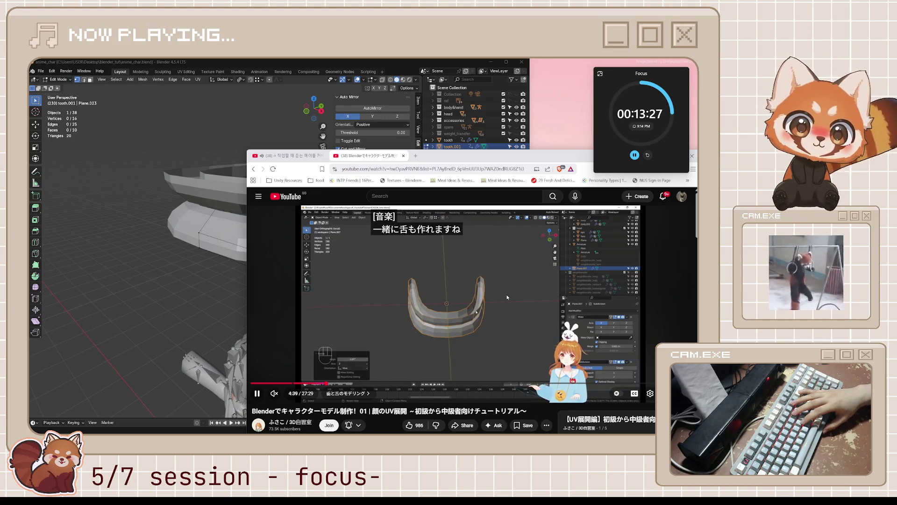
key("k")
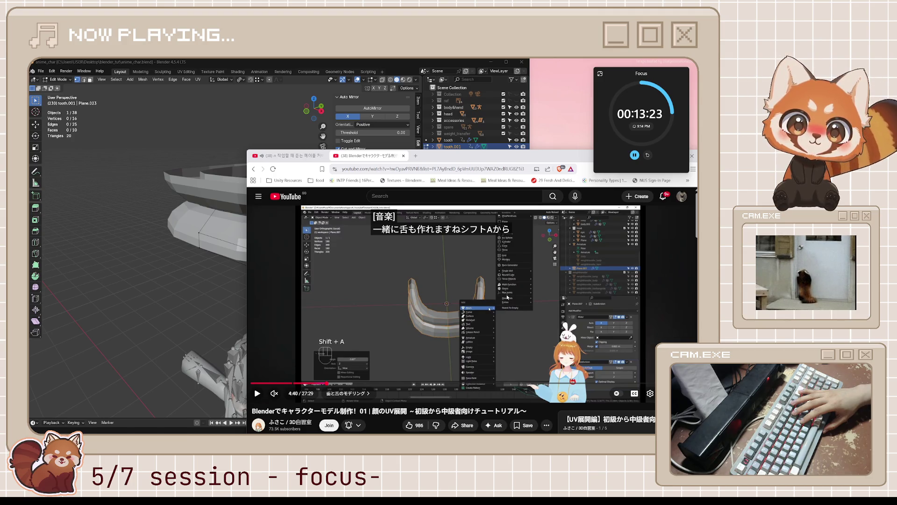
key("k")
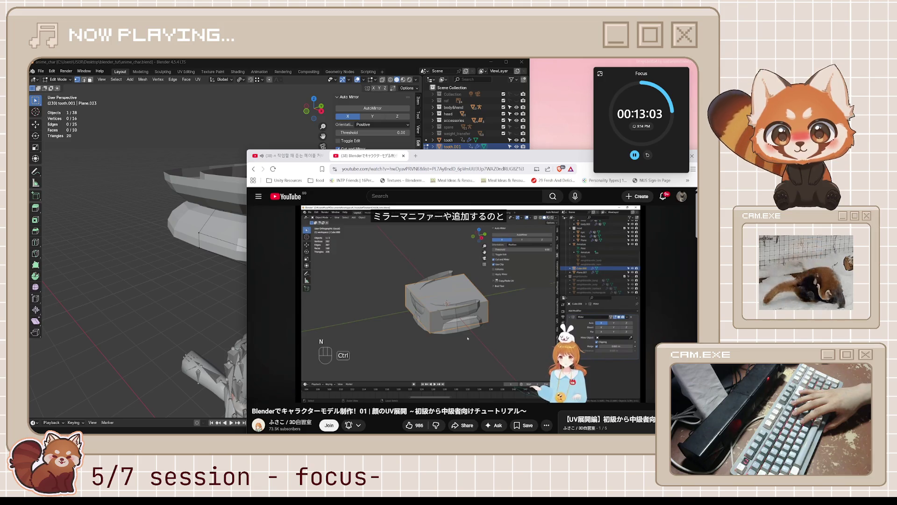
Step: Pause the video, then join tooth.001 and the upper tooth into one object with Ctrl+J
left_click(496, 357)
left_click(226, 284)
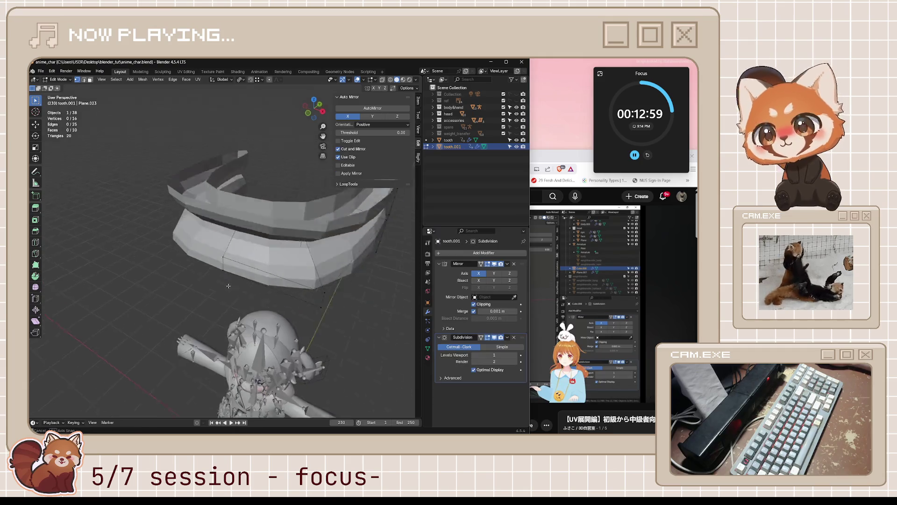
key("Tab")
key("a")
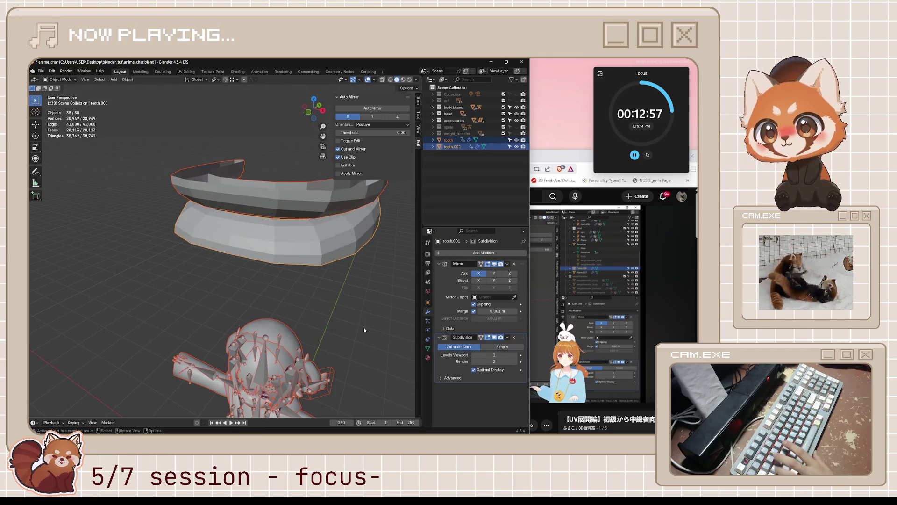
left_click(363, 312)
left_click(289, 206)
left_click(340, 248, "shift")
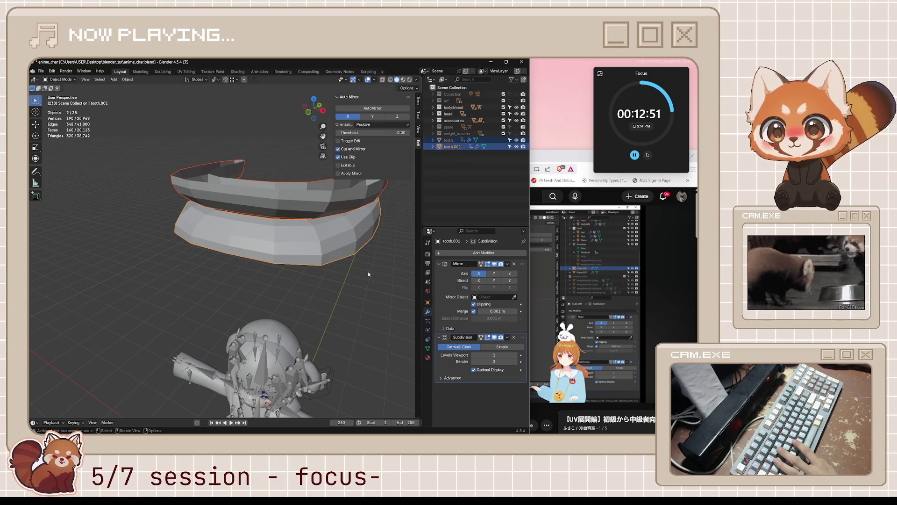
middle_click_drag(369, 271, 302, 215)
left_click(302, 215)
left_click(299, 182, "shift")
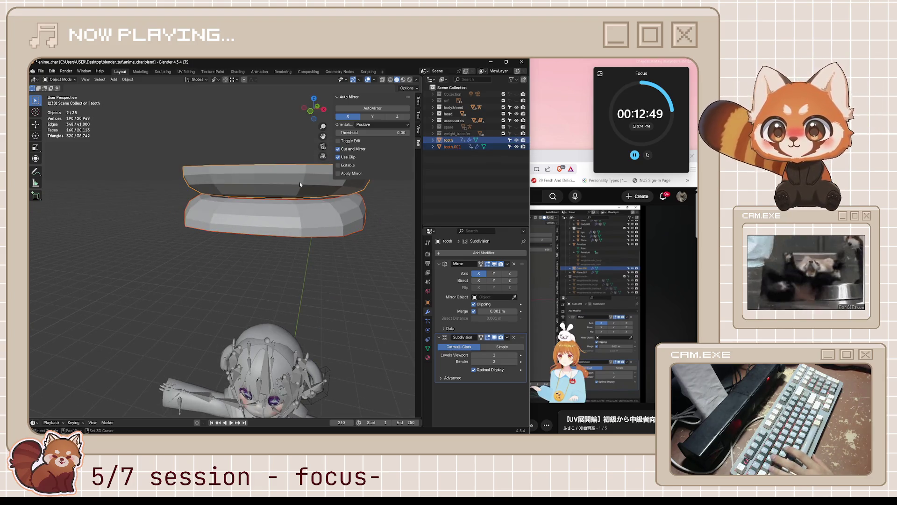
key("ctrl+j")
Step: Rename the joined object to 'teeth' in the Outliner
mouse_move(366, 232)
middle_mouse_down()
mouse_move(335, 257)
mouse_move(357, 263)
middle_mouse_up()
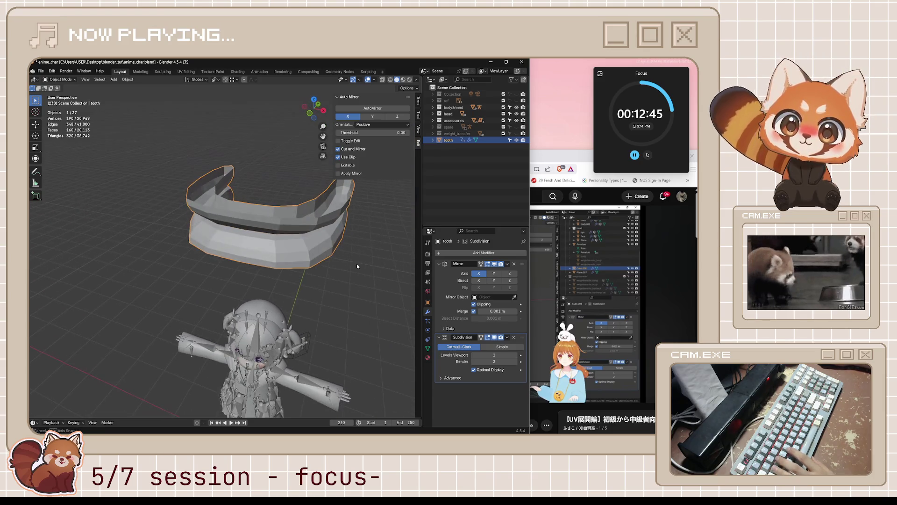
double_click(448, 140)
type("teeth")
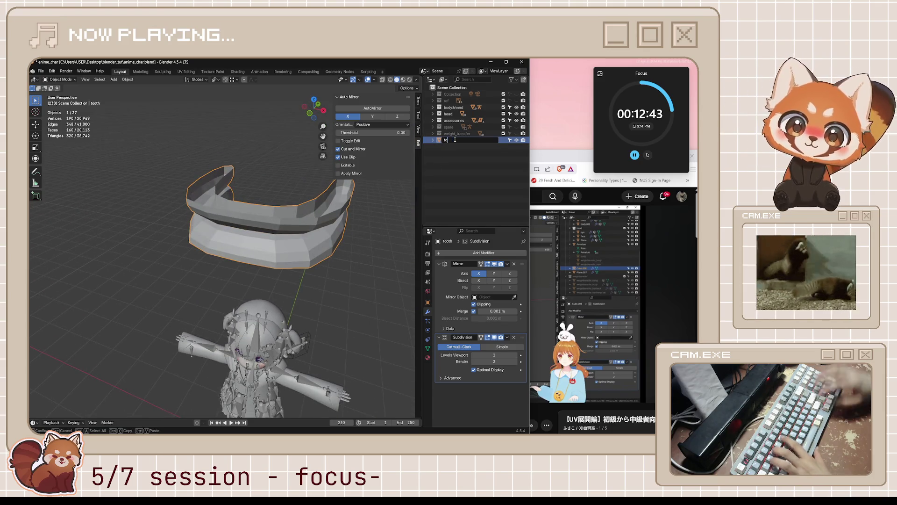
key("Return")
scroll(327, 326, "down", 3)
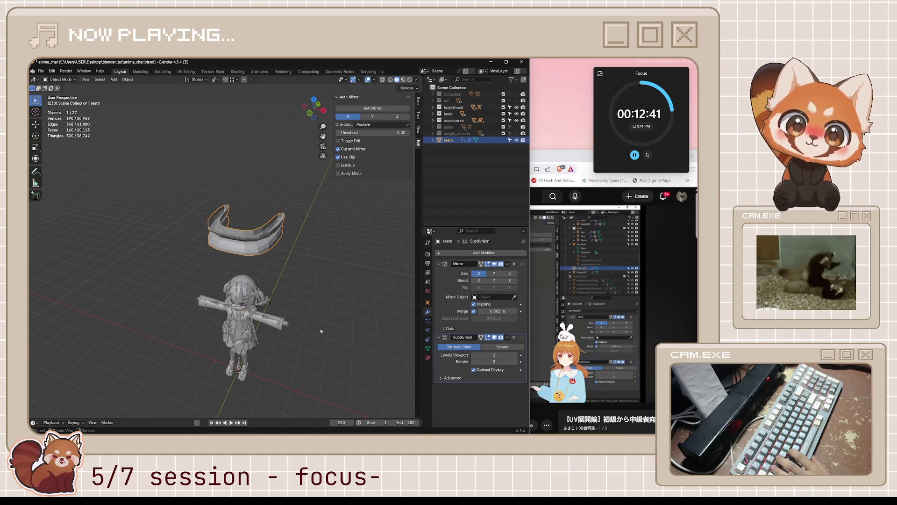
Step: Try moving the teeth along Z, then undo and cancel the move
key("g")
key("z")
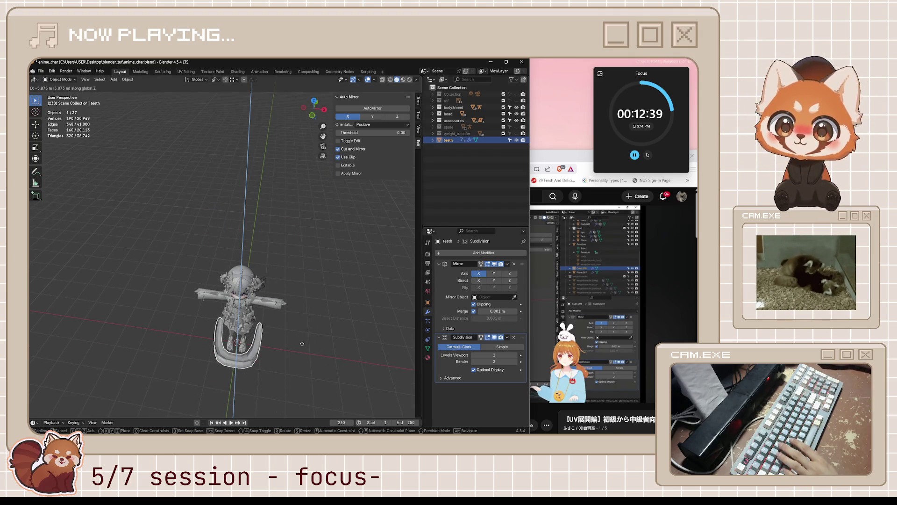
left_click(304, 334)
key("ctrl+z")
key("g")
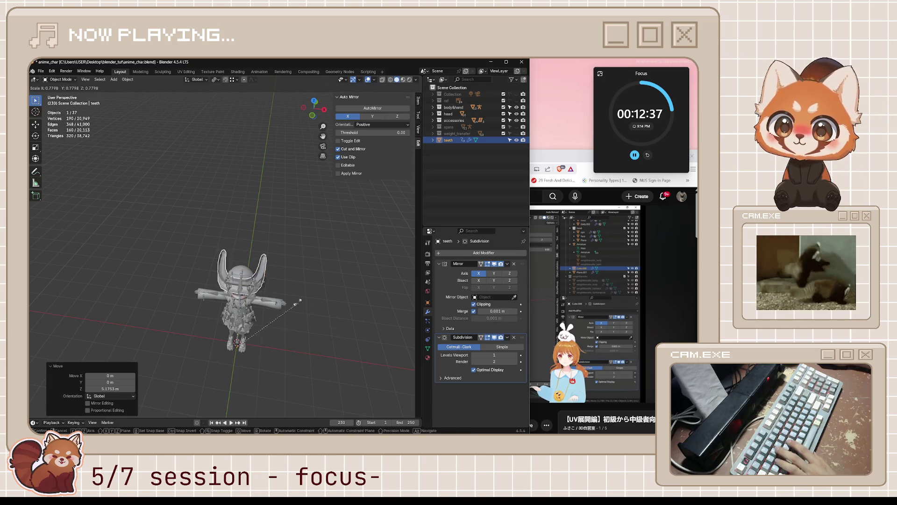
key("Escape")
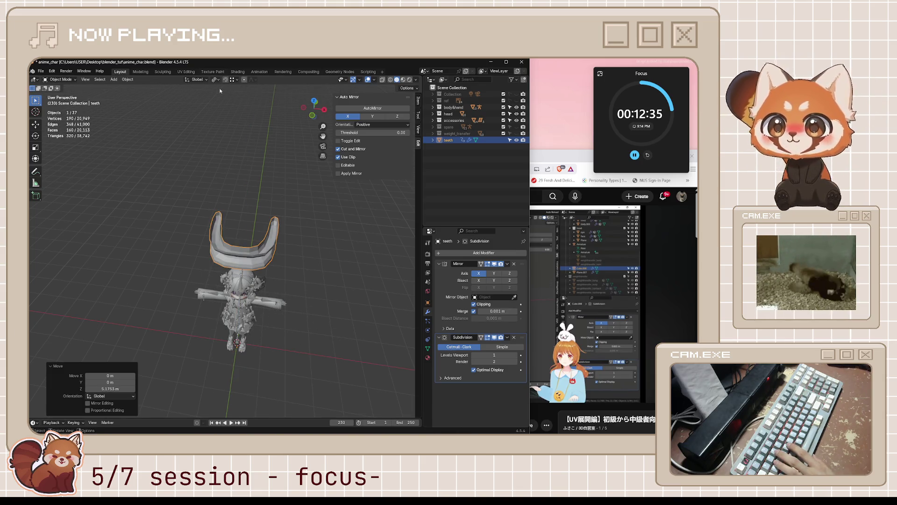
Step: Set the Transform Pivot Point to Individual Origins, after briefly trying Median Point
left_click(214, 80)
left_click(243, 119)
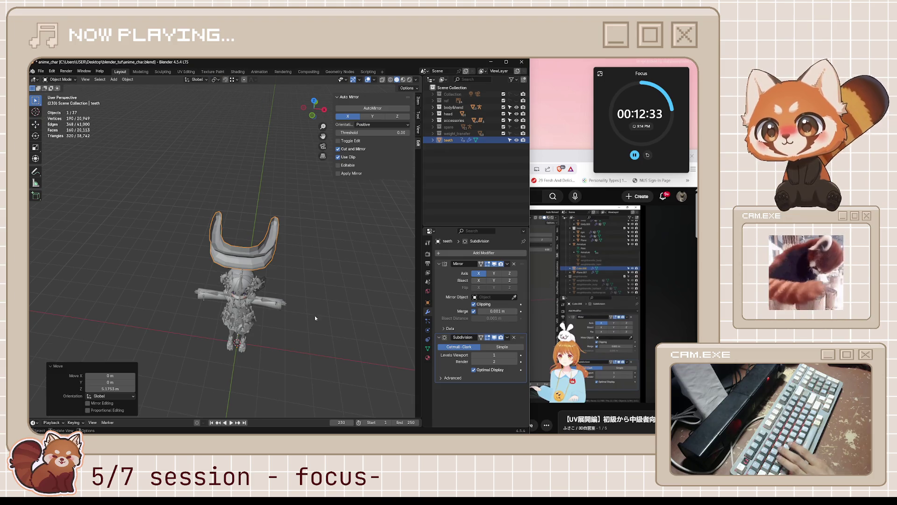
key("s")
key("Escape")
left_click(217, 80)
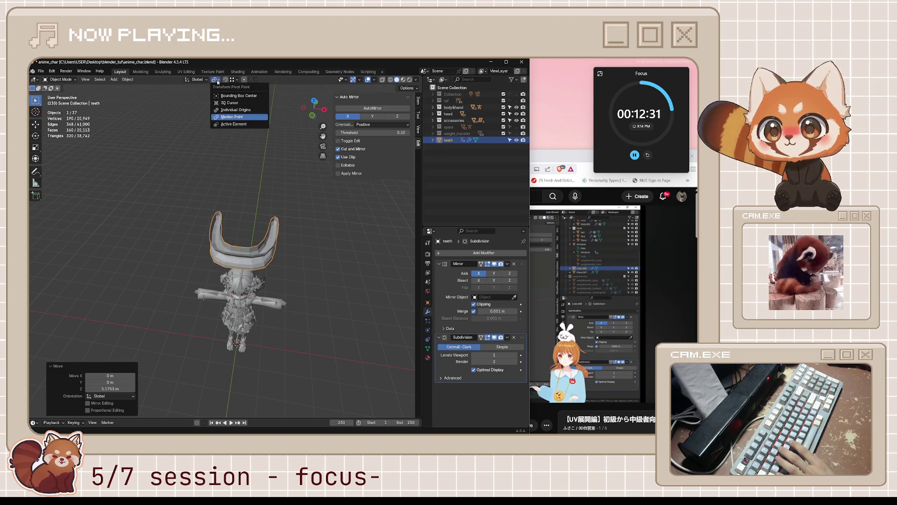
left_click(235, 113)
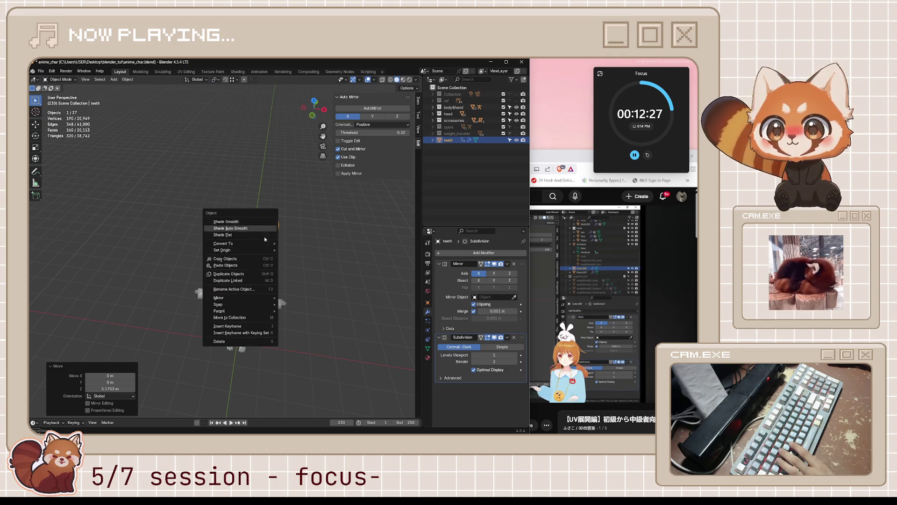
Step: Test a rotation, inspect the affect-only transform options, and deselect all objects
middle_click_drag(327, 261, 349, 309)
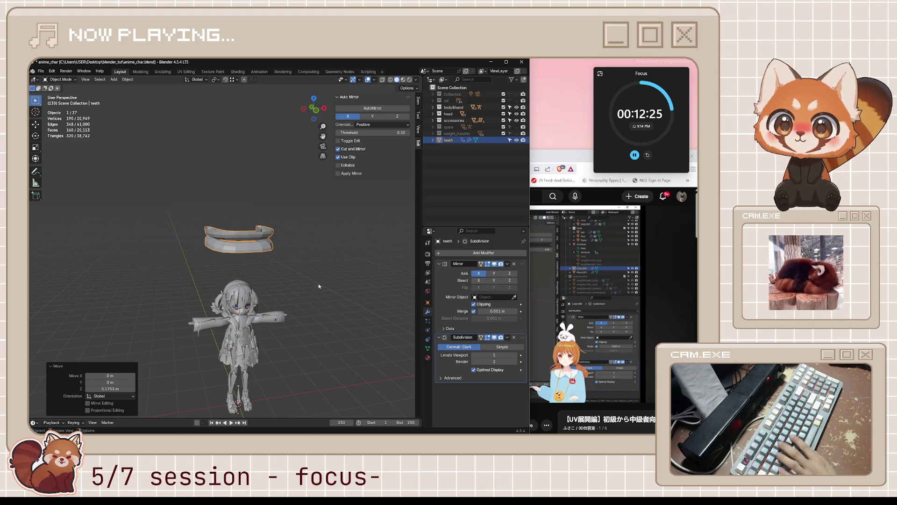
key("r")
key("Escape")
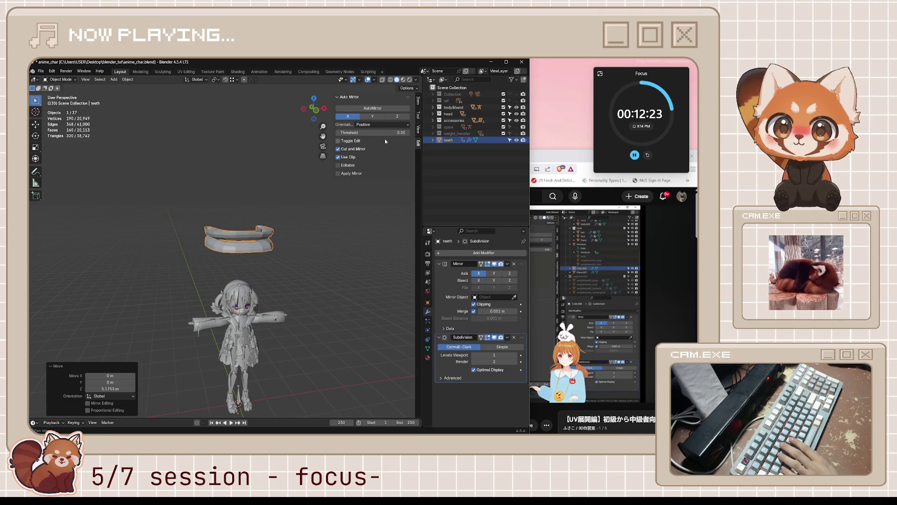
left_click(416, 88)
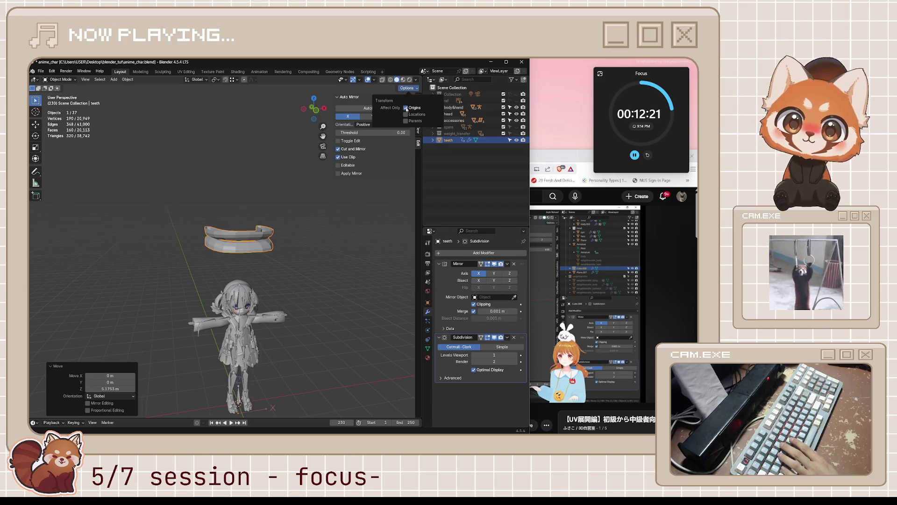
left_click_drag(262, 425, 255, 408)
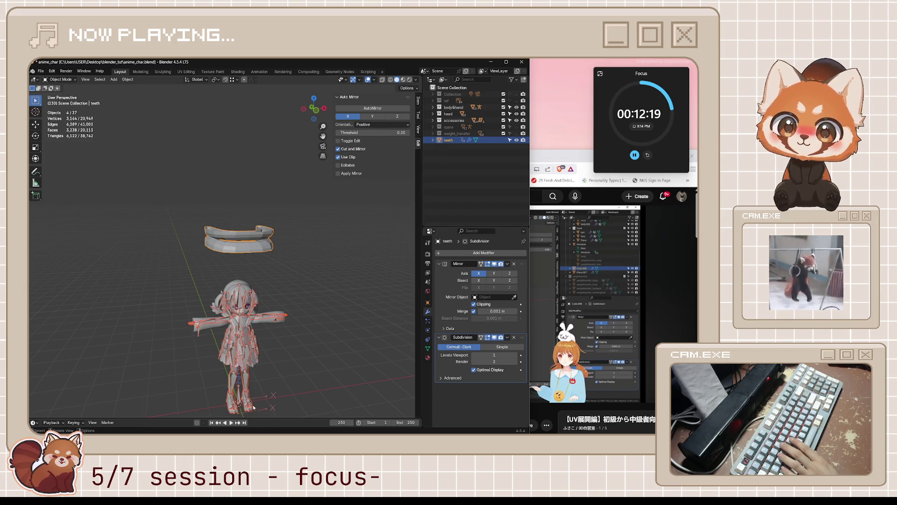
left_click(276, 374)
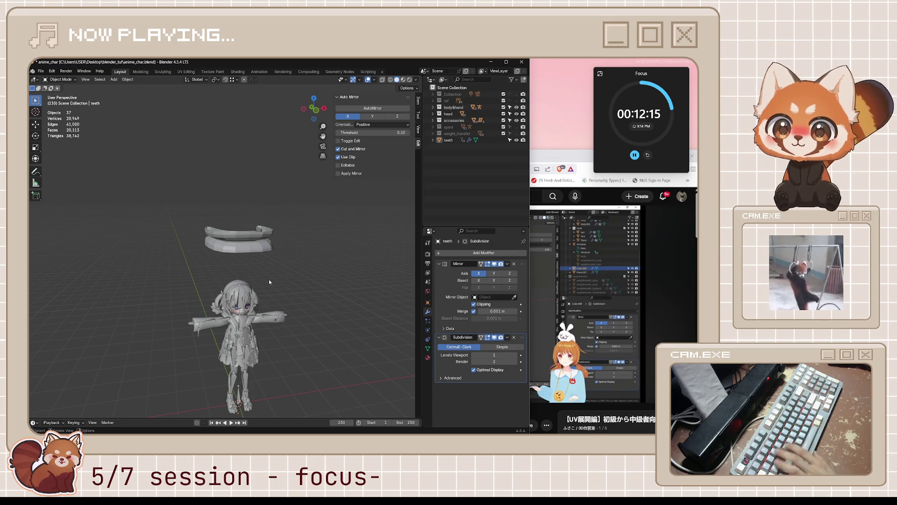
left_click(407, 88)
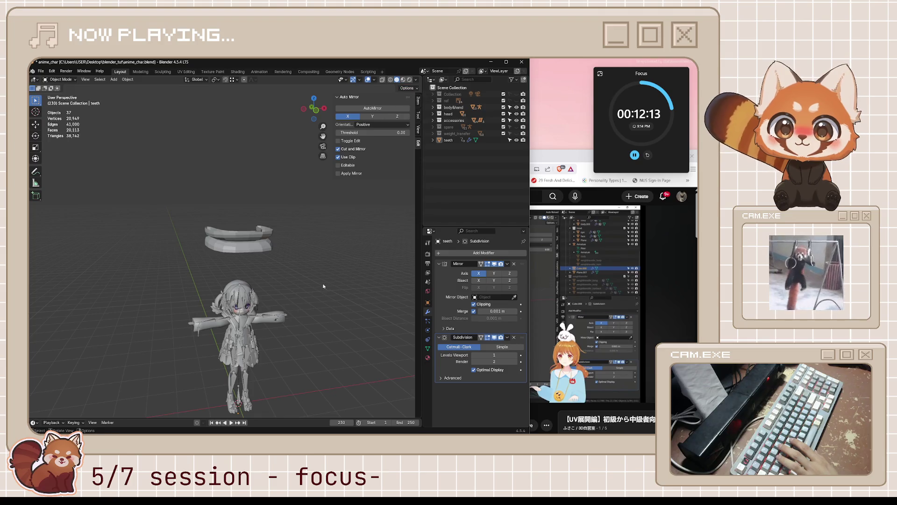
Step: Select the teeth object, enter Edit Mode, and box-select one half of the mesh
left_click(273, 253)
key("Tab")
left_click_drag(187, 203, 312, 296)
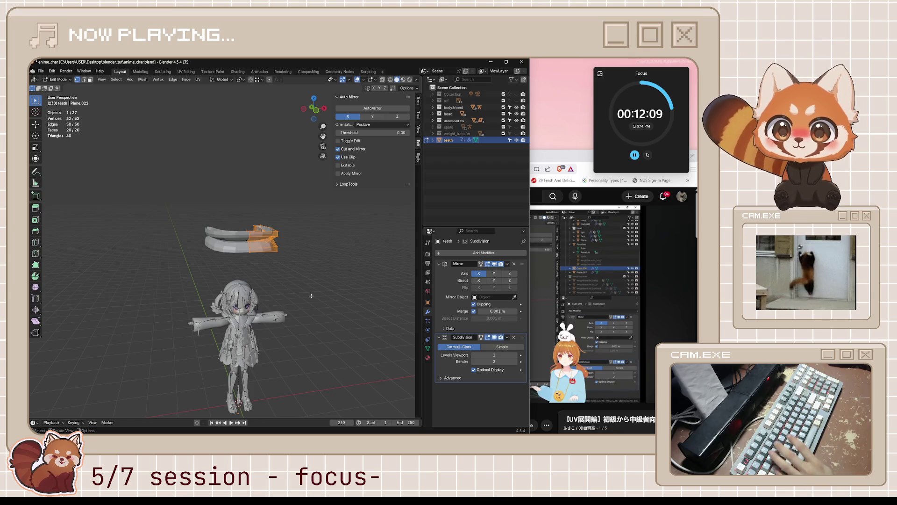
Step: Lower the selected half of the teeth mesh along Z to close the gap
scroll(311, 295, "down", 2)
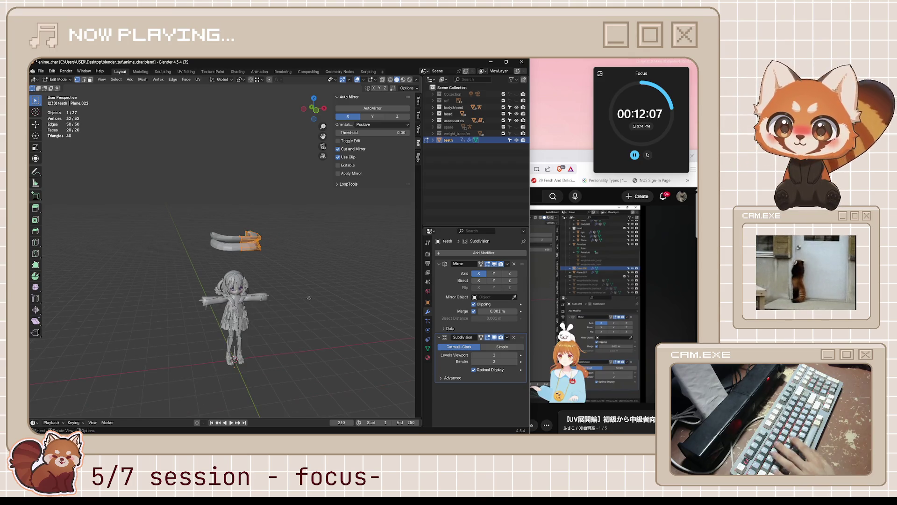
key("g")
key("z")
left_click(283, 401)
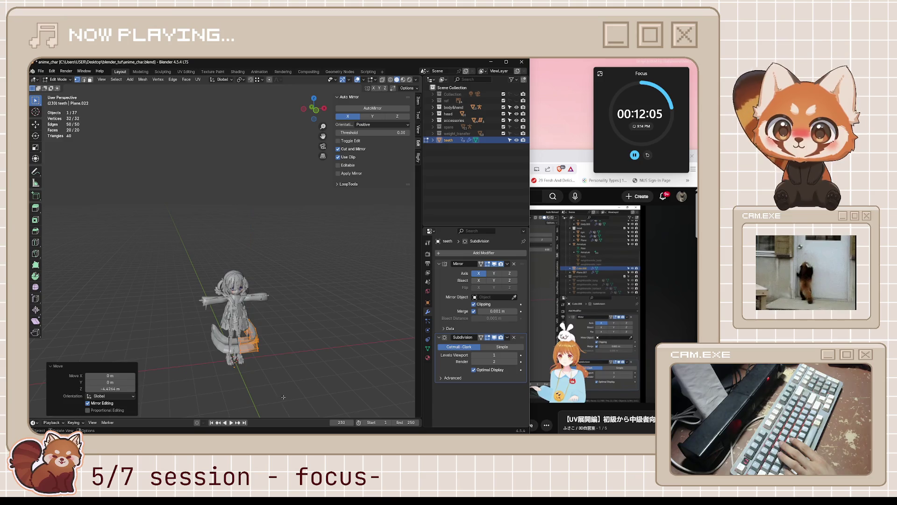
scroll(273, 347, "up", 4)
key("g")
key("z")
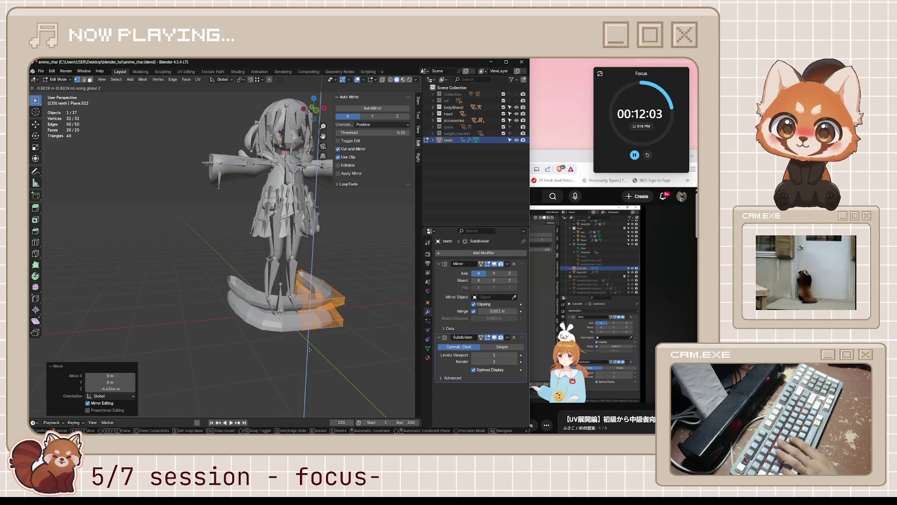
left_click(307, 367)
middle_click_drag(307, 366, 327, 336)
Step: In Object Mode, raise the teeth object along Z above the head
key("Tab")
key("g")
key("z")
left_click(327, 225)
middle_click_drag(327, 224, 307, 305)
Step: In front view, lower the selected teeth half again along Z
key("Tab")
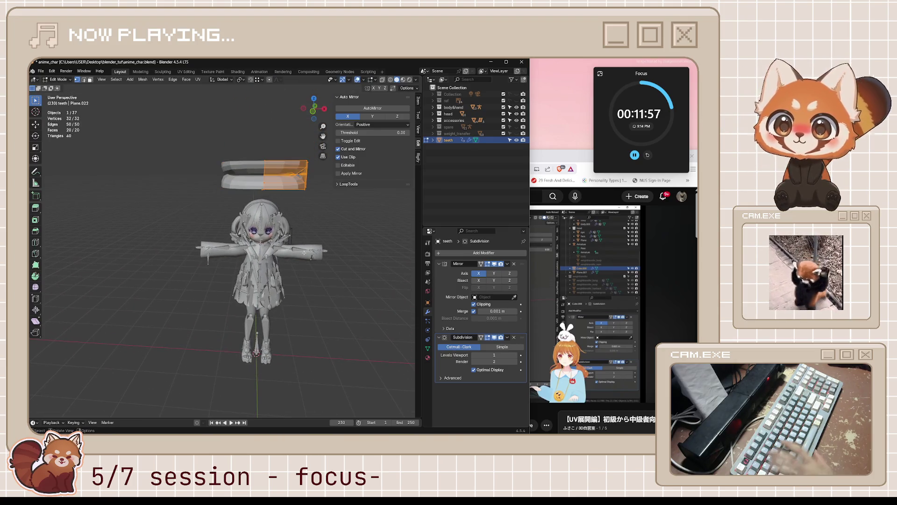
key("KP_1")
key("g")
key("z")
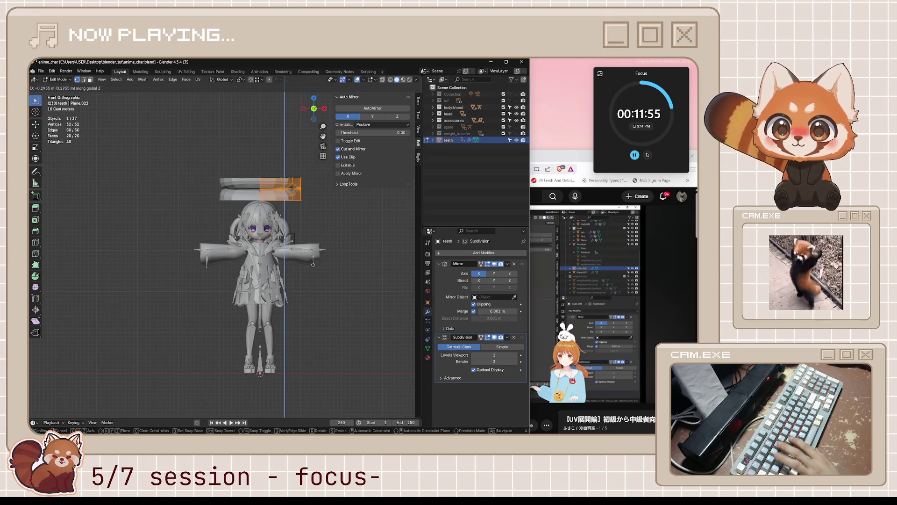
left_click(321, 284)
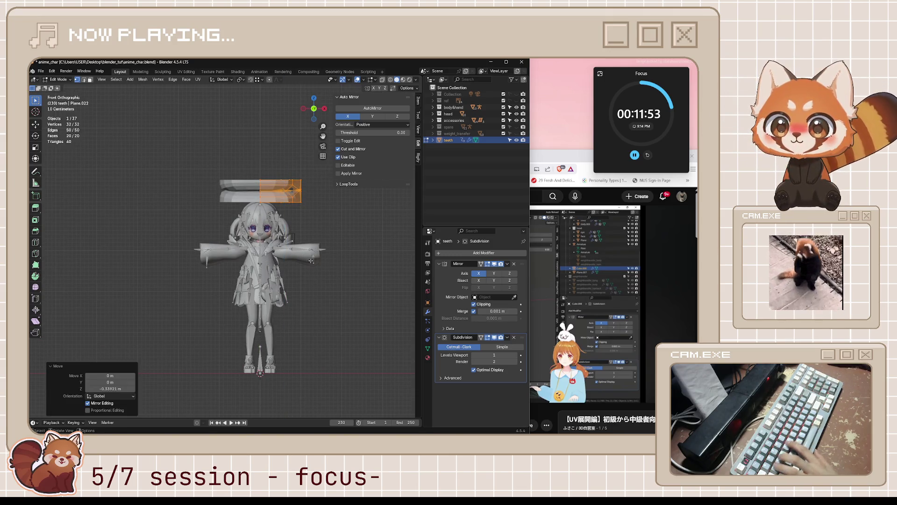
middle_click_drag(315, 263, 299, 283)
Step: Scale the teeth to 0.16, raise them toward the head, and save anime_char.blend
key("Tab")
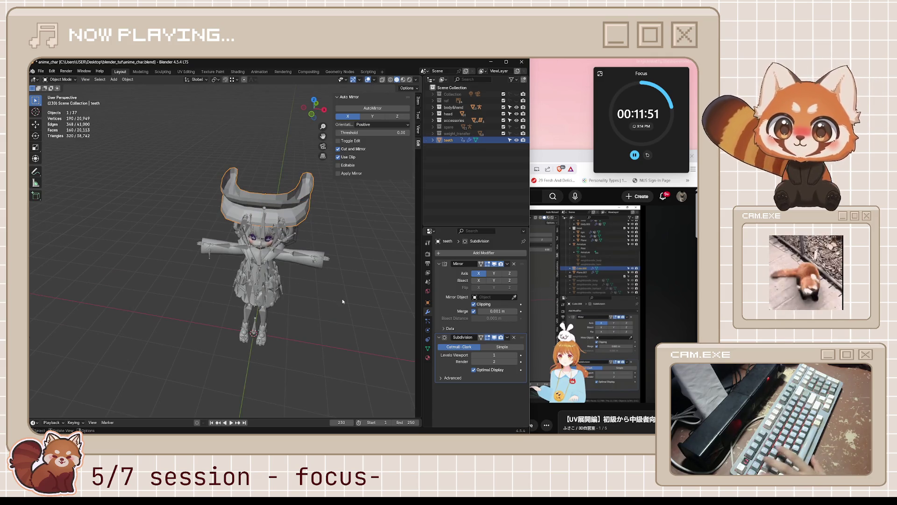
key("s")
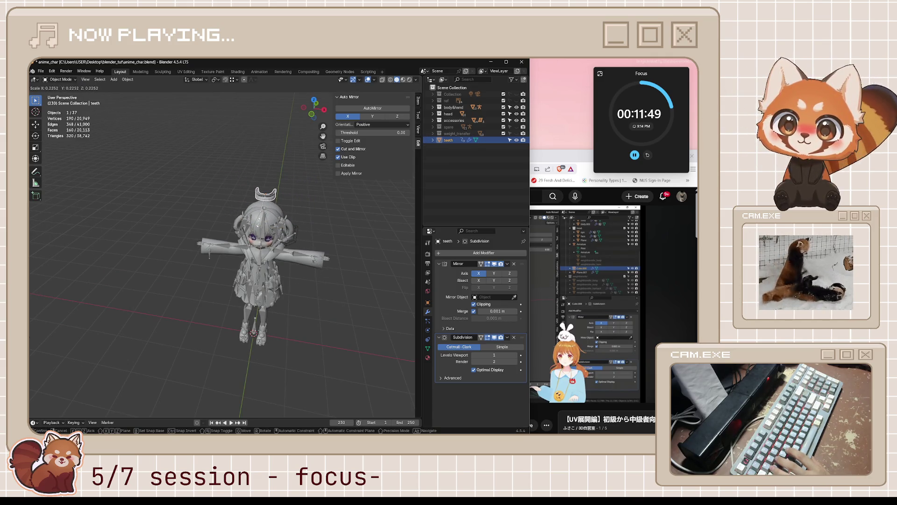
key("Return")
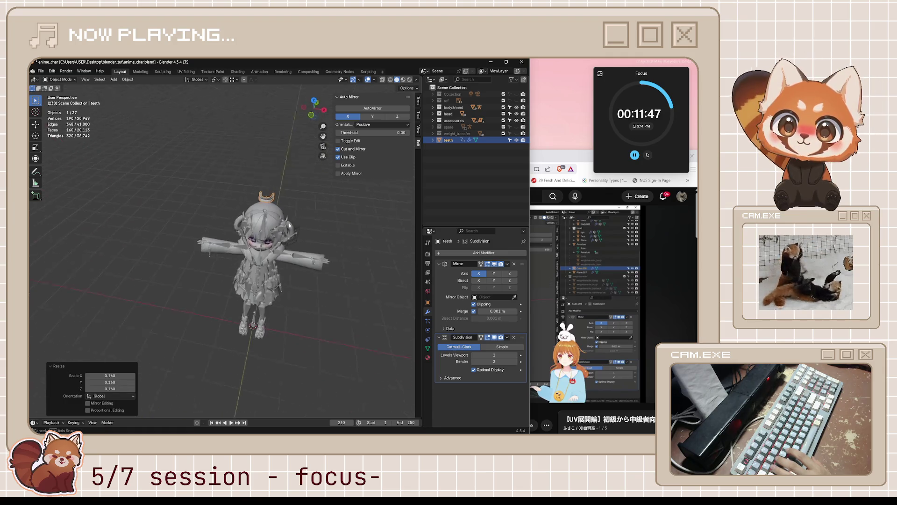
key("g")
key("z")
left_click(302, 191)
key("ctrl+s")
Step: Inspect the teeth from a higher angle, deselect them, and bring up the Add menu
middle_click_drag(296, 181, 293, 254)
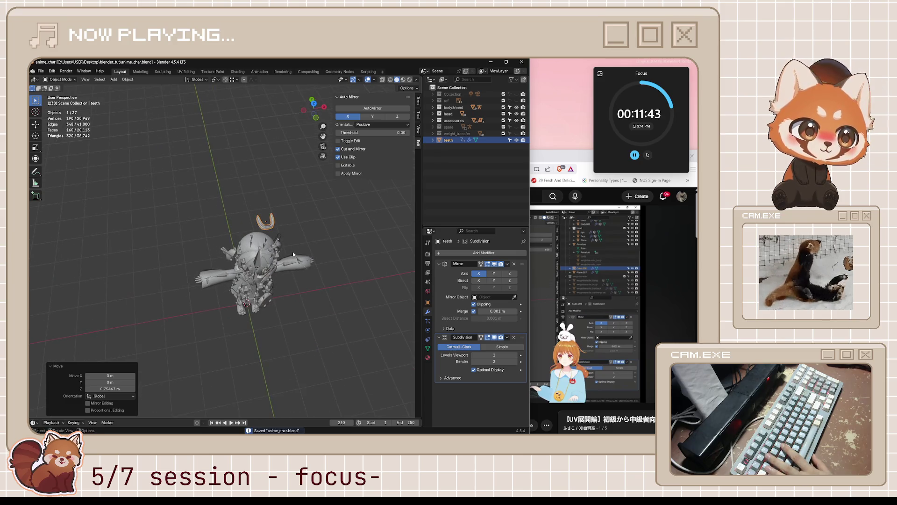
scroll(286, 238, "up", 5)
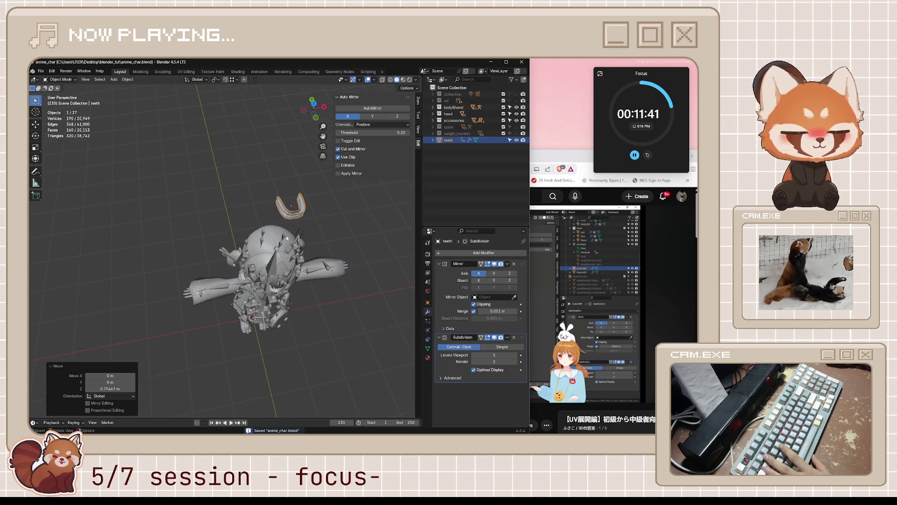
middle_click_drag(320, 235, 296, 214)
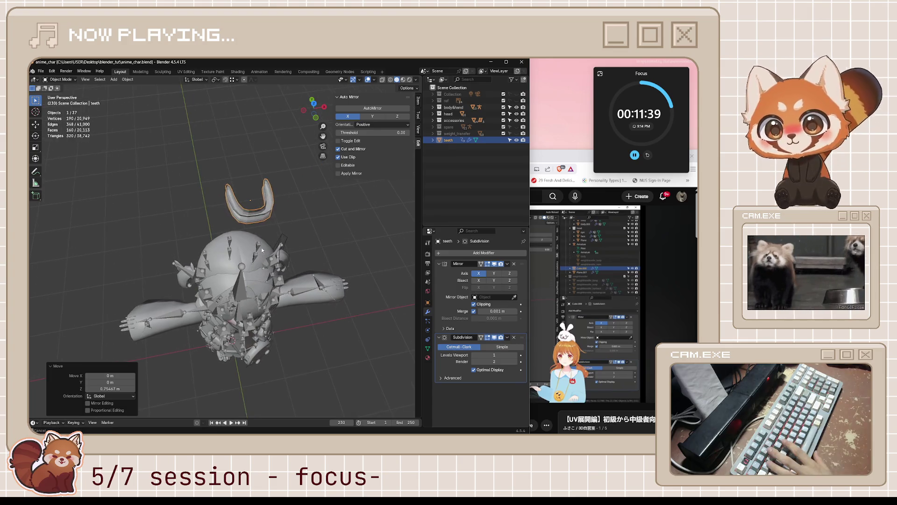
key("alt+a")
key("shift+a")
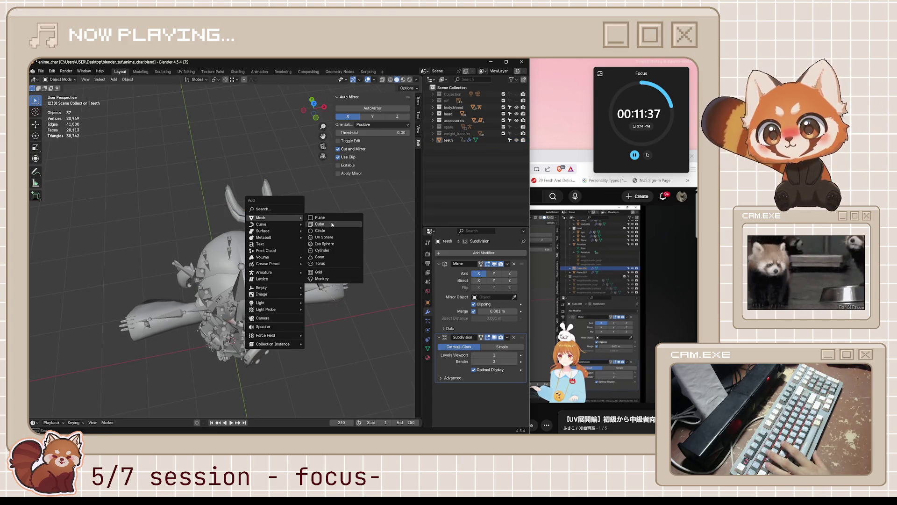
Step: Add a cube, place it just above the model and shrink it to a small box
left_click(319, 224)
key("g")
key("z")
left_click(339, 226)
key("g")
key("z")
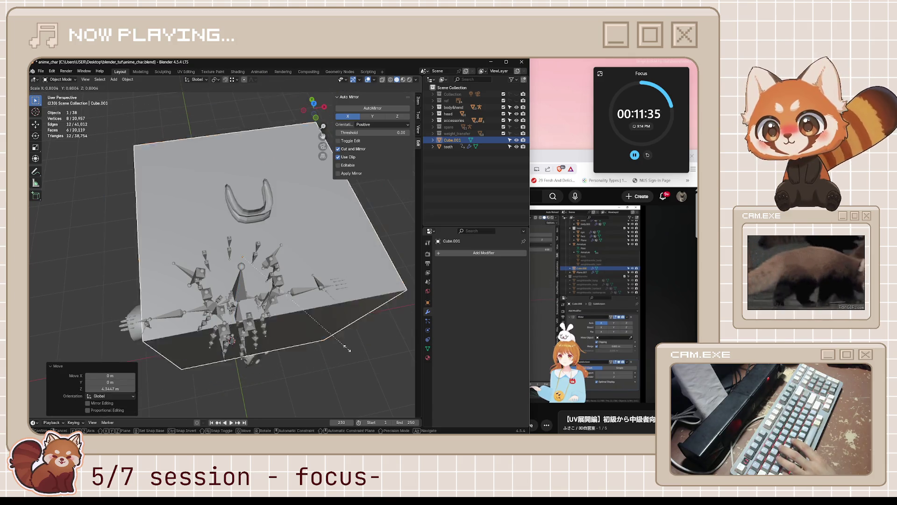
left_click(295, 233)
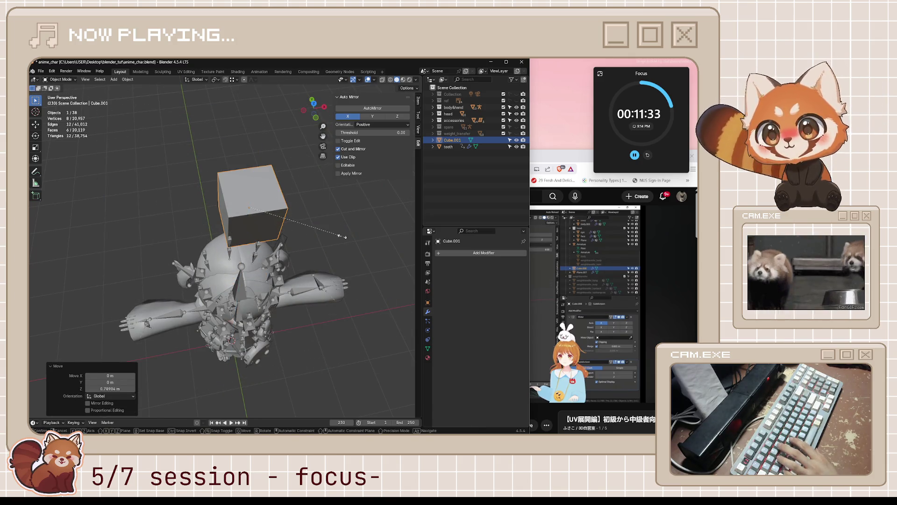
key("s")
left_click(293, 218)
key("s")
left_click(306, 220)
Step: From top view, flatten the cube vertically and settle its height within the teeth
mouse_move(306, 222)
middle_mouse_down()
mouse_move(248, 236)
mouse_move(242, 257)
mouse_move(206, 175)
mouse_move(216, 158)
middle_mouse_up()
key("KP_7")
key("s")
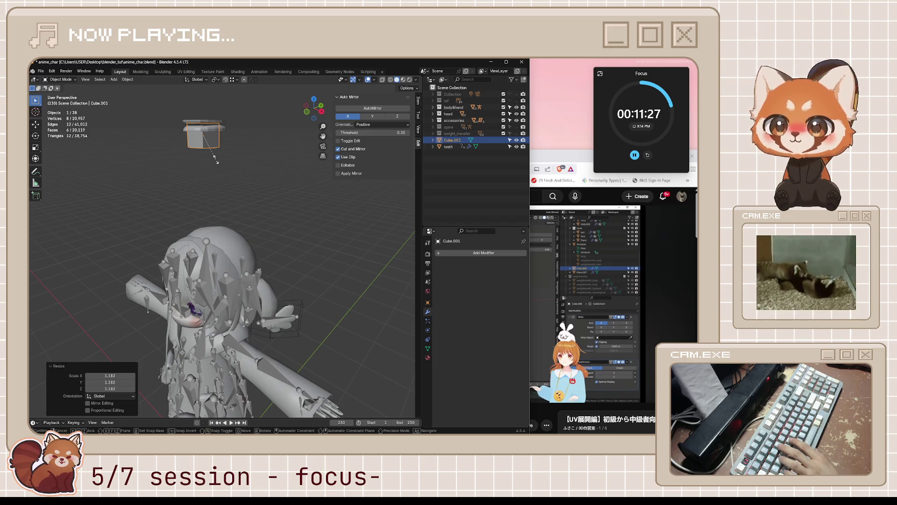
key("x")
key("z")
left_click(217, 148)
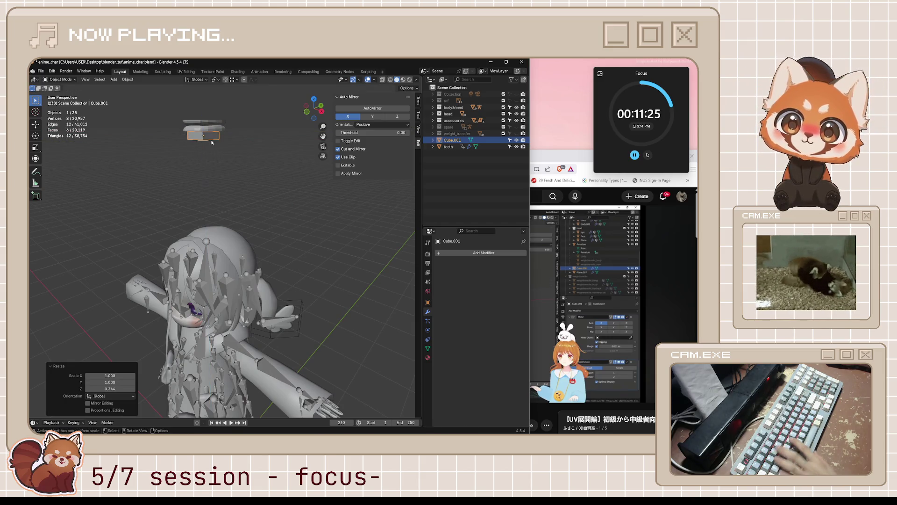
key("g")
key("z")
left_click(218, 146)
Step: Delete the cube's top face in Edit Mode, opening the box
mouse_move(219, 146)
middle_mouse_down()
mouse_move(236, 204)
mouse_move(272, 241)
mouse_move(140, 241)
middle_mouse_up()
scroll(237, 205, "up", 3)
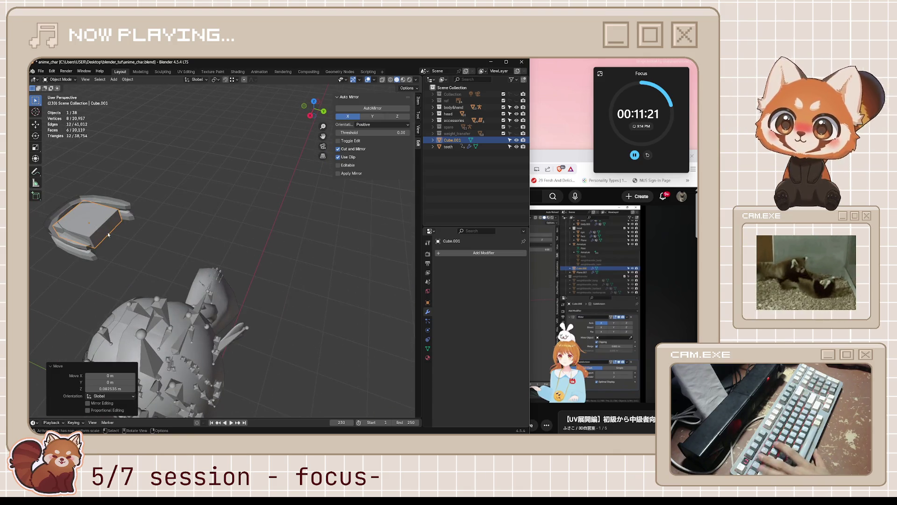
key("3")
key("ctrl+z")
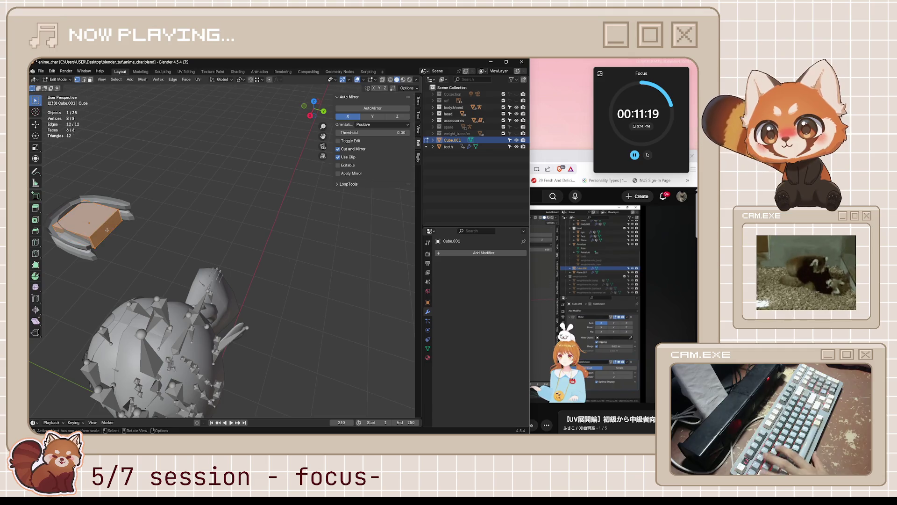
key("Tab")
key("x")
left_click(107, 230)
middle_click_drag(107, 230, 179, 223)
middle_click_drag(241, 235, 238, 239)
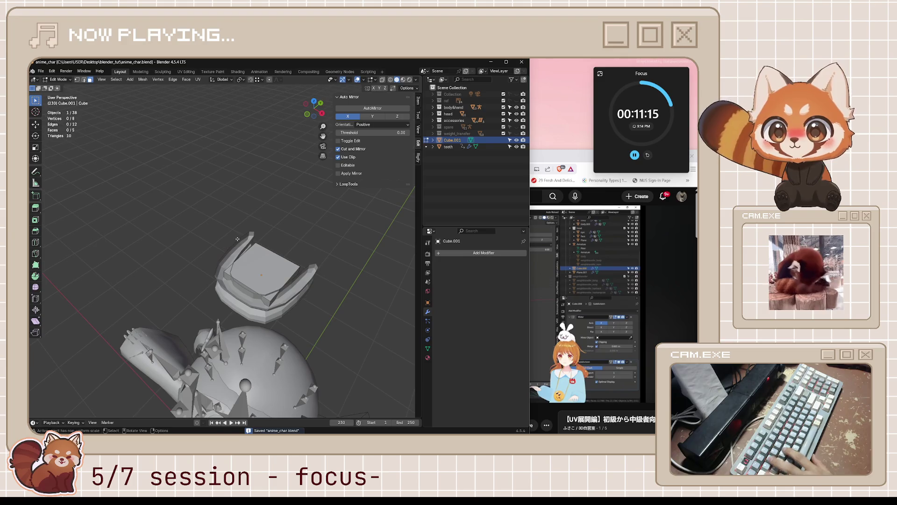
key("Tab")
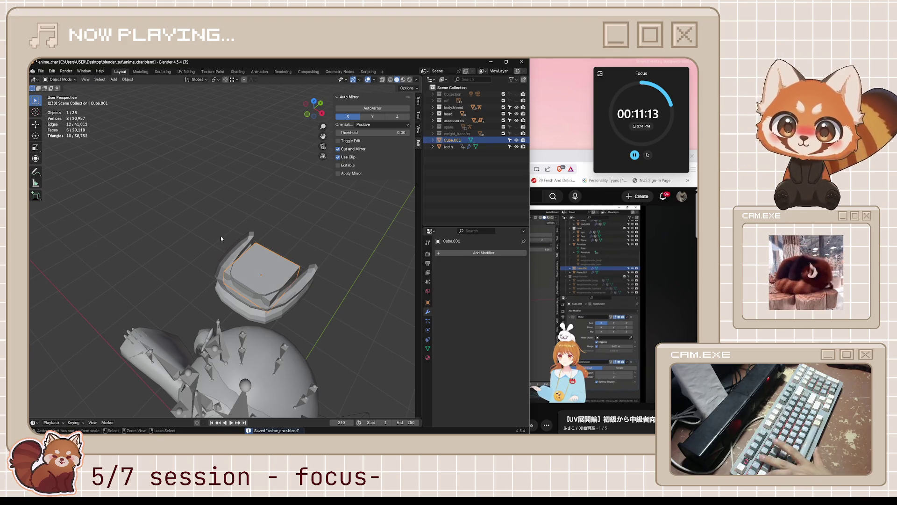
Step: Add a Subdivision modifier at viewport level 1, save, and bring the tutorial forward
key("ctrl+2")
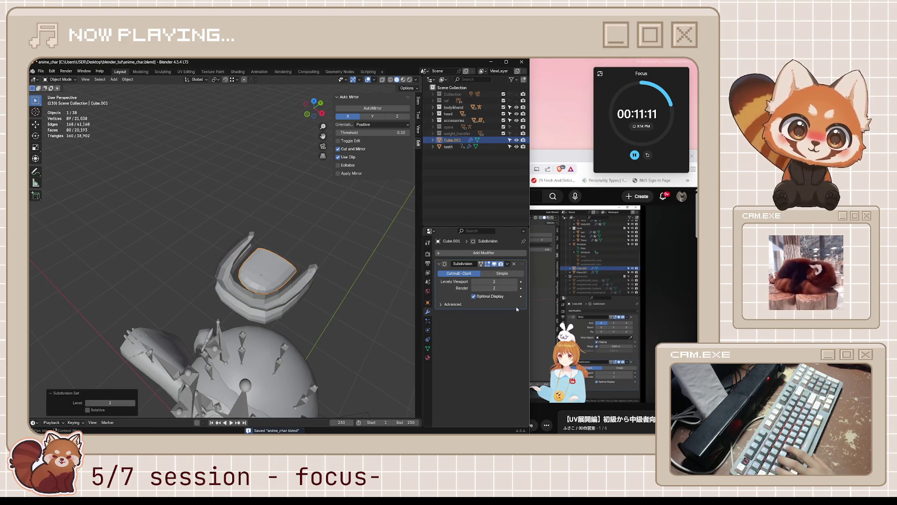
left_click(473, 281)
middle_click_drag(327, 318, 310, 315)
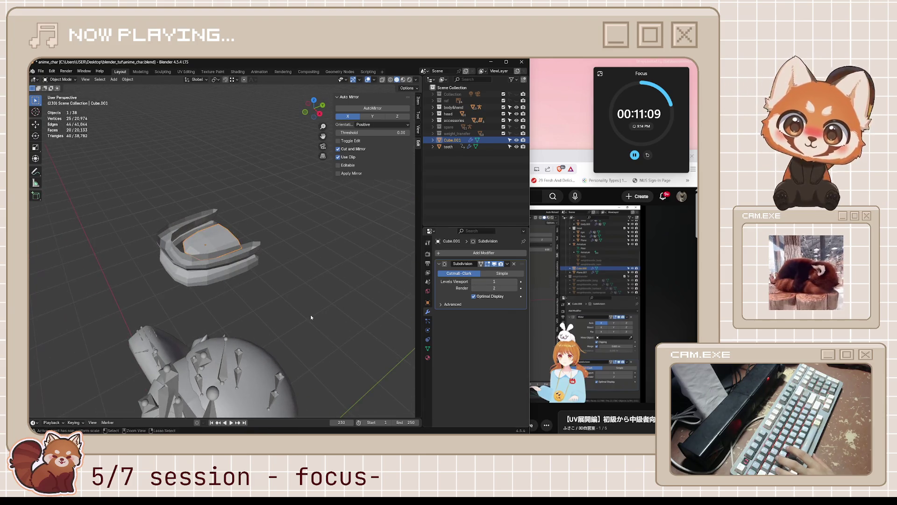
key("ctrl+s")
key("alt+Tab")
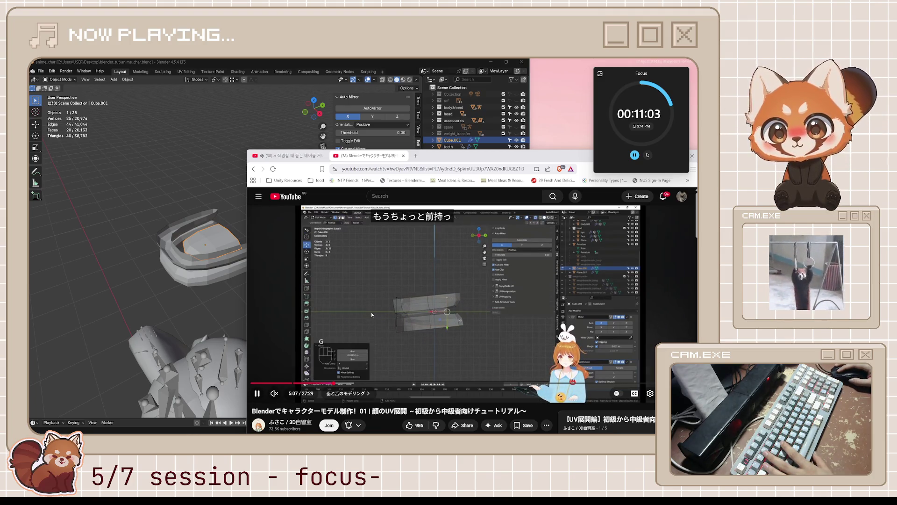
Step: Pause the tutorial and nudge the tongue cube slightly along X
left_click(417, 282)
middle_click_drag(224, 280, 186, 282)
mouse_move(178, 223)
middle_mouse_down("shift")
mouse_move(245, 252)
mouse_move(276, 286)
middle_mouse_up("shift")
scroll(245, 251, "up", 3)
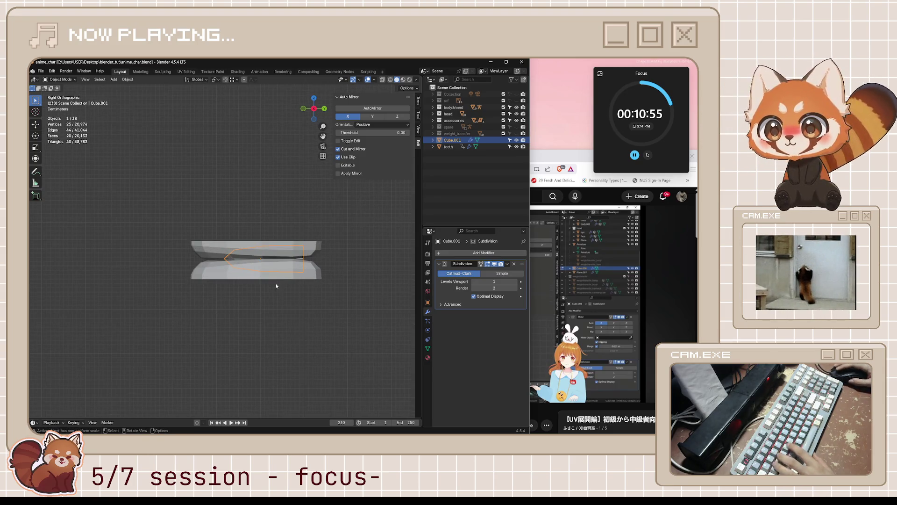
key("g")
key("x")
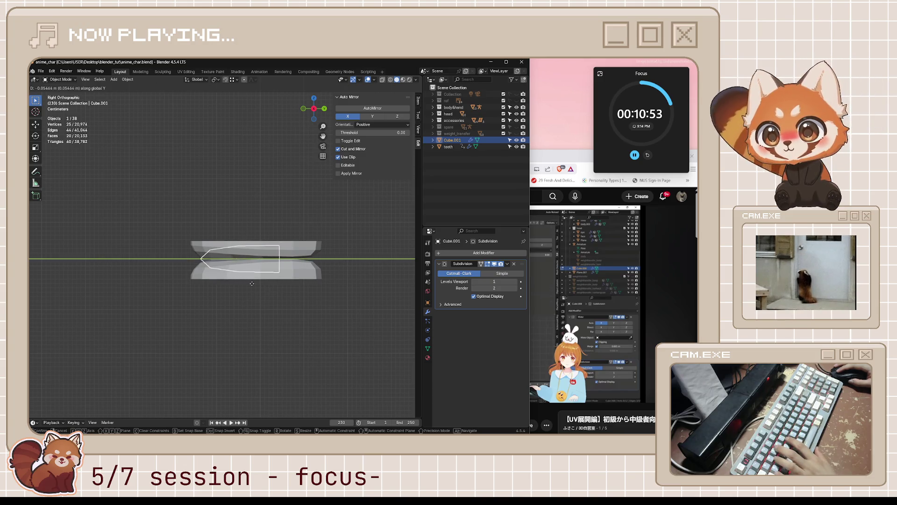
left_click(259, 286)
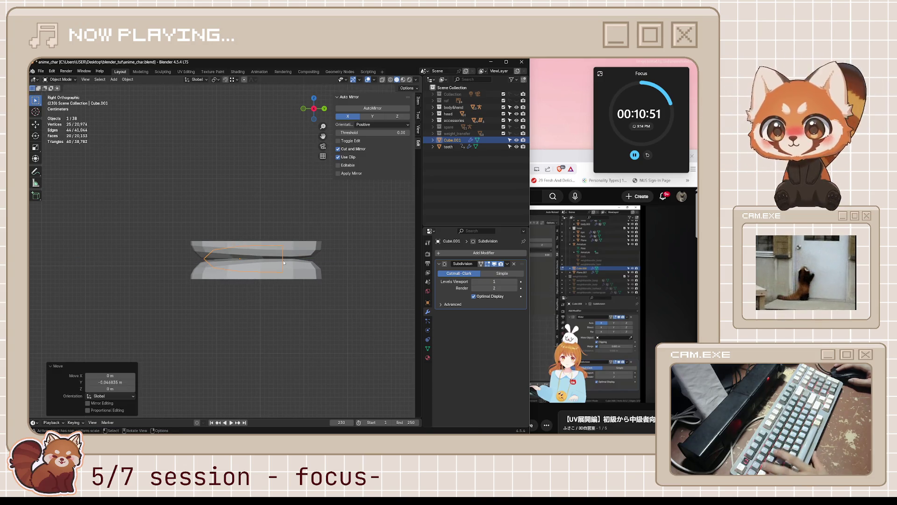
Step: In X-ray Edit Mode, stretch the tongue's right-end vertices along Y and tilt them 43.5°
key("Tab")
key("alt+z")
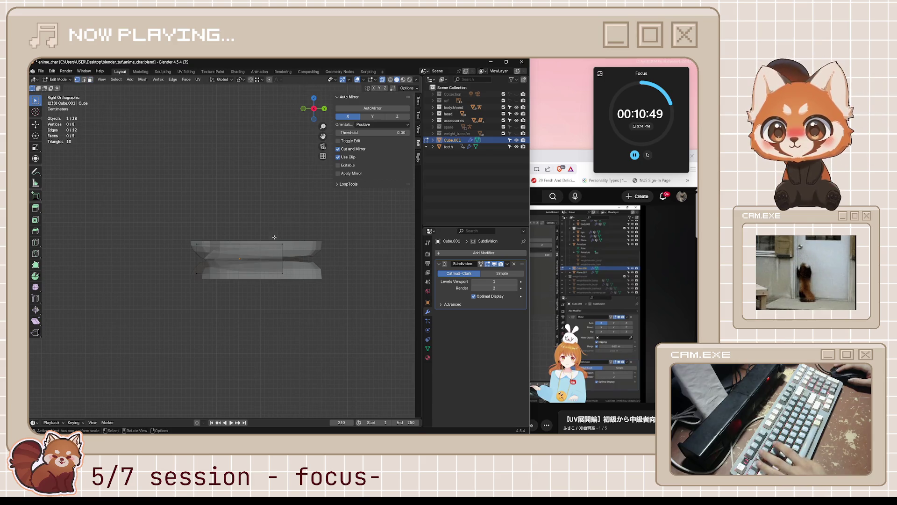
left_click_drag(275, 239, 292, 275)
key("g")
key("x")
key("y")
left_click(344, 283)
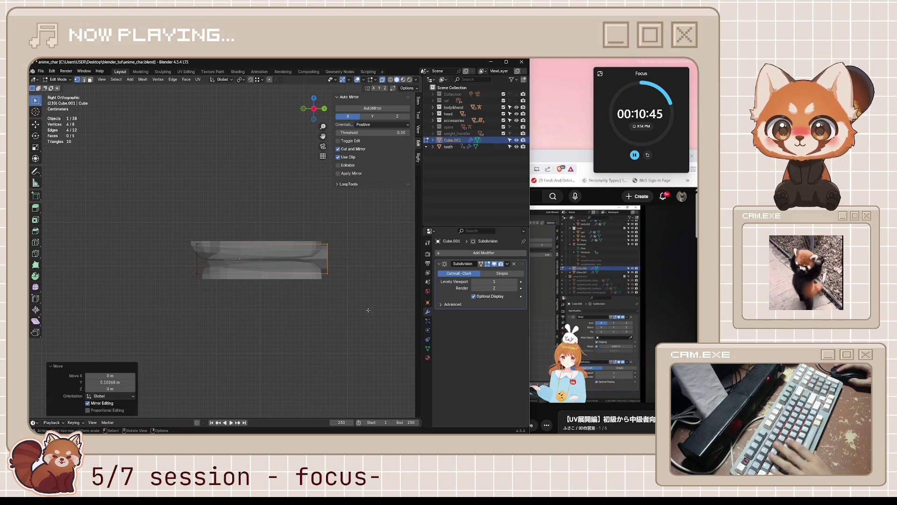
key("r")
left_click(320, 323)
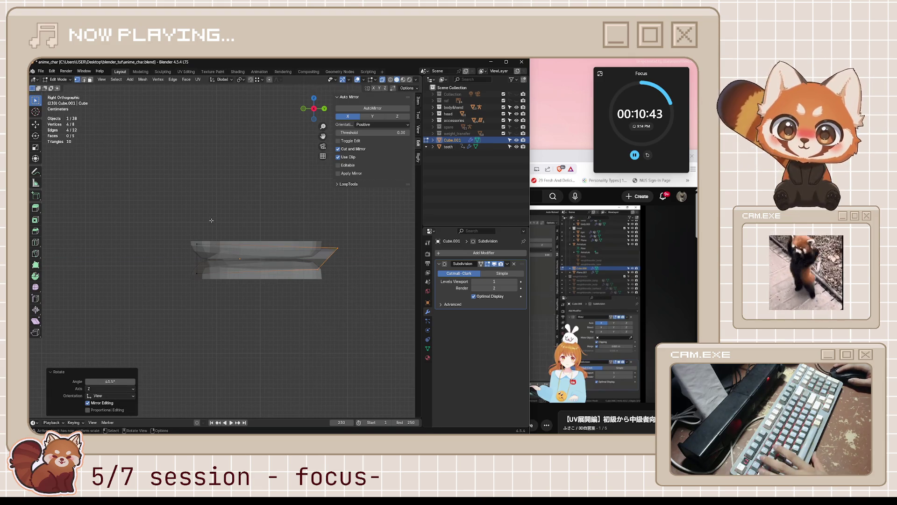
key("Tab")
Step: Rotate the teeth object into a new angle and save the file
left_click(198, 257)
key("r")
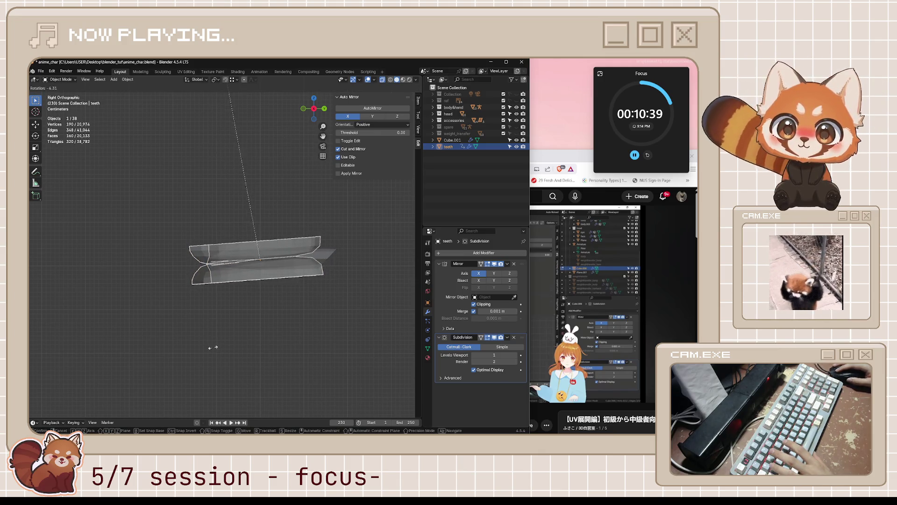
left_click(244, 342)
left_click(315, 306)
key("ctrl+s")
mouse_move(334, 299)
middle_mouse_down()
mouse_move(351, 366)
mouse_move(330, 286)
mouse_move(386, 357)
mouse_move(293, 339)
mouse_move(304, 369)
mouse_move(324, 370)
mouse_move(324, 329)
mouse_move(302, 293)
middle_mouse_up()
Step: Enlarge the tongue 1.159, shift it −0.0348 m on Y, and stretch it 1.114 on X
left_click(330, 286)
key("s")
left_click(397, 363)
scroll(366, 338, "up", 3)
key("g")
left_click(293, 338)
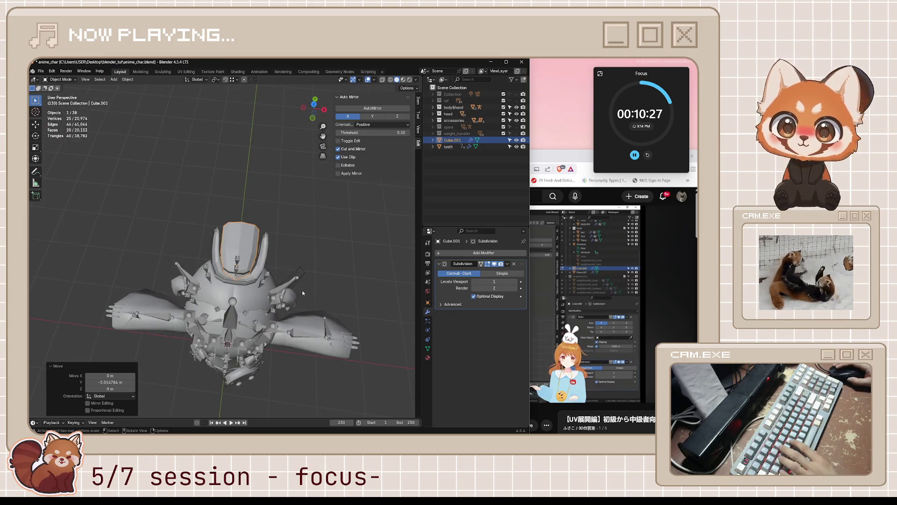
key("s")
key("x")
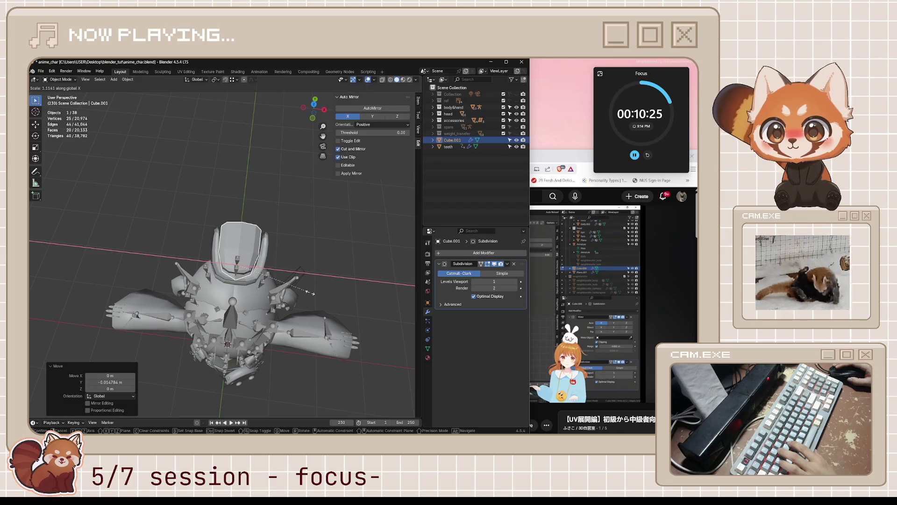
left_click(312, 293)
left_click(567, 306)
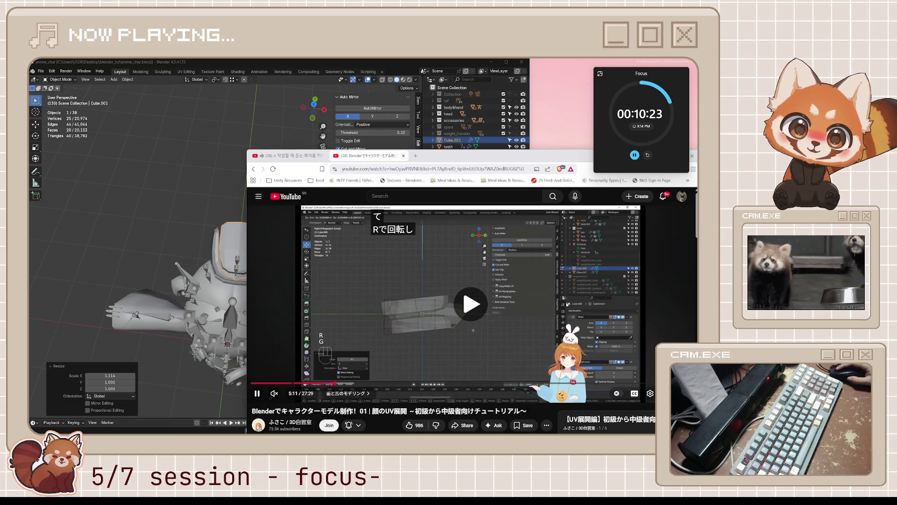